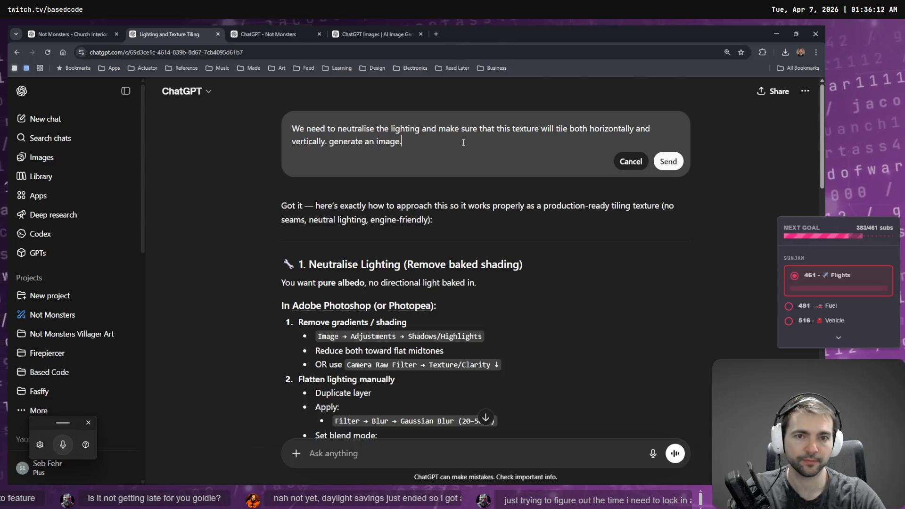
# - Resend the neutrally lit, two-way tiling texture request and glance through the other image chats
pyautogui.press('Return')
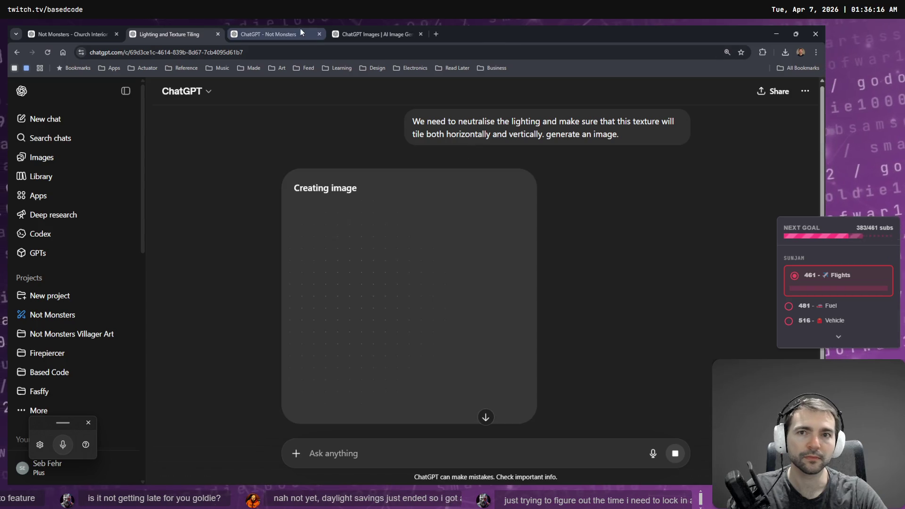
pyautogui.click(391, 31)
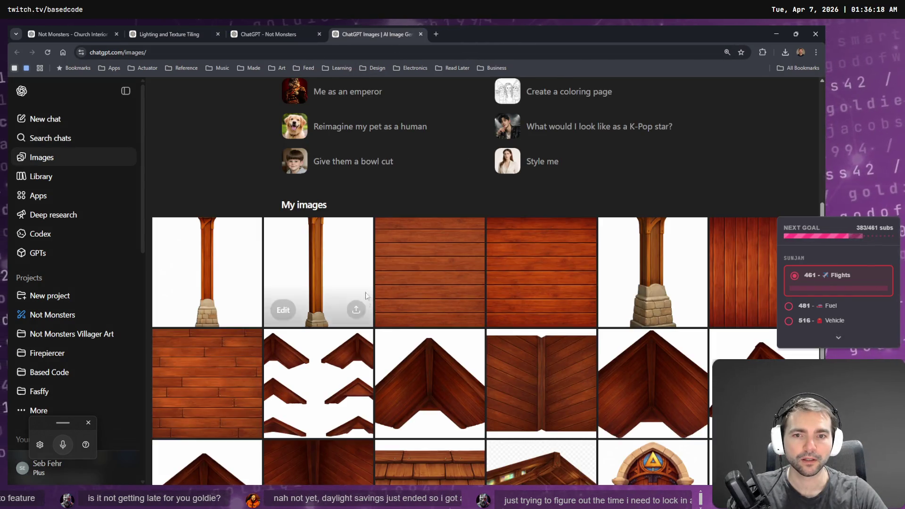
pyautogui.click(289, 39)
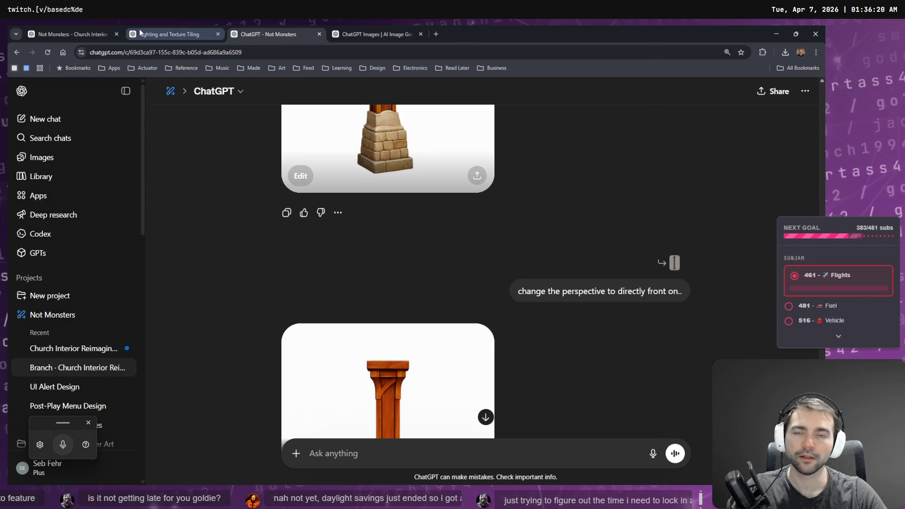
pyautogui.click(53, 29)
pyautogui.click(168, 33)
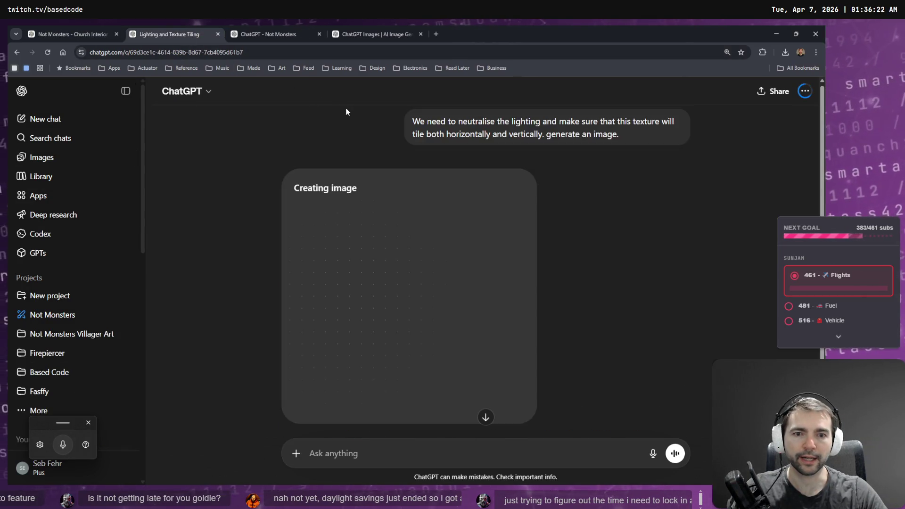
pyautogui.hotkey('alt', 'Tab')
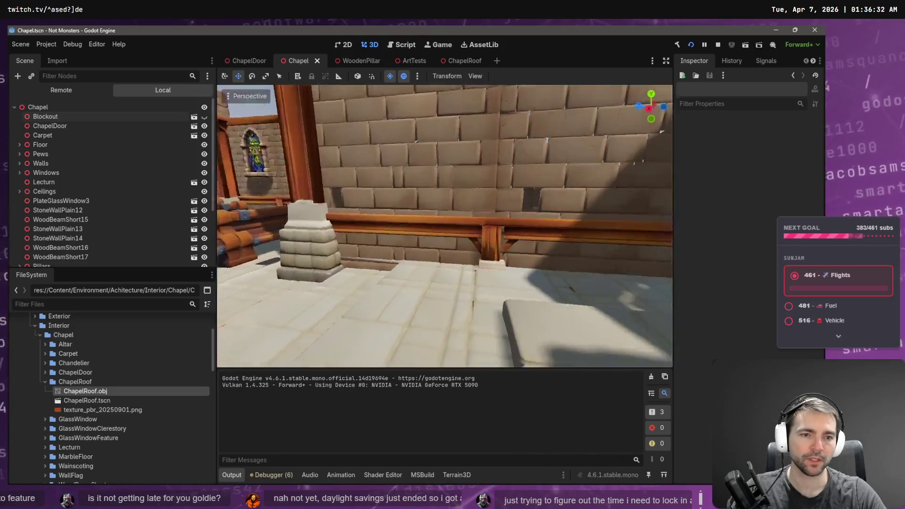
# - Select the Wainscoting2 trim beside the bench, keep its name, and go back to the Not Monsters chat
pyautogui.click(466, 227)
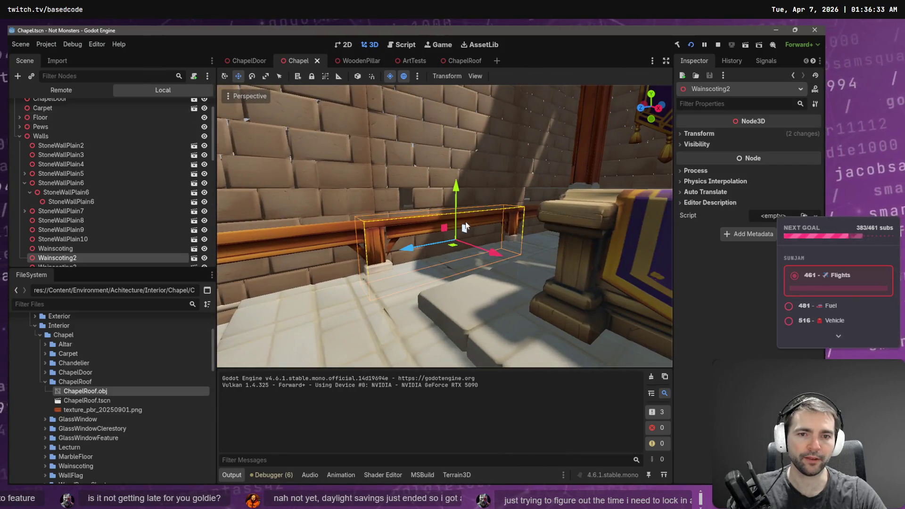
pyautogui.click(68, 258)
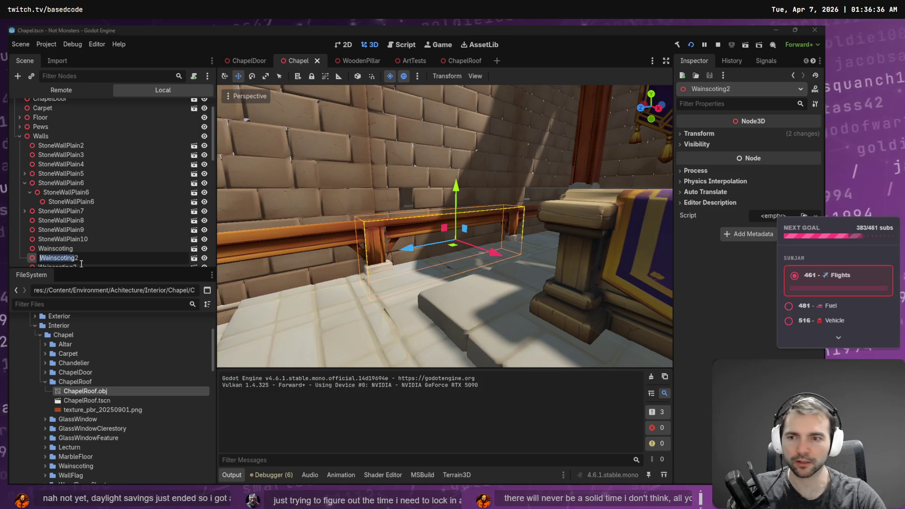
pyautogui.press('Escape')
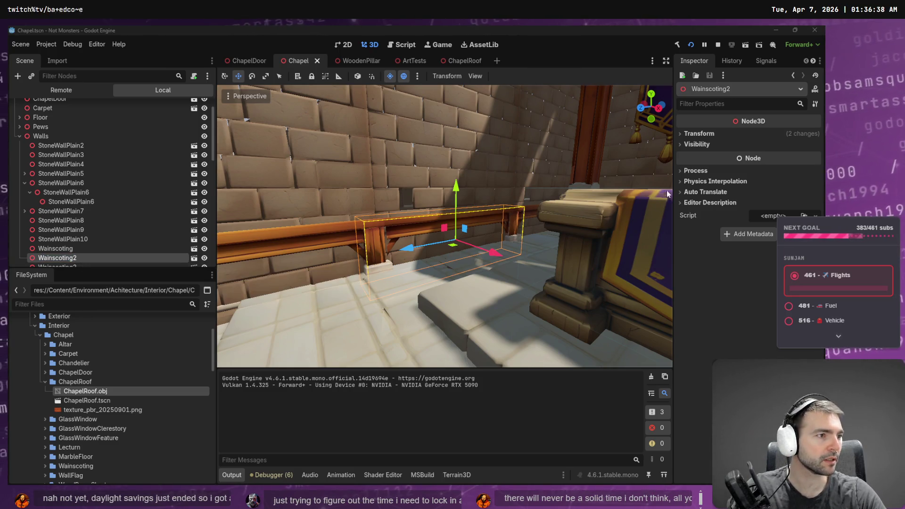
pyautogui.hotkey('alt', 'Tab')
pyautogui.click(267, 34)
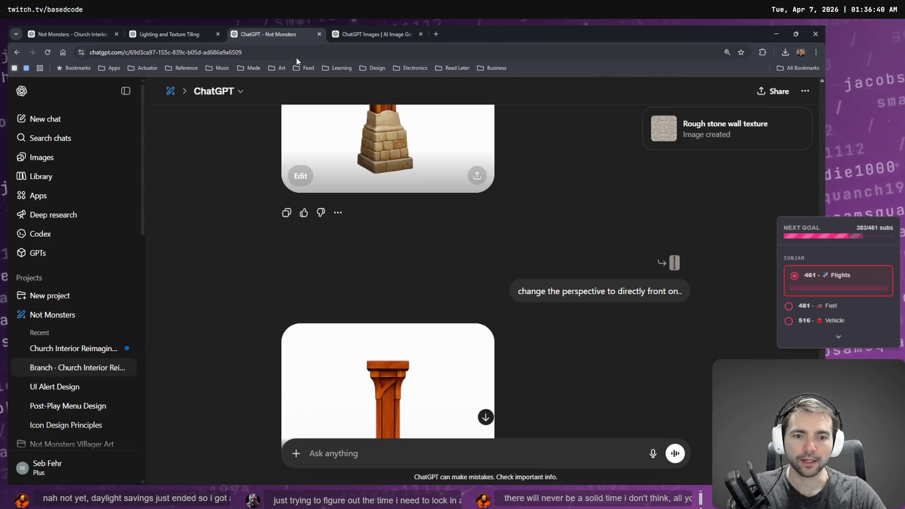
# - Reload the Lighting and Texture Tiling chat, then switch back to the Not Monsters conversation
pyautogui.click(192, 30)
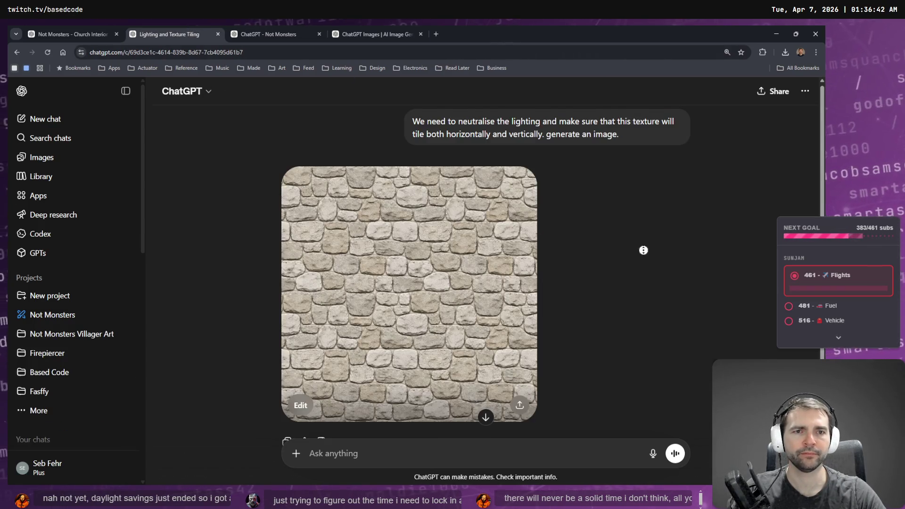
pyautogui.scroll(1, 634, 204)
pyautogui.scroll(-2, 639, 283)
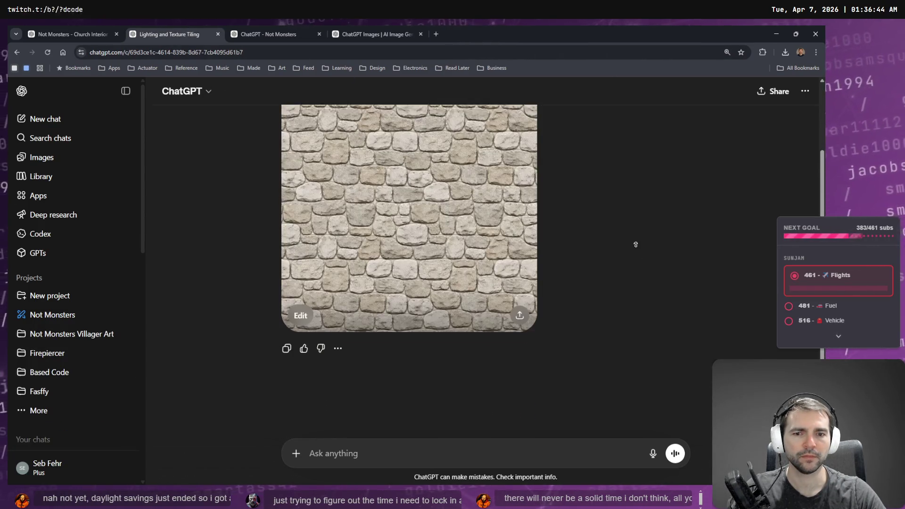
pyautogui.scroll(2, 627, 212)
pyautogui.click(48, 52)
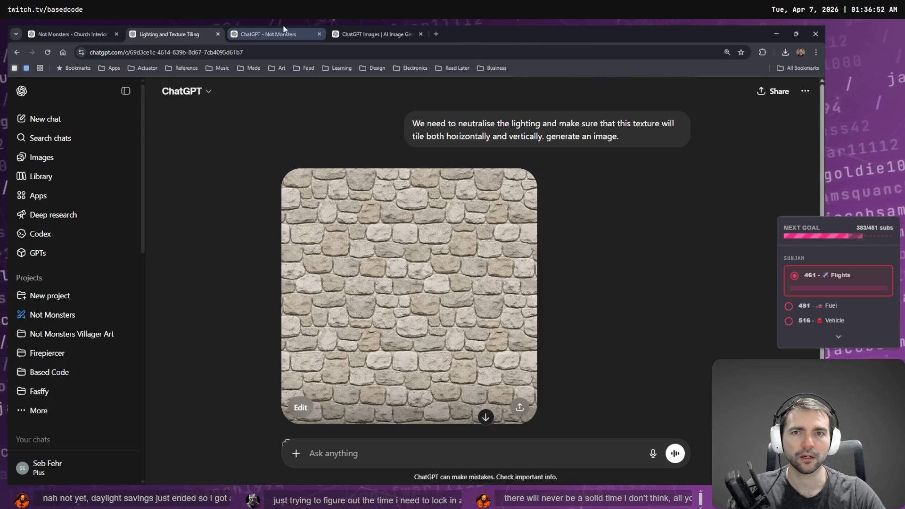
pyautogui.click(274, 34)
# - Find the wood-plank texture in the image gallery and open the chat that generated it
pyautogui.click(395, 35)
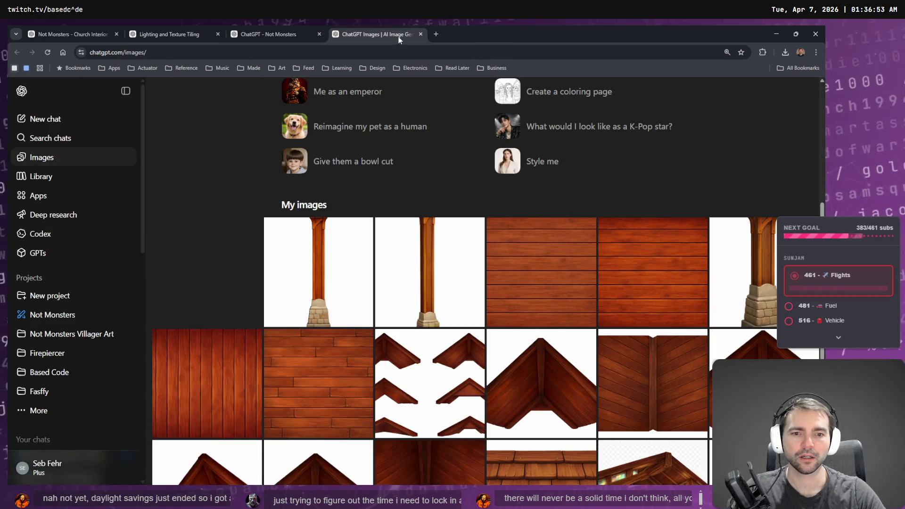
pyautogui.click(534, 261)
pyautogui.click(698, 262)
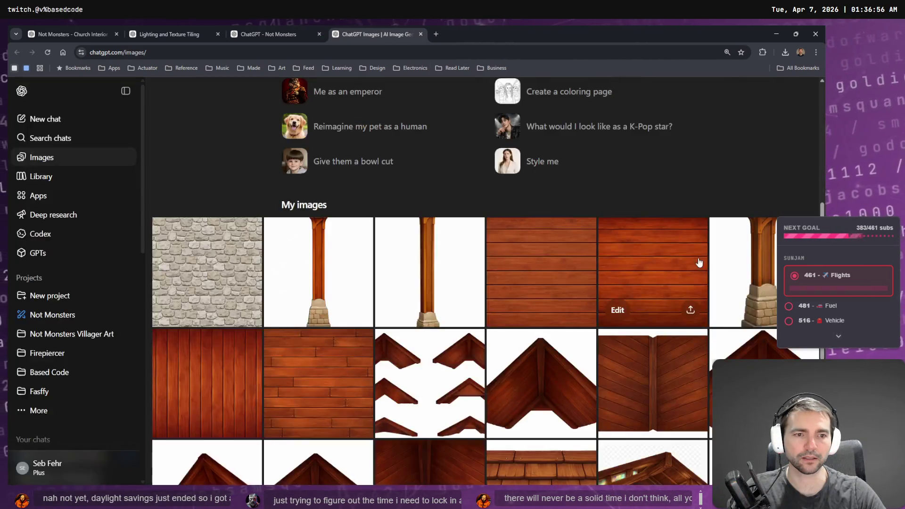
pyautogui.click(562, 245)
pyautogui.click(645, 91)
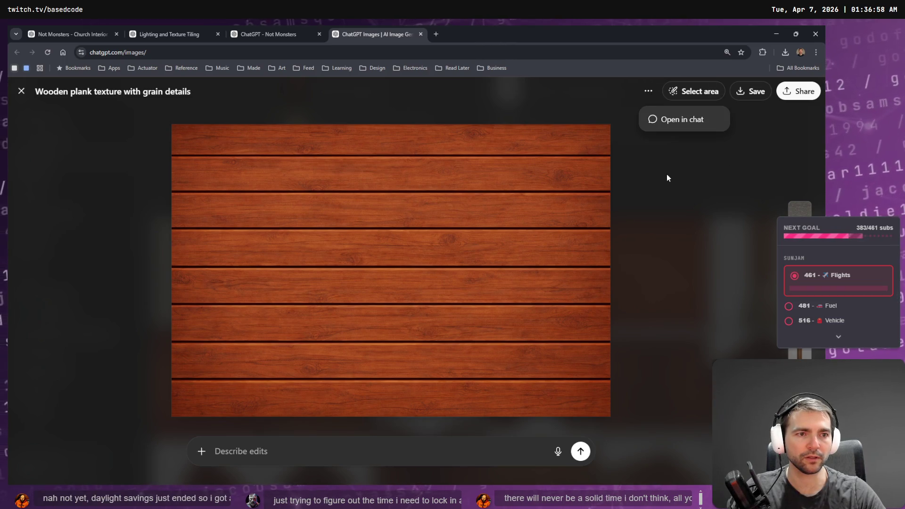
pyautogui.click(684, 122)
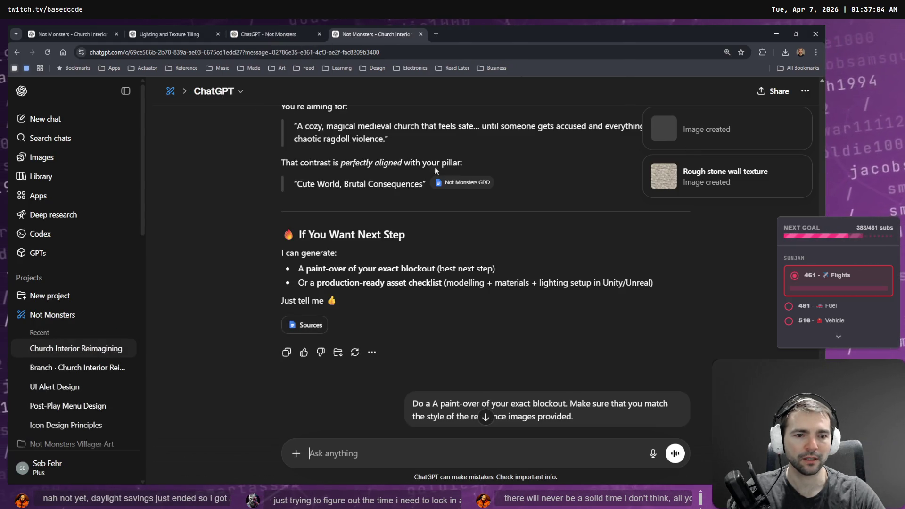
# - Edit the 'remove the gradient lighting' wood-plank message to require seamless horizontal and vertical tiling, and resend it
pyautogui.scroll(-6, 532, 318)
pyautogui.scroll(-20, 575, 325)
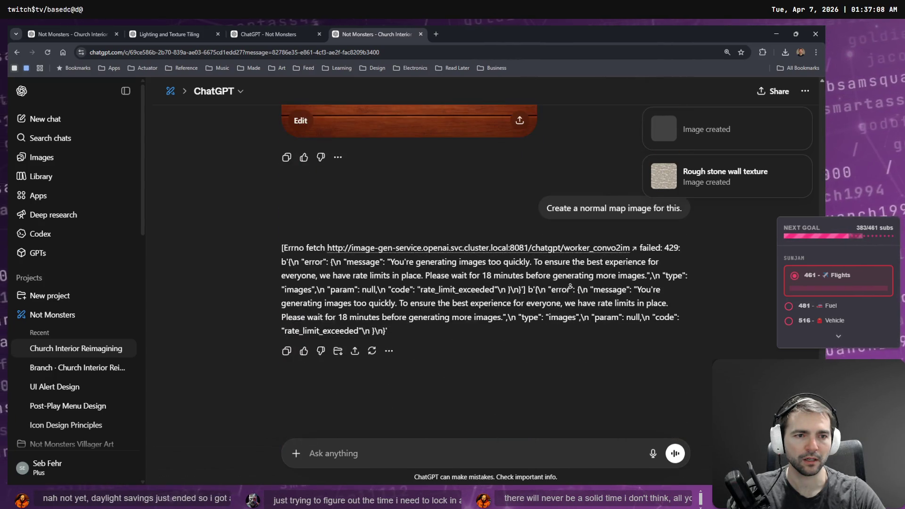
pyautogui.scroll(2, 630, 228)
pyautogui.scroll(2, 568, 197)
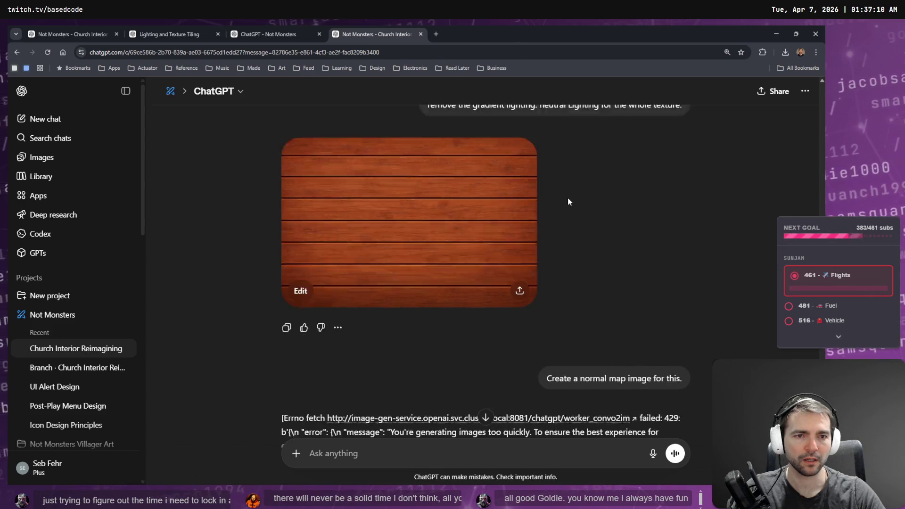
pyautogui.scroll(3, 600, 194)
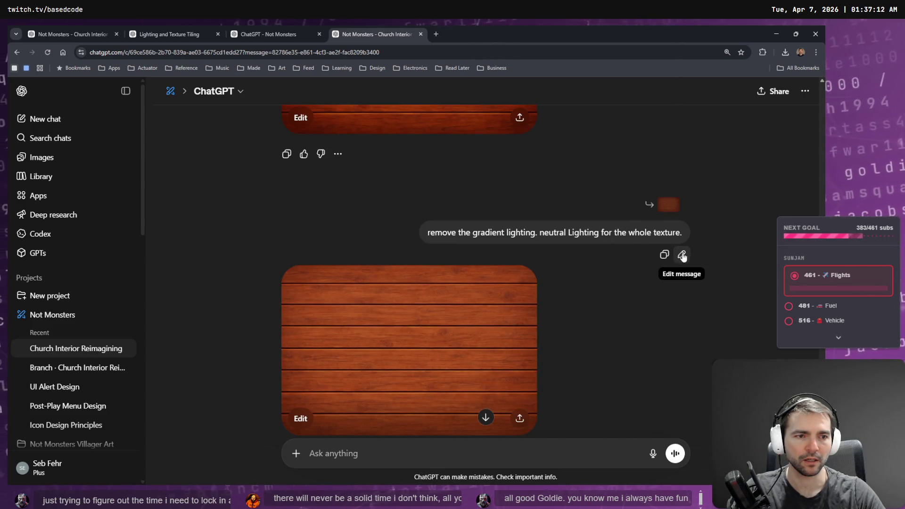
pyautogui.click(682, 255)
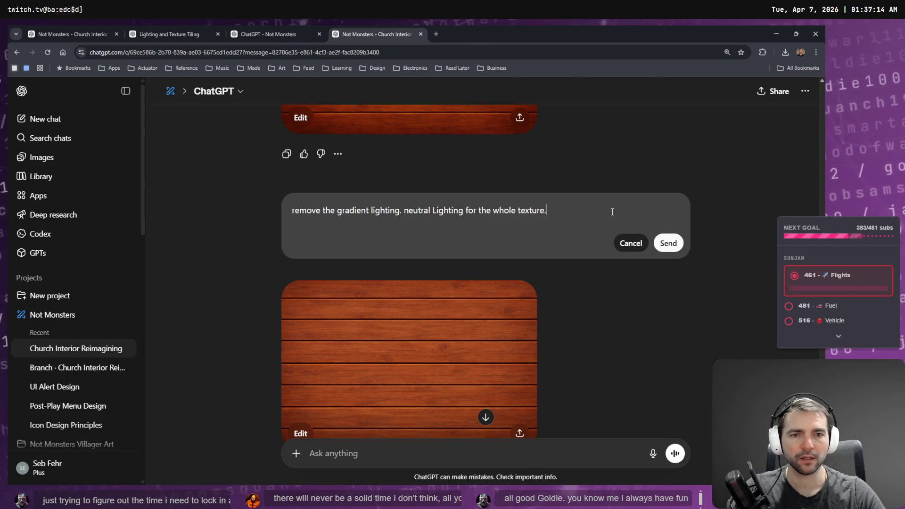
pyautogui.press('super+h')
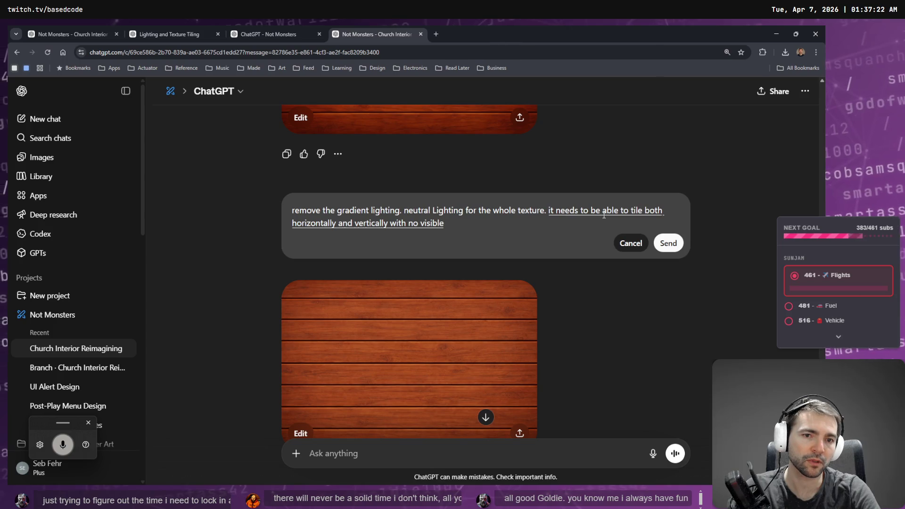
pyautogui.press('Return')
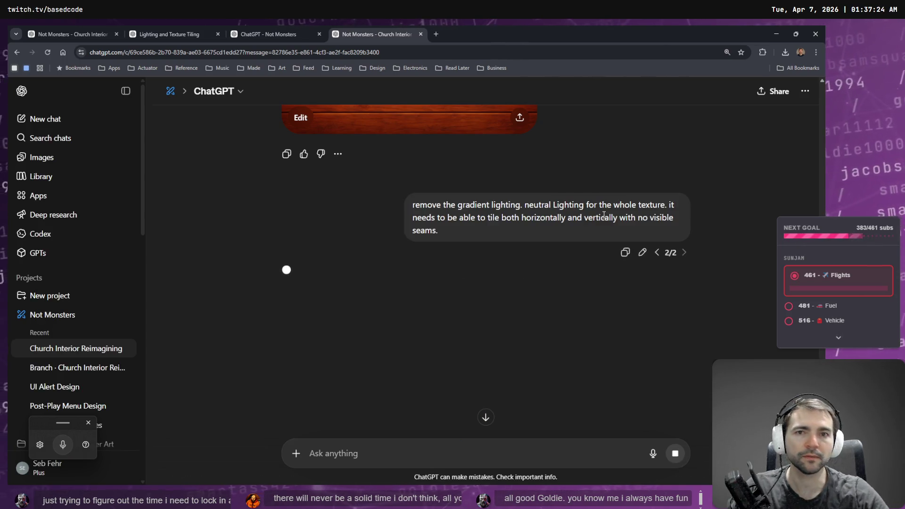
pyautogui.click(155, 34)
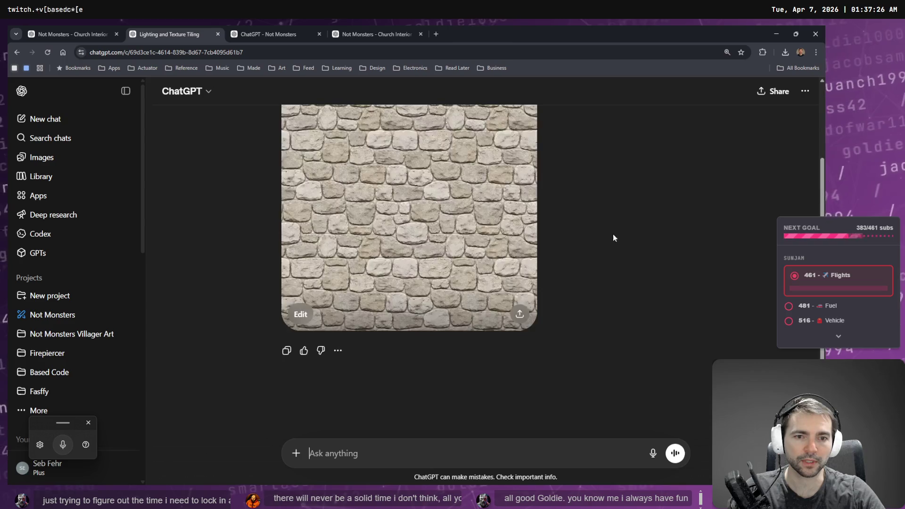
# - Preview the generated-image gallery in a new tab, then close that tab
pyautogui.middleClick(56, 155)
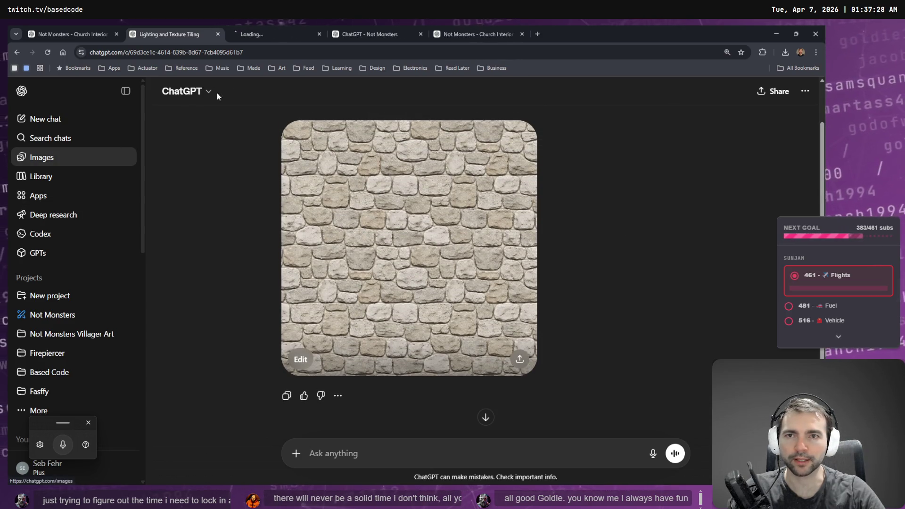
pyautogui.hotkey('ctrl', 'Tab')
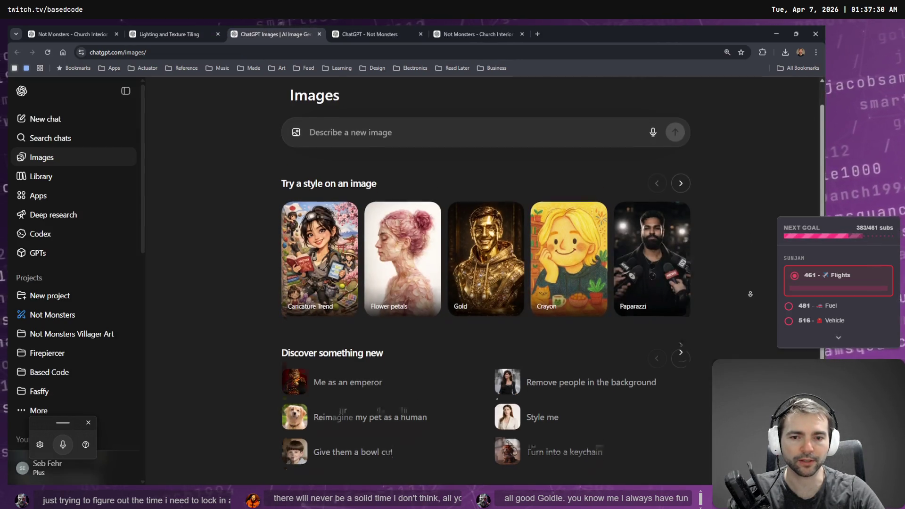
pyautogui.scroll(-6, 477, 173)
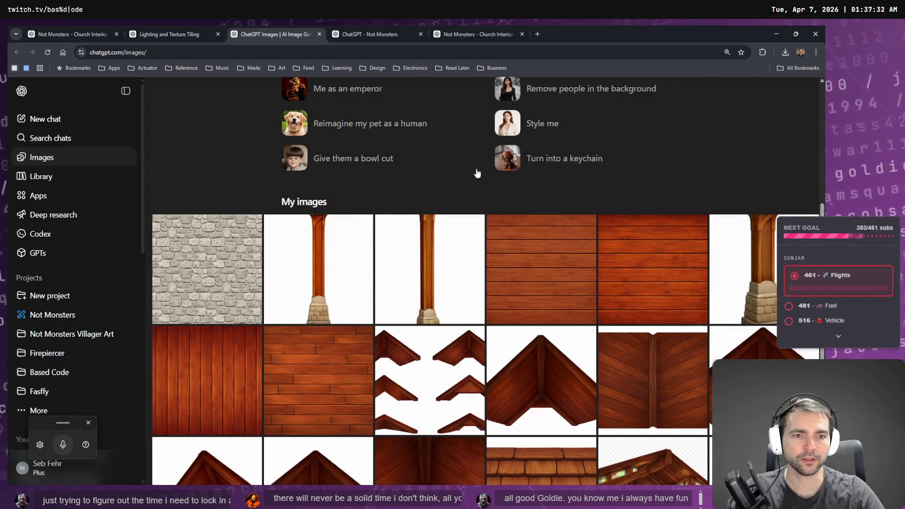
pyautogui.scroll(4, 477, 173)
pyautogui.click(319, 34)
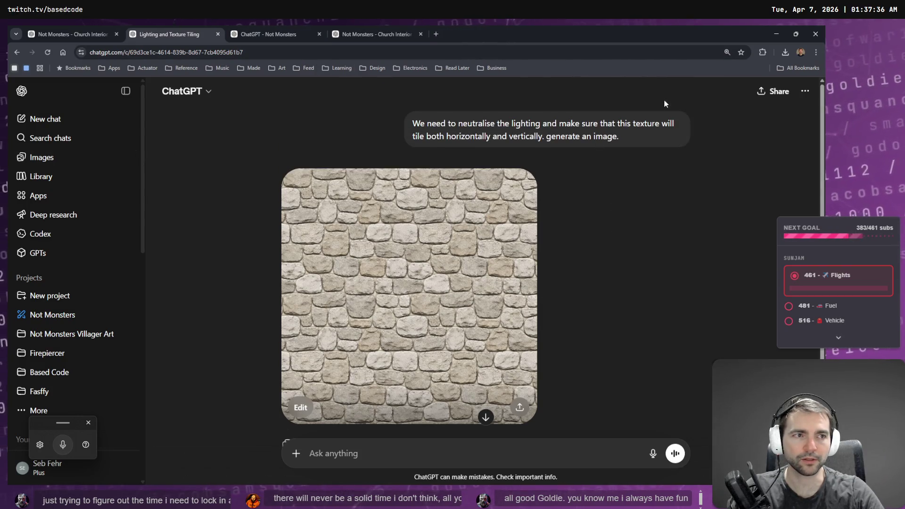
# - Delete the empty Lighting and Texture Tiling chat and return to the church interior chat
pyautogui.click(806, 92)
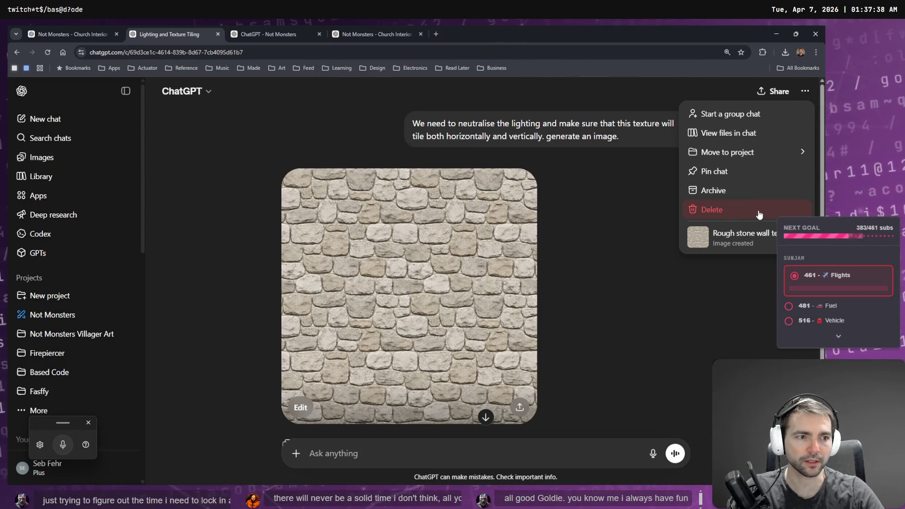
pyautogui.click(759, 213)
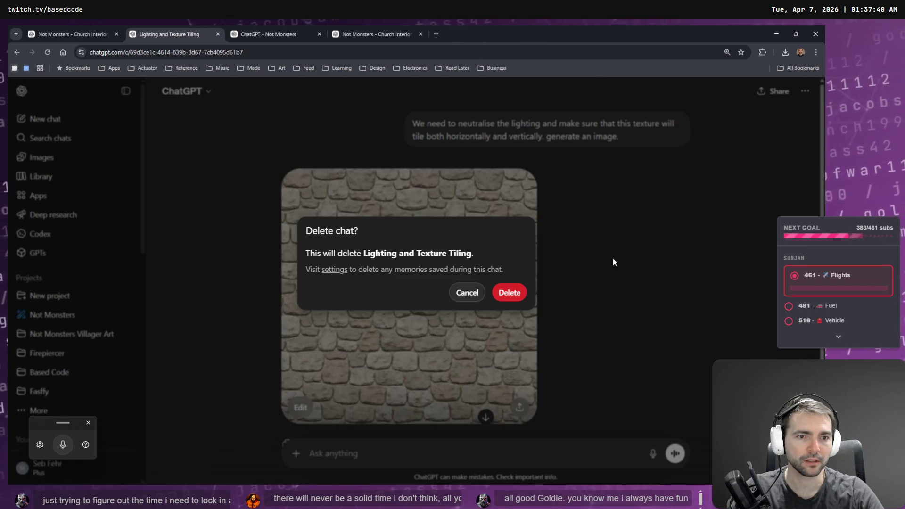
pyautogui.click(508, 294)
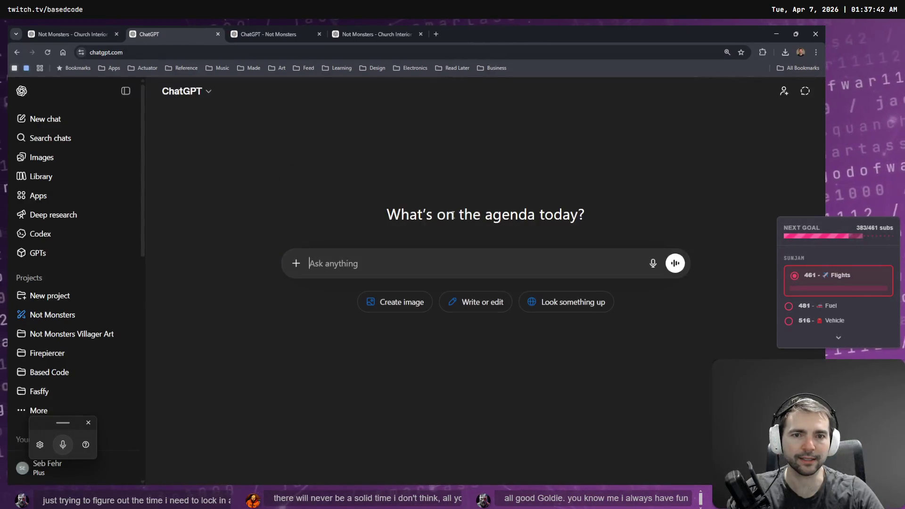
pyautogui.click(269, 34)
pyautogui.click(378, 29)
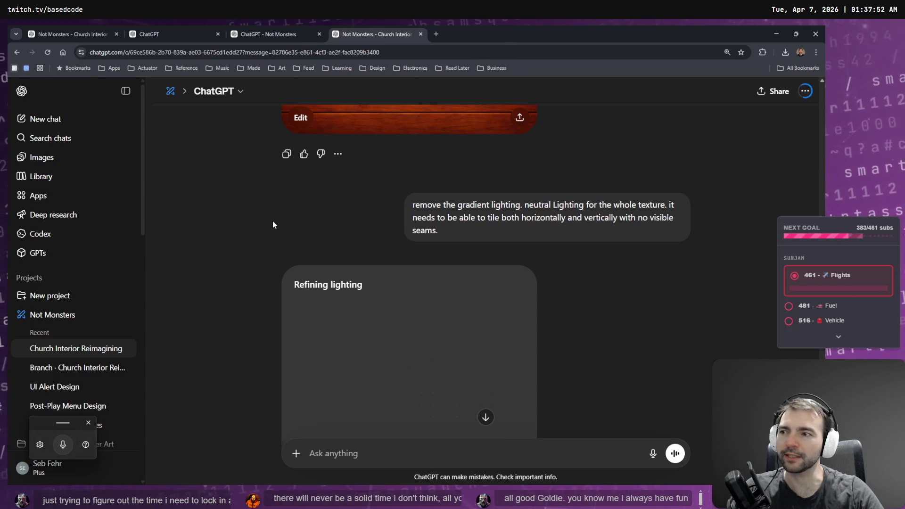
# - Close the empty and rate-limited chat tabs, leaving the chat with the new wood texture
pyautogui.scroll(-3, 267, 231)
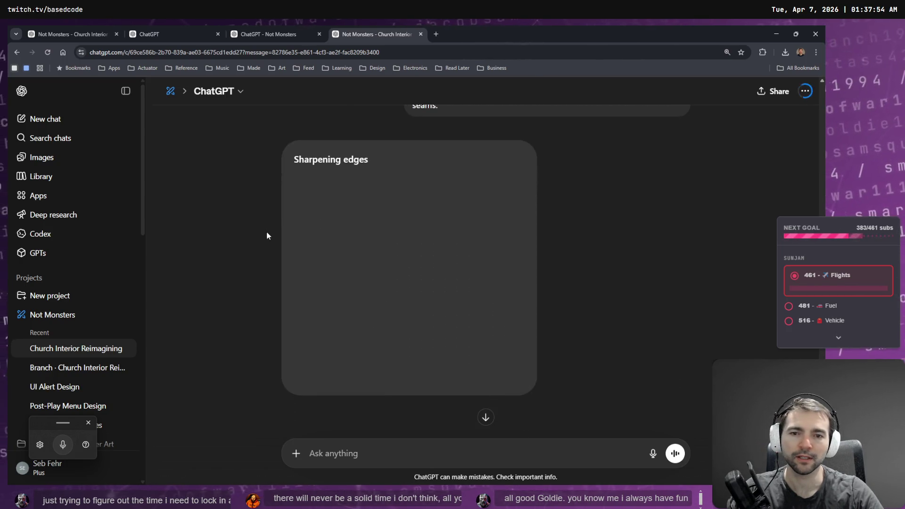
pyautogui.click(174, 31)
pyautogui.click(218, 34)
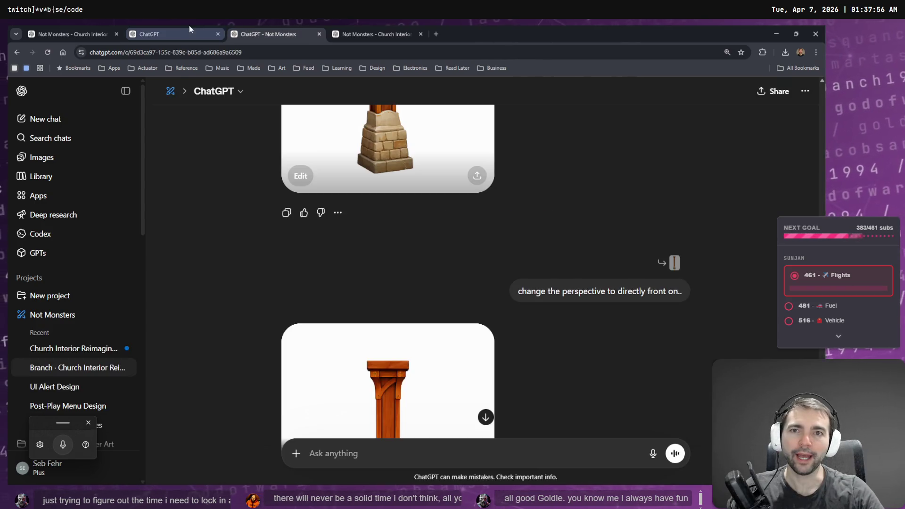
pyautogui.click(60, 28)
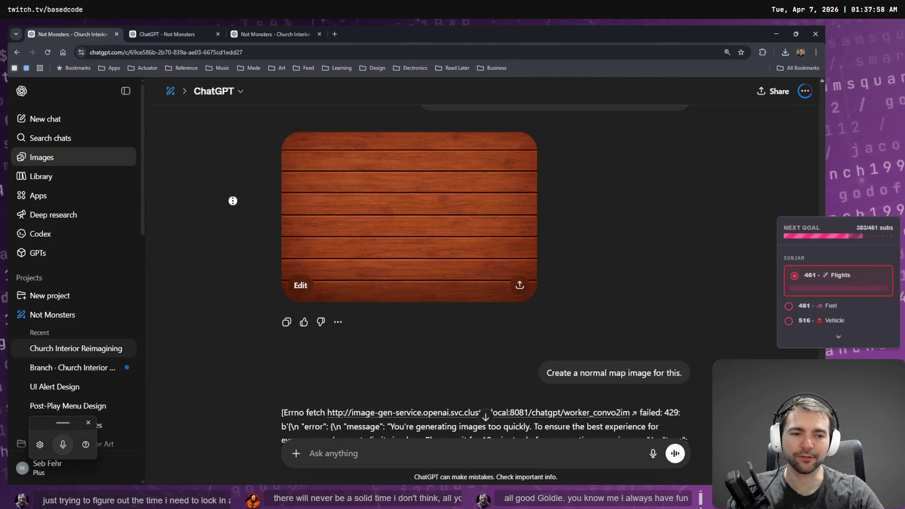
pyautogui.scroll(-3, 247, 263)
pyautogui.scroll(9, 265, 220)
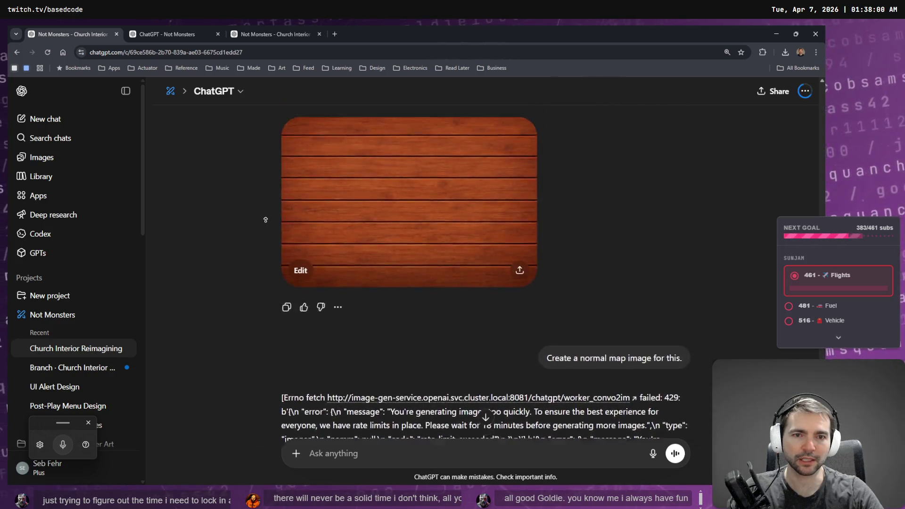
pyautogui.scroll(2, 266, 220)
pyautogui.click(117, 34)
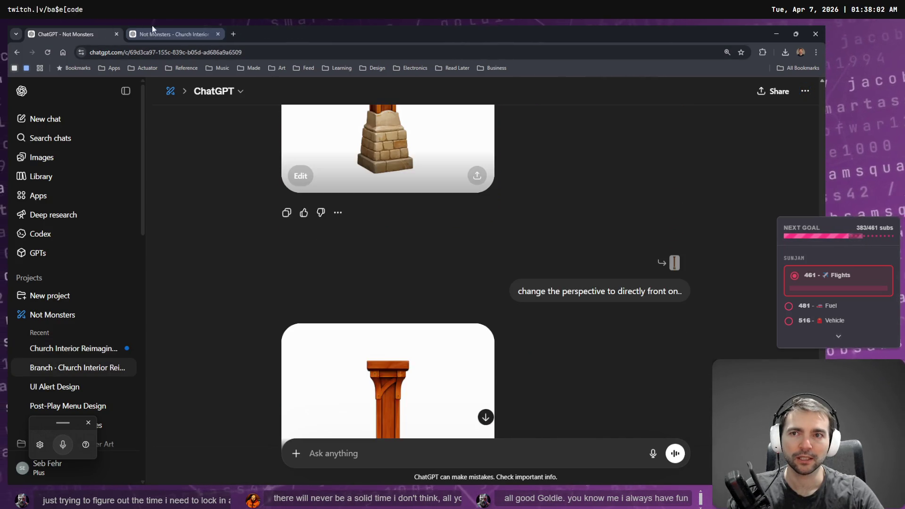
pyautogui.click(149, 27)
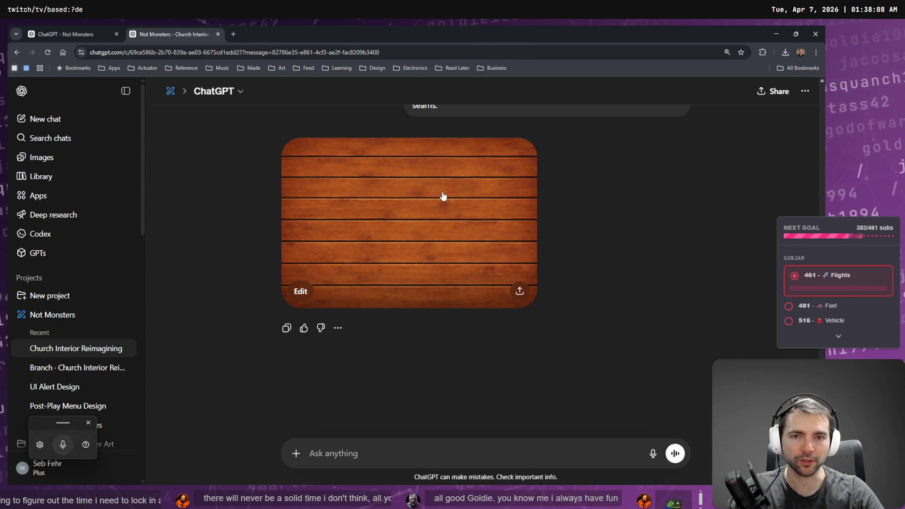
# - Copy the finished plank texture image at full size for use in Photopea
pyautogui.click(439, 225)
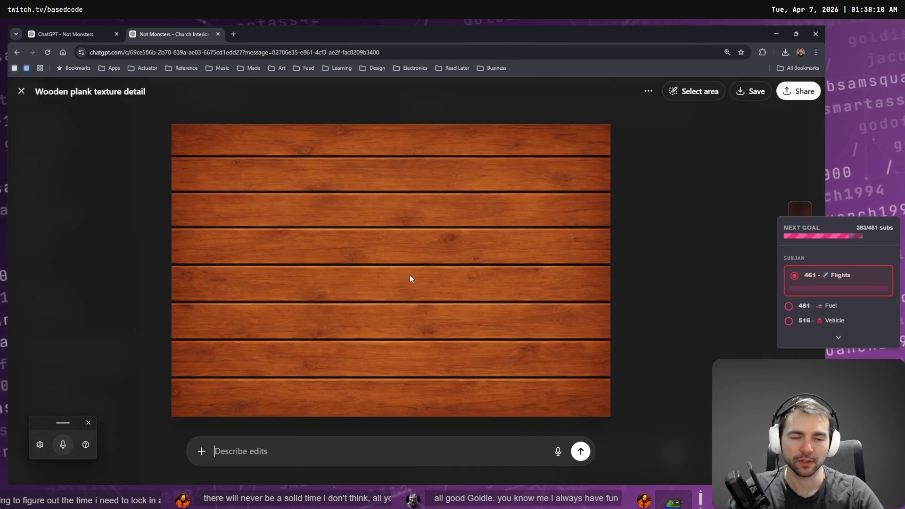
pyautogui.rightClick(463, 242)
pyautogui.click(521, 279)
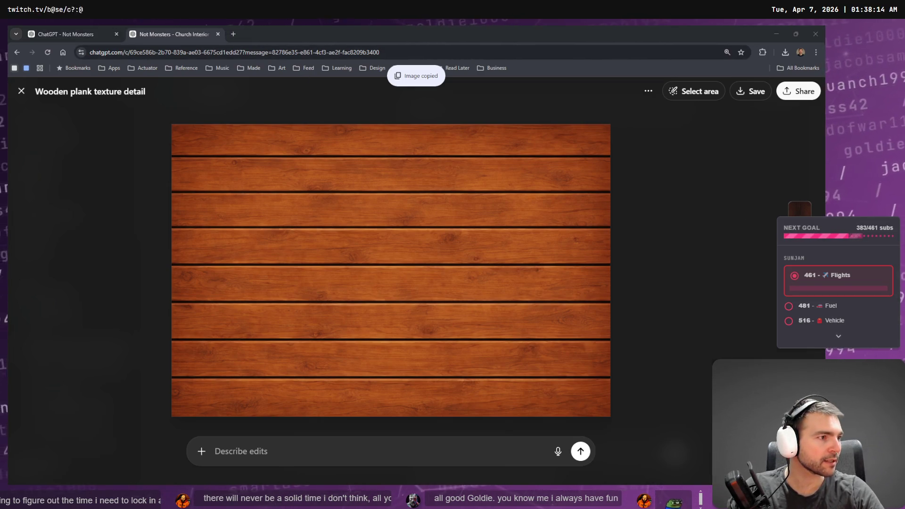
pyautogui.hotkey('alt', 'Tab')
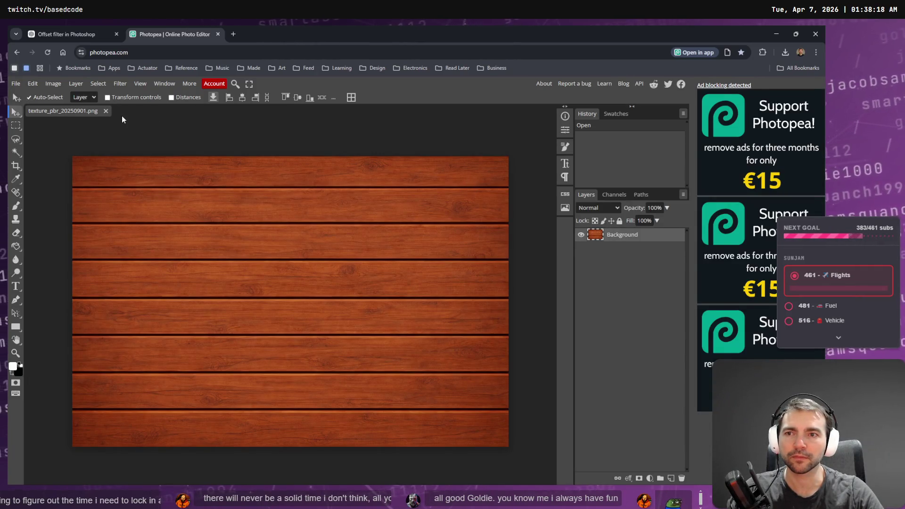
# - Paste the copied plank texture as a new layer and toggle its visibility to compare
pyautogui.hotkey('ctrl', 'v')
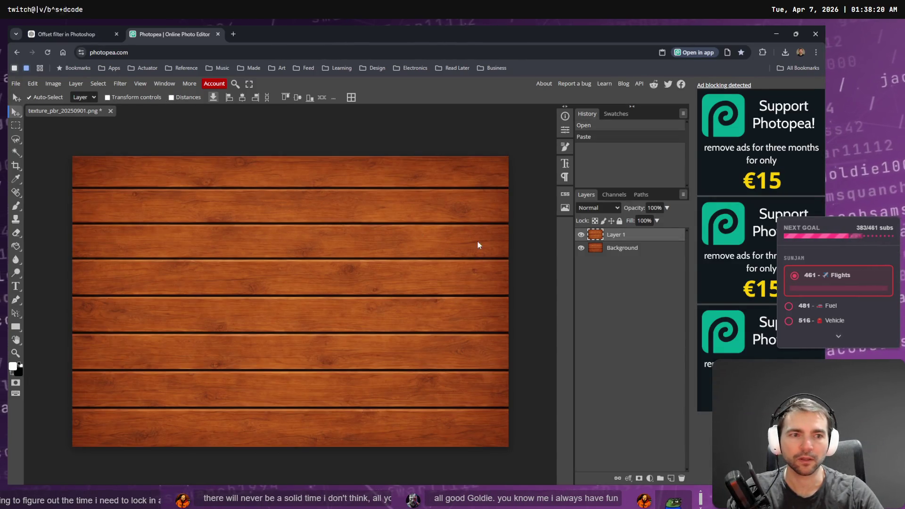
pyautogui.click(581, 235)
pyautogui.click(581, 235)
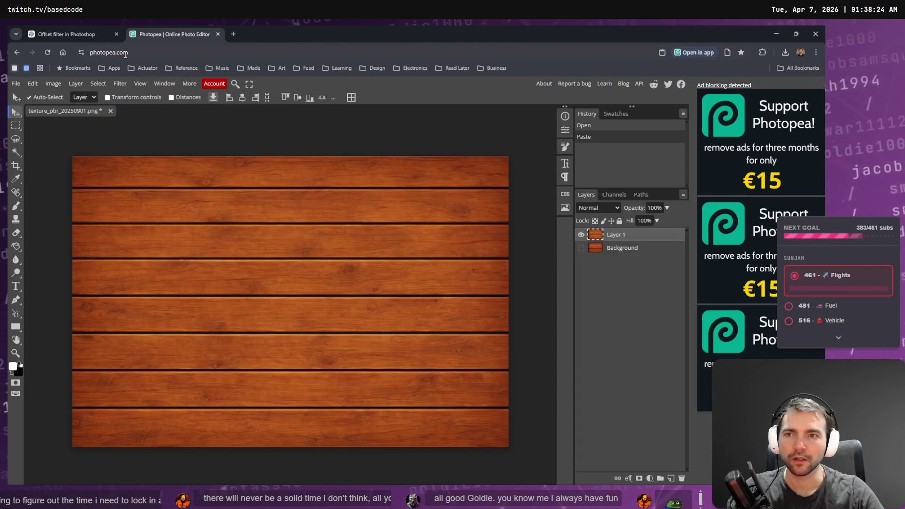
# - Apply an Offset filter of 742 px horizontal and -538 px vertical with Wrap Around
pyautogui.click(81, 85)
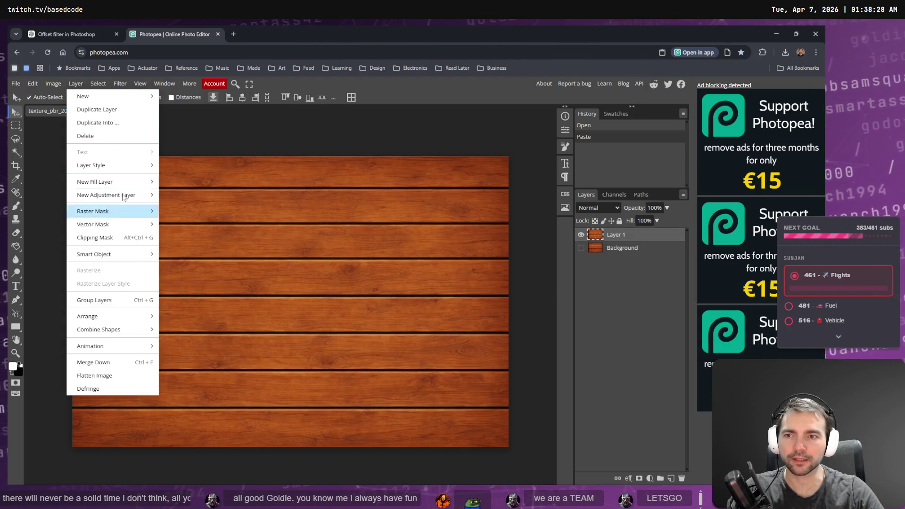
pyautogui.click(118, 87)
pyautogui.moveTo(95, 86)
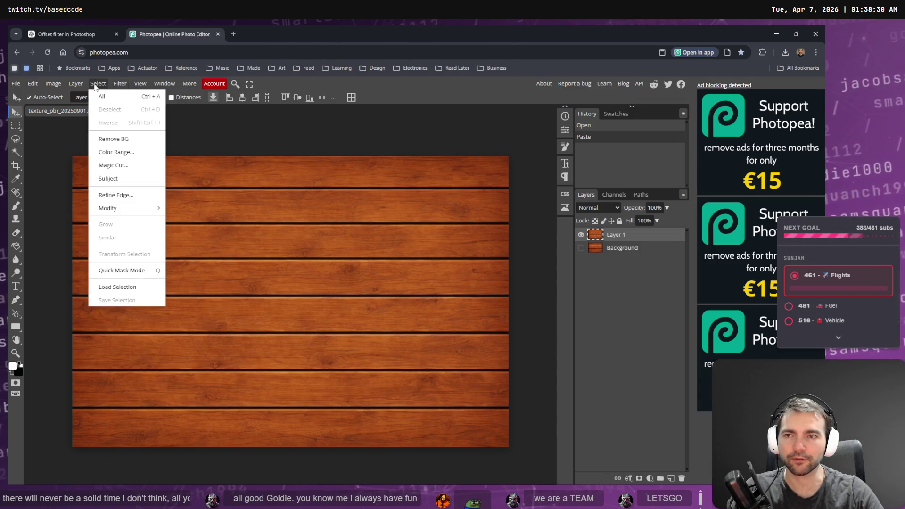
pyautogui.moveTo(181, 302)
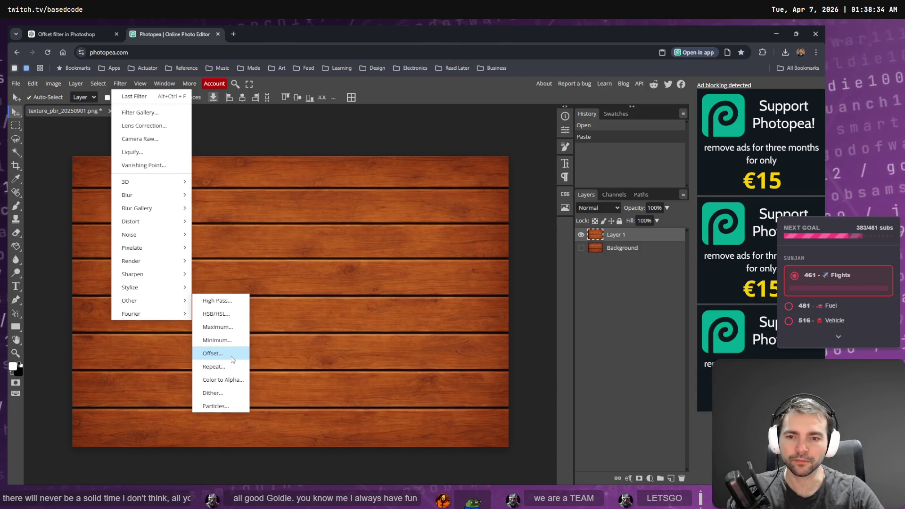
pyautogui.click(213, 354)
pyautogui.moveTo(152, 179)
pyautogui.mouseDown()
pyautogui.moveTo(125, 178)
pyautogui.moveTo(228, 189)
pyautogui.moveTo(138, 182)
pyautogui.moveTo(207, 190)
pyautogui.moveTo(206, 182)
pyautogui.moveTo(178, 184)
pyautogui.moveTo(145, 197)
pyautogui.moveTo(217, 195)
pyautogui.moveTo(186, 191)
pyautogui.moveTo(197, 190)
pyautogui.moveTo(111, 204)
pyautogui.mouseUp()
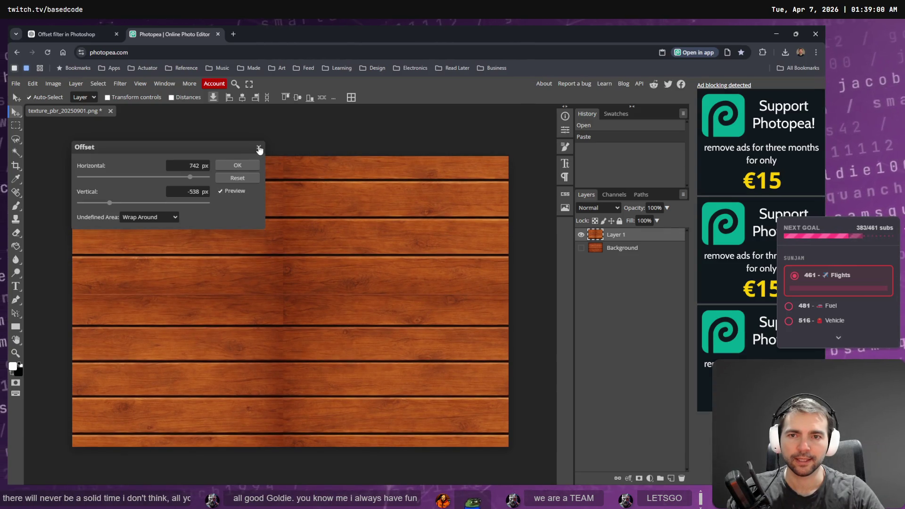
pyautogui.click(247, 163)
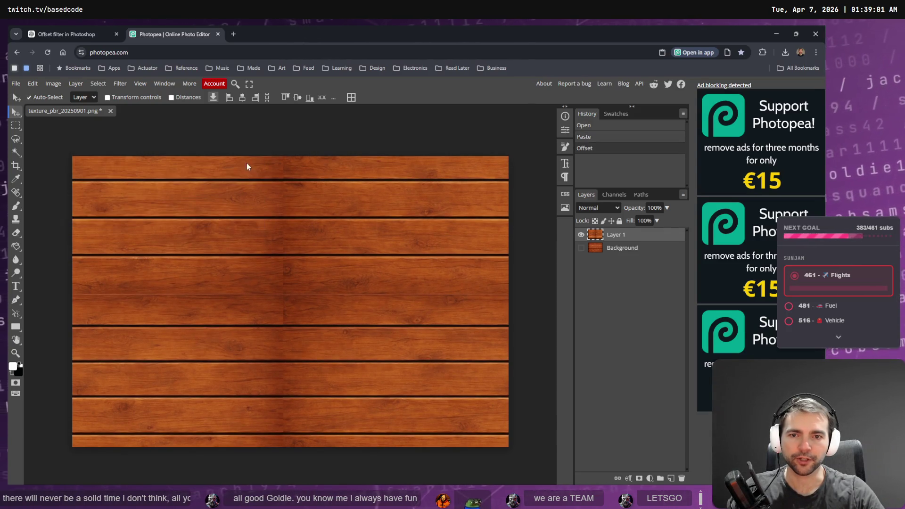
# - Switch to the Healing Brush tool and adjust its brush size
pyautogui.rightClick(19, 192)
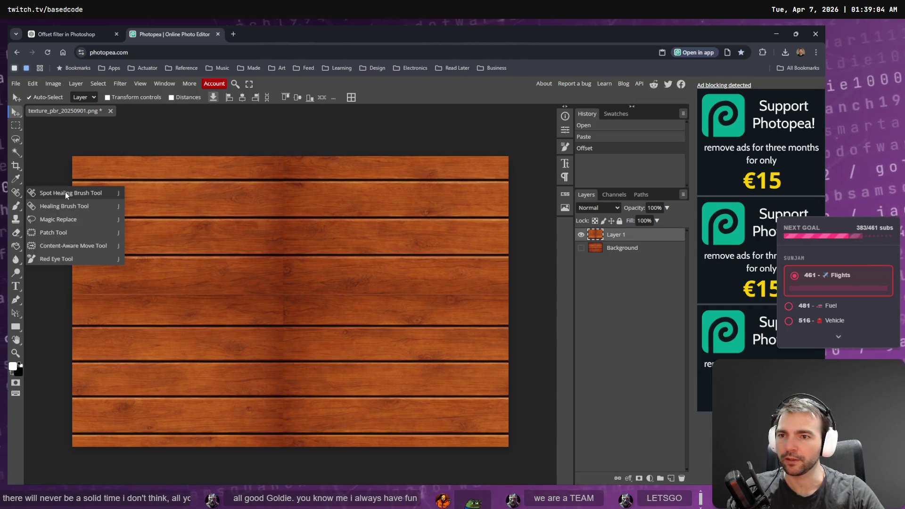
pyautogui.click(69, 205)
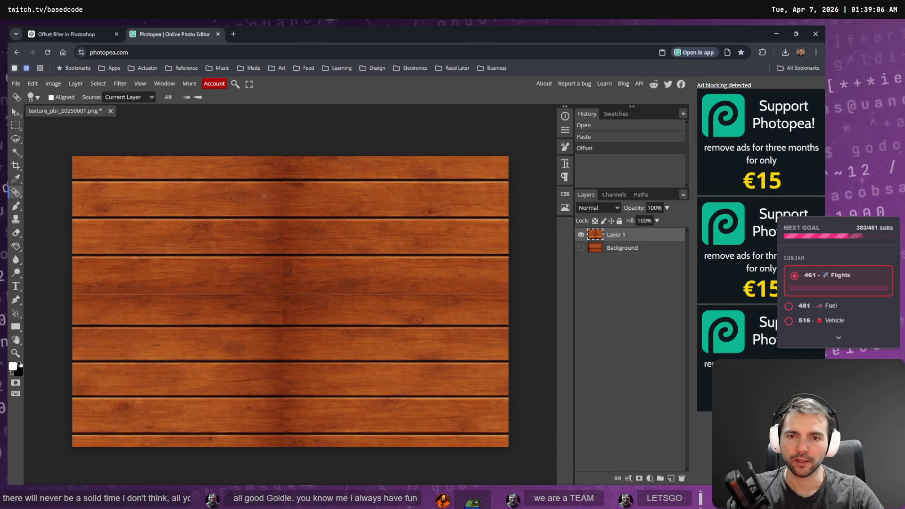
pyautogui.scroll(2, 283, 196)
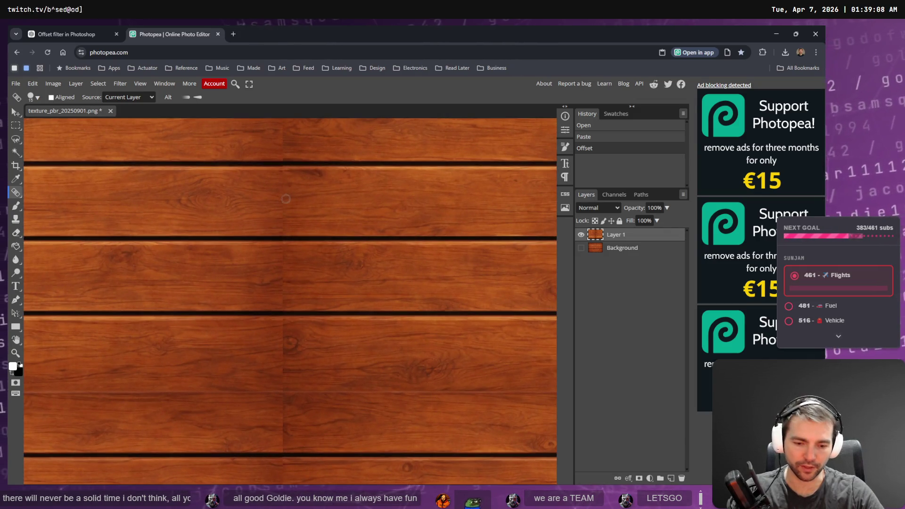
pyautogui.press(']')
pyautogui.press(']')
pyautogui.press(']')
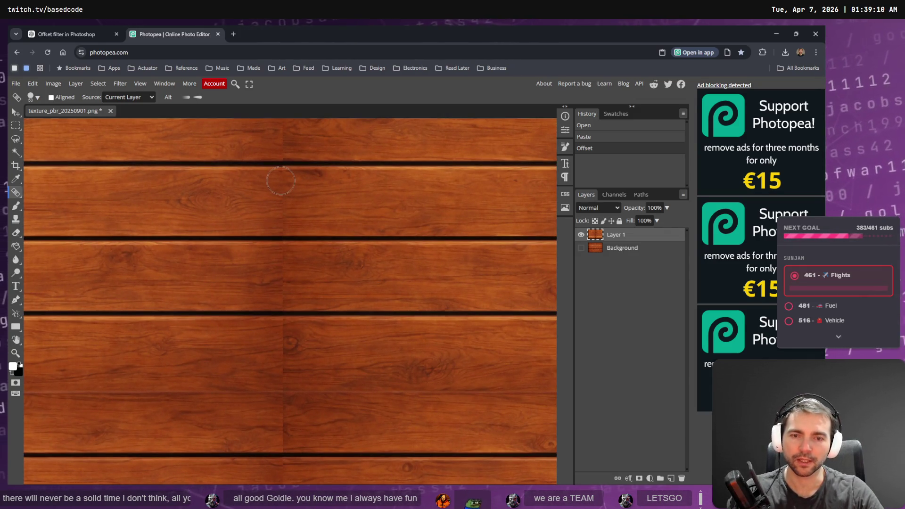
pyautogui.press('[')
pyautogui.click(281, 181)
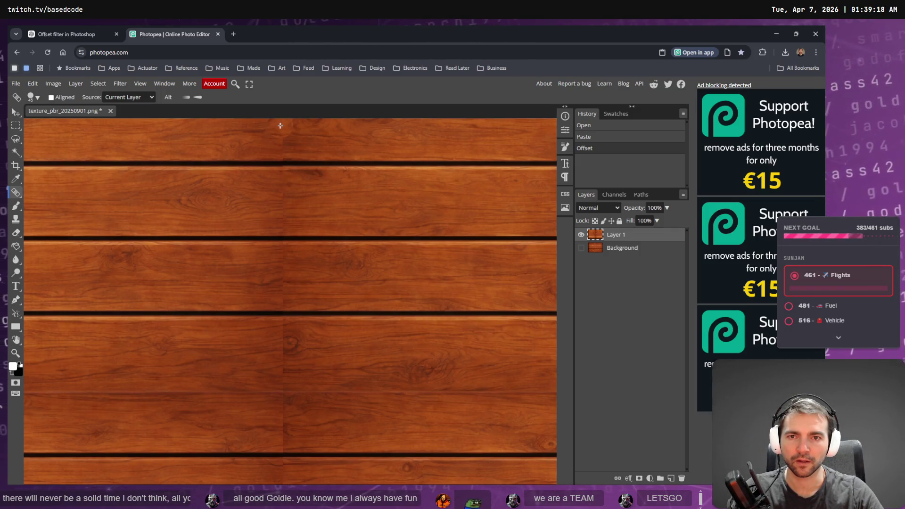
# - Try several healing strokes down the vertical seam, undoing each unsatisfactory one
pyautogui.moveTo(282, 125); pyautogui.dragTo(280, 348)
pyautogui.scroll(-2, 279, 366)
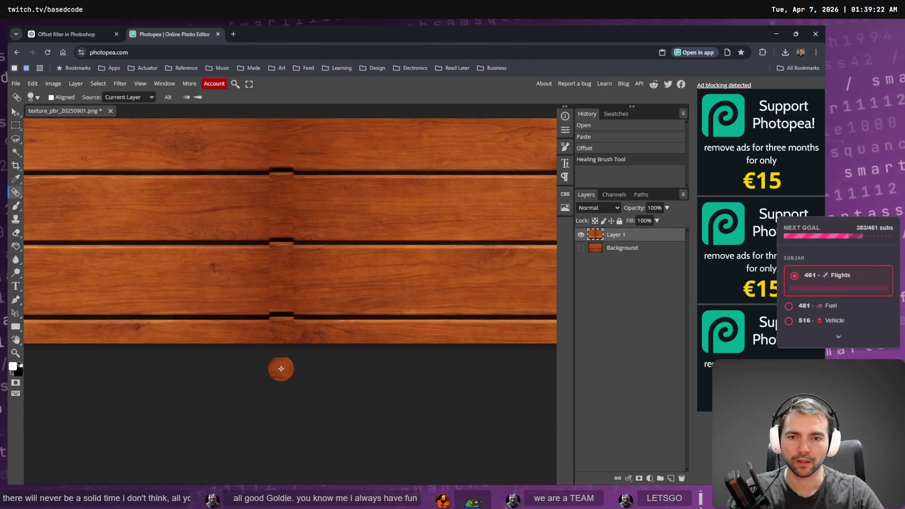
pyautogui.scroll(3, 283, 366)
pyautogui.hotkey('ctrl', 'z')
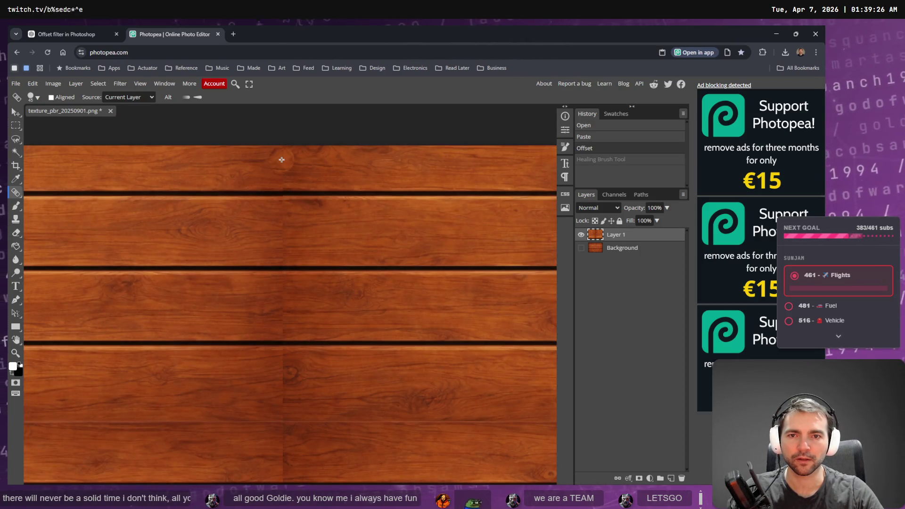
pyautogui.moveTo(282, 185); pyautogui.dragTo(283, 391)
pyautogui.hotkey('ctrl', 'z')
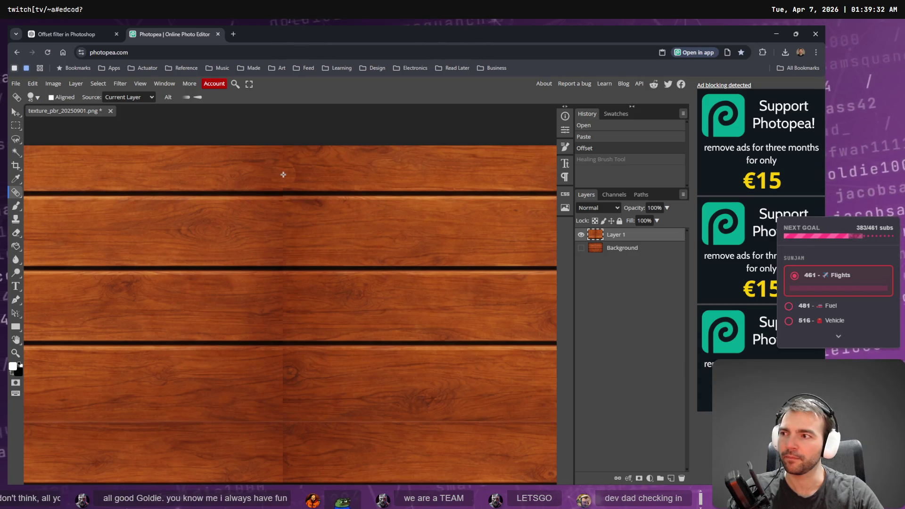
pyautogui.moveTo(283, 174); pyautogui.dragTo(283, 380)
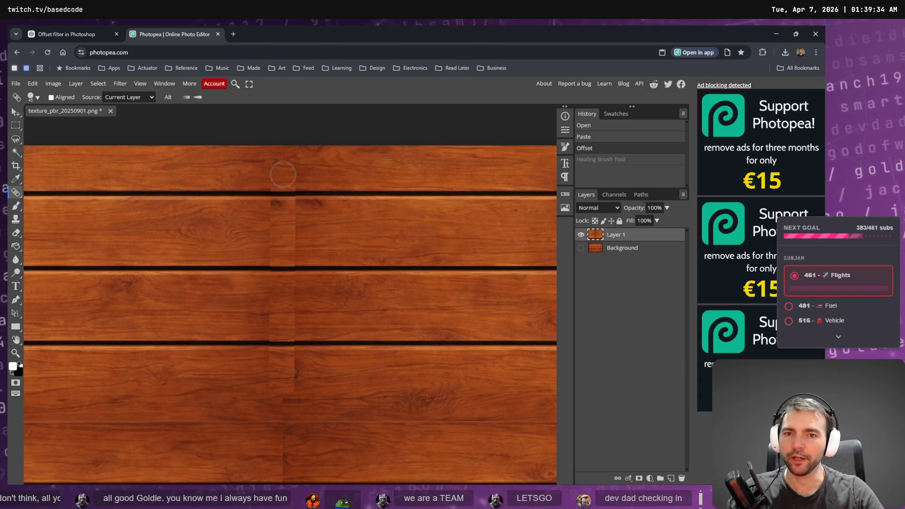
pyautogui.scroll(-3, 373, 260)
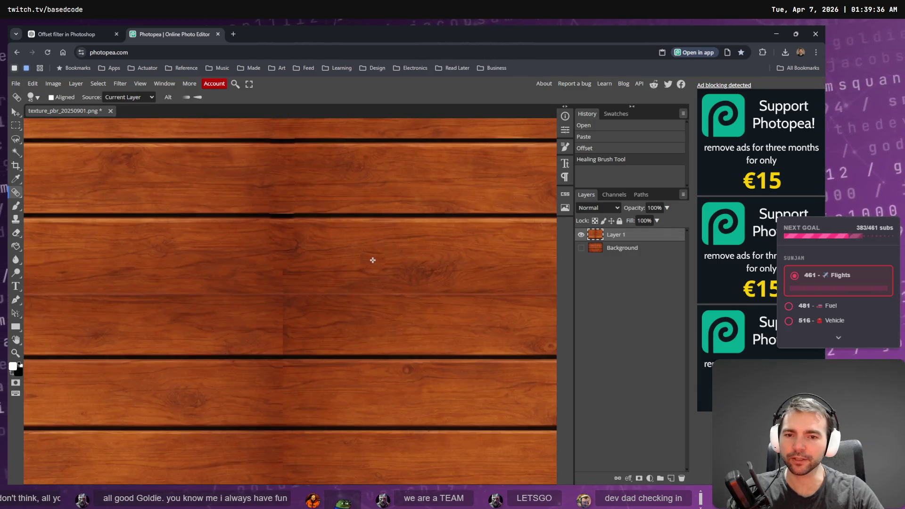
pyautogui.scroll(2, 372, 264)
pyautogui.hotkey('ctrl', 'z')
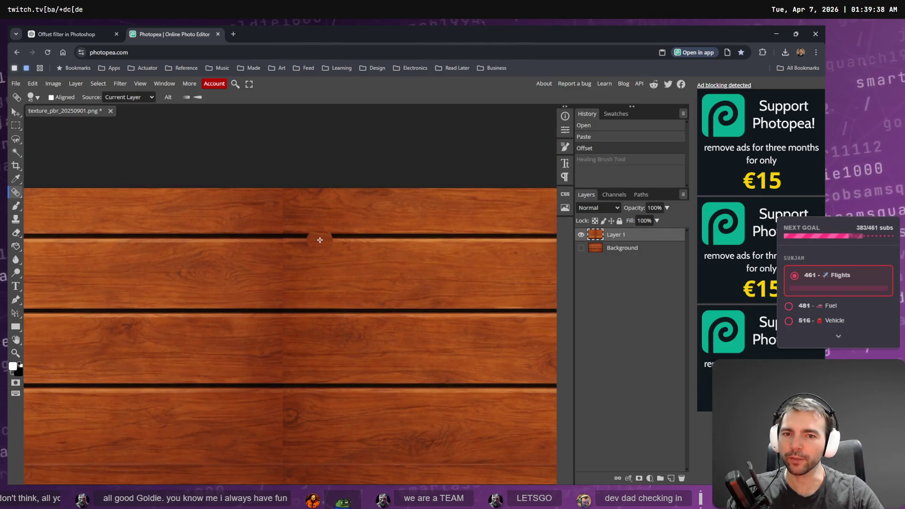
# - Heal the vertical seam band down the planks and retouch the top plank gap
pyautogui.click(278, 217)
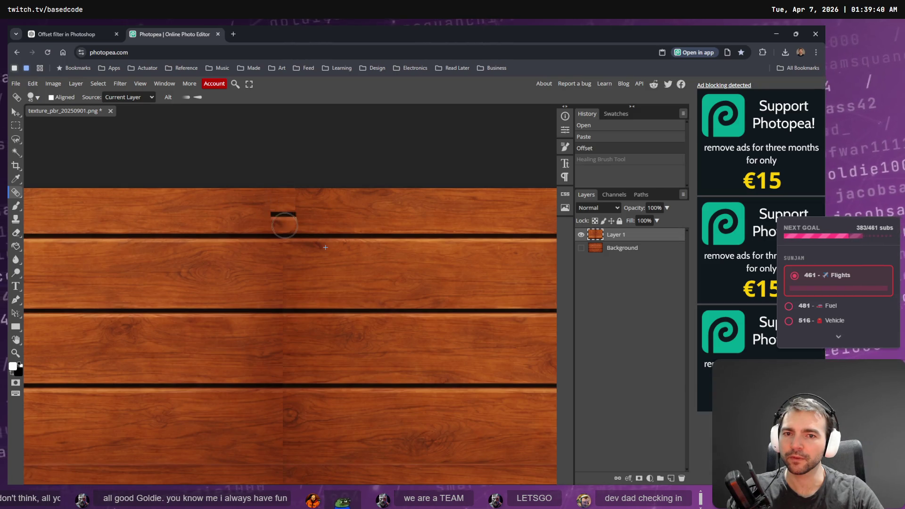
pyautogui.hotkey('ctrl', 'z')
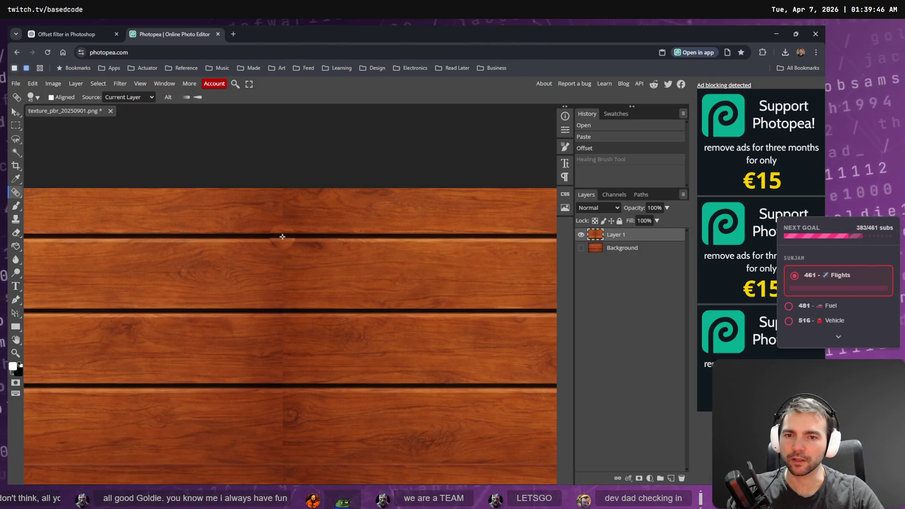
pyautogui.moveTo(282, 237); pyautogui.dragTo(282, 425)
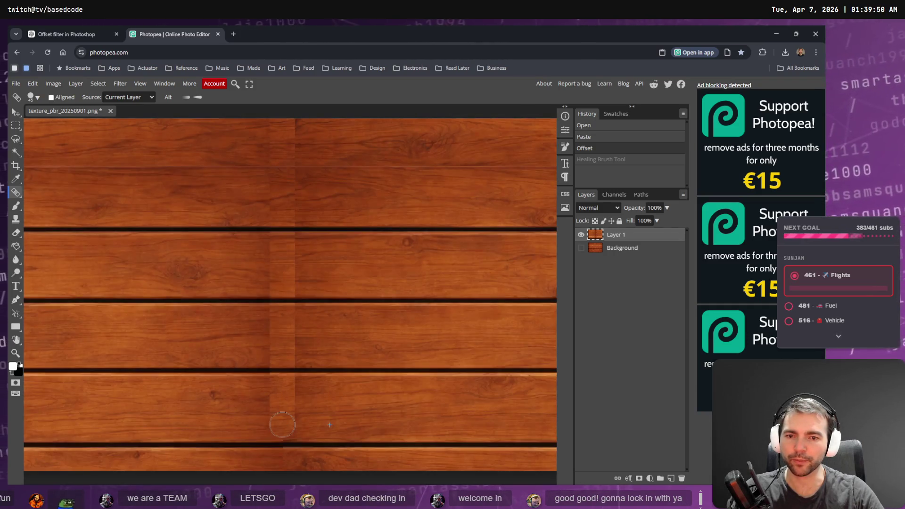
pyautogui.moveTo(283, 464); pyautogui.dragTo(284, 463)
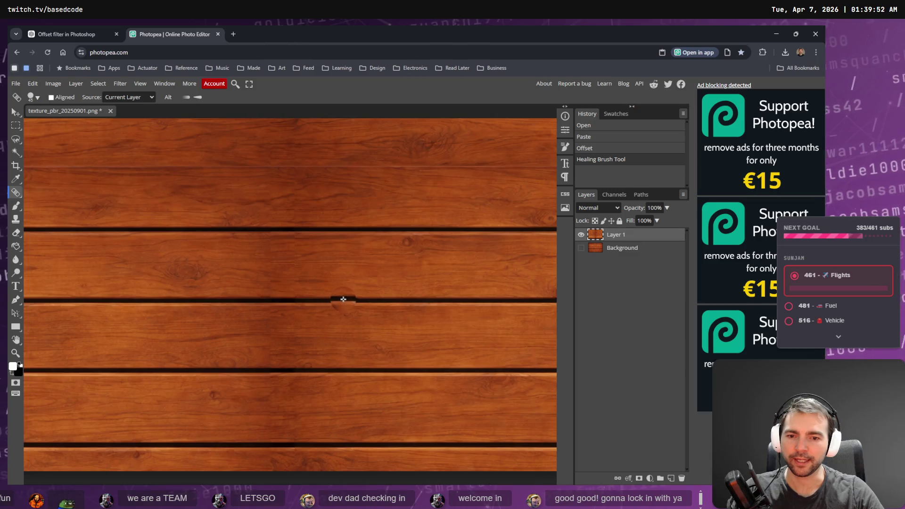
pyautogui.scroll(5, 343, 304)
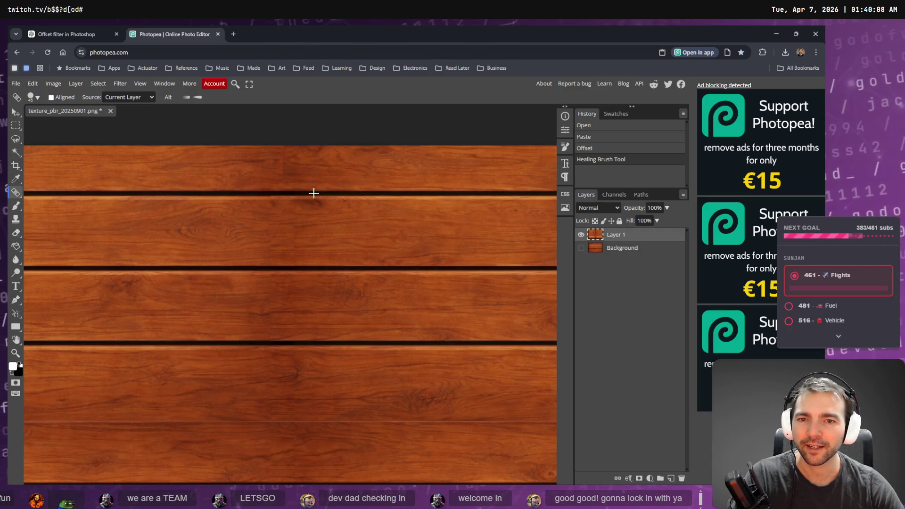
pyautogui.click(283, 194)
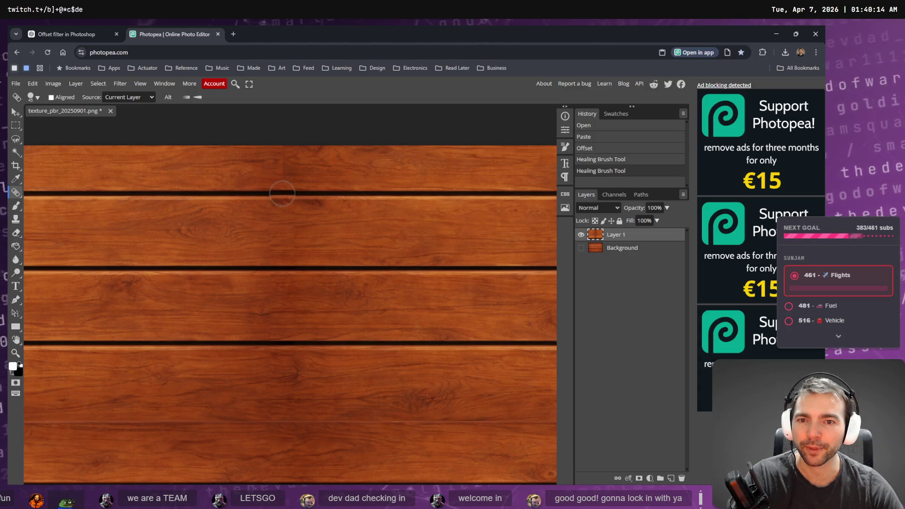
# - Redo the top plank-gap retouch, comparing it with undo and redo before keeping it
pyautogui.hotkey('ctrl', 'z')
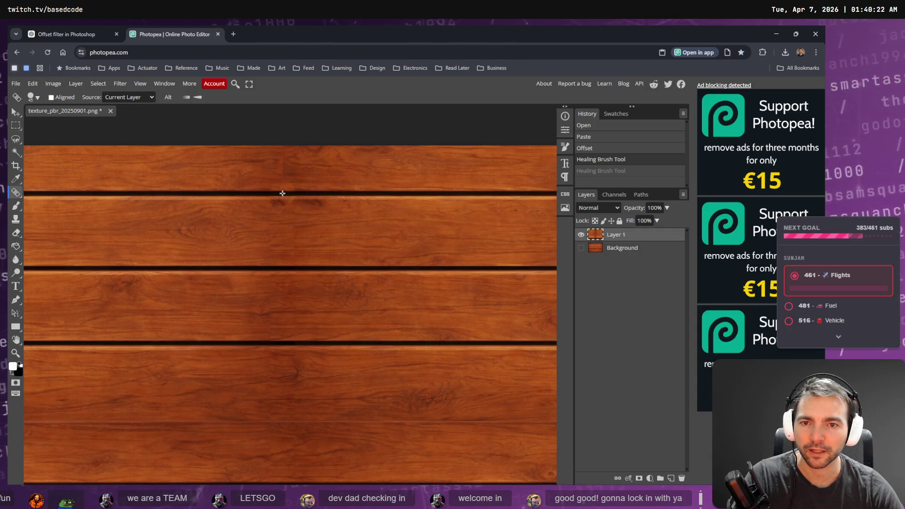
pyautogui.moveTo(283, 194); pyautogui.dragTo(281, 142)
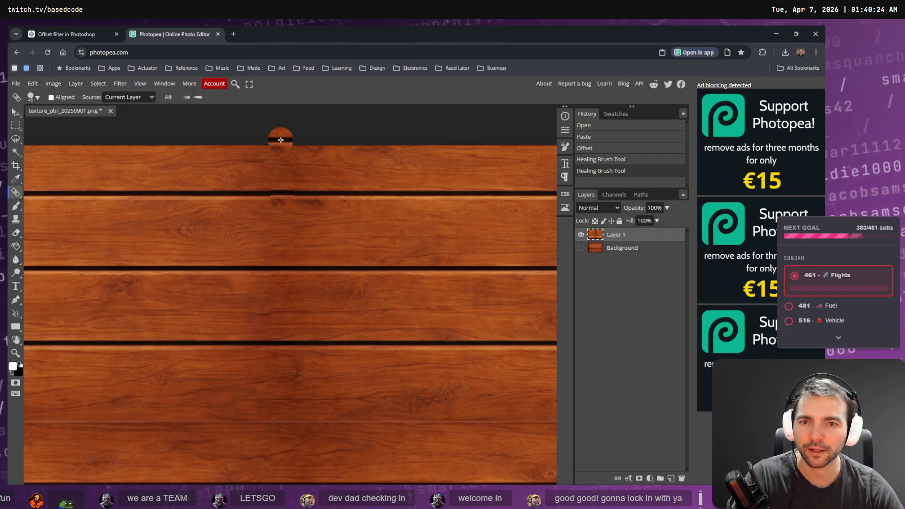
pyautogui.hotkey('ctrl', 'z')
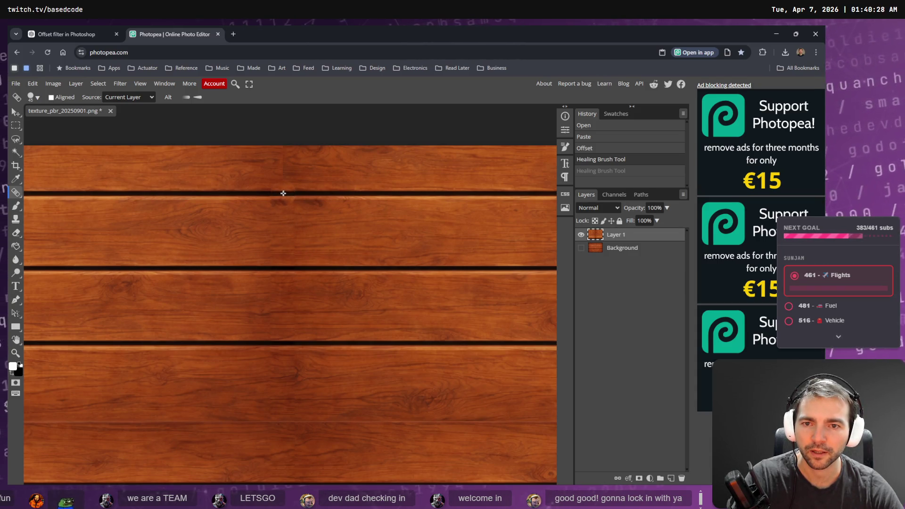
pyautogui.hotkey('ctrl', 'shift', 'z')
pyautogui.hotkey('ctrl', 'z')
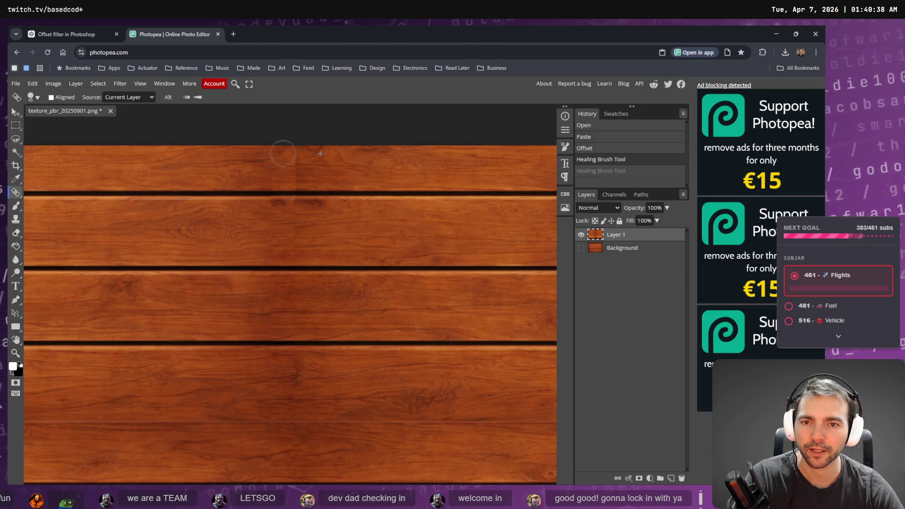
pyautogui.hotkey('ctrl', 'shift', 'z')
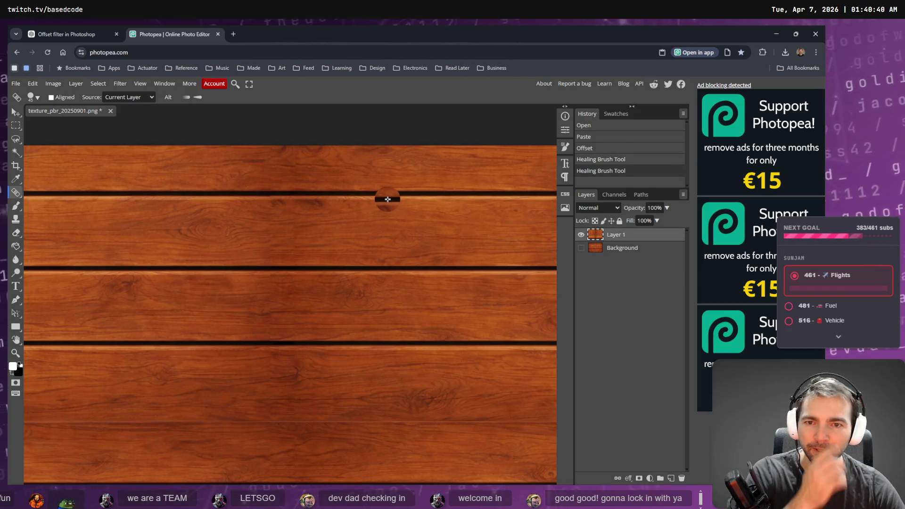
# - Zoom out to view the whole texture and heal along a horizontal plank seam
pyautogui.scroll(-3, 384, 198)
pyautogui.scroll(1, 378, 236)
pyautogui.scroll(-4, 377, 240)
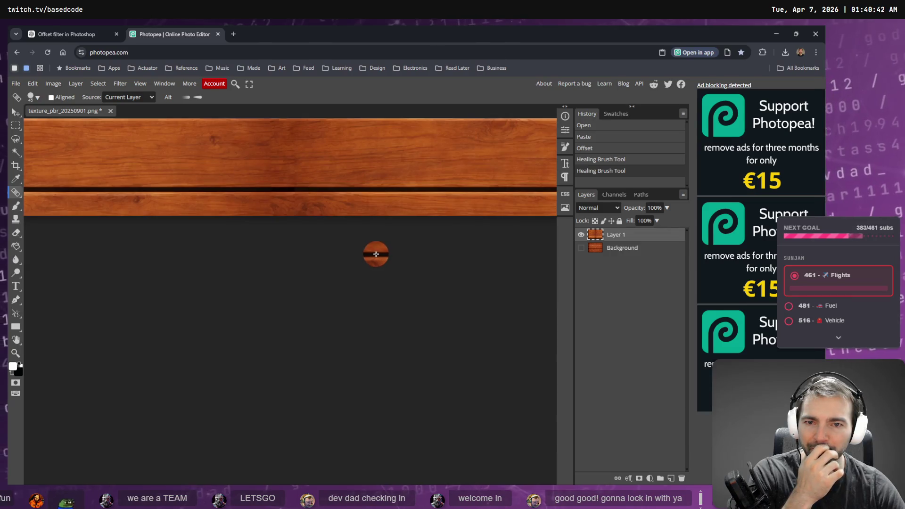
pyautogui.scroll(5, 372, 250)
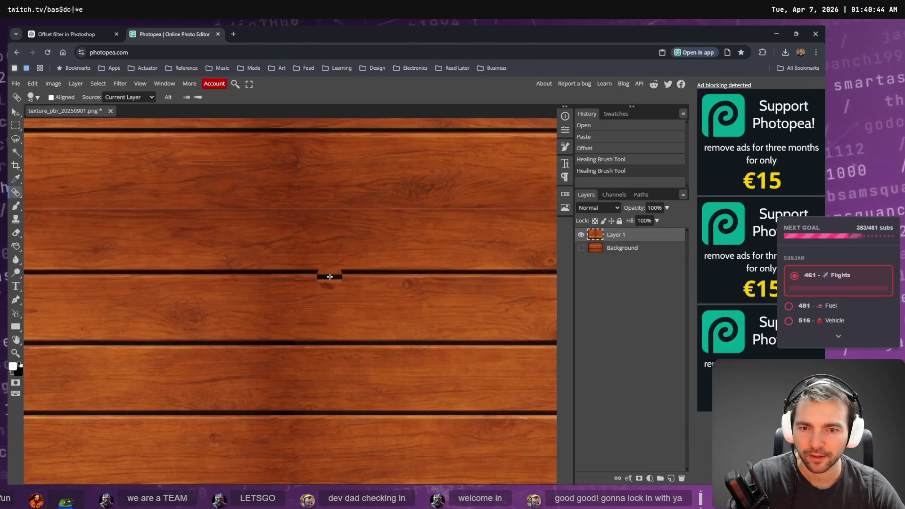
pyautogui.scroll(-2, 307, 242)
pyautogui.scroll(-3, 304, 243)
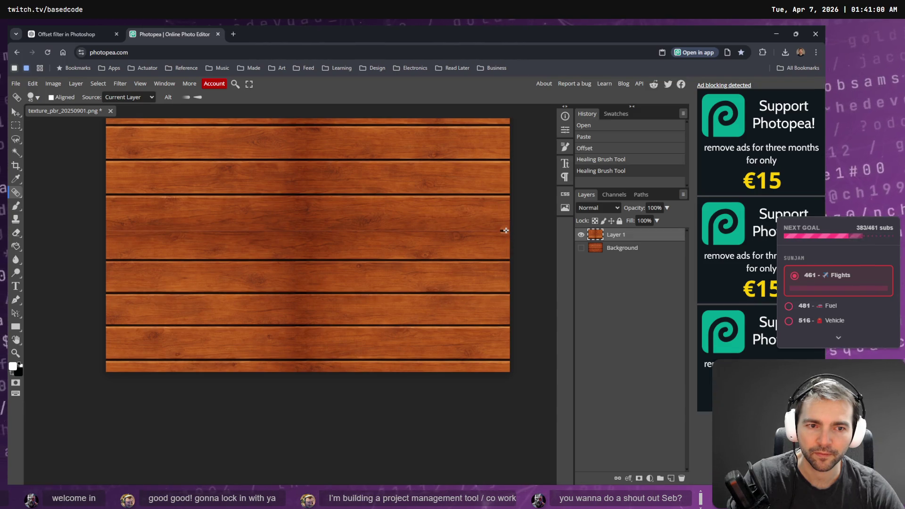
pyautogui.moveTo(506, 231); pyautogui.dragTo(106, 232)
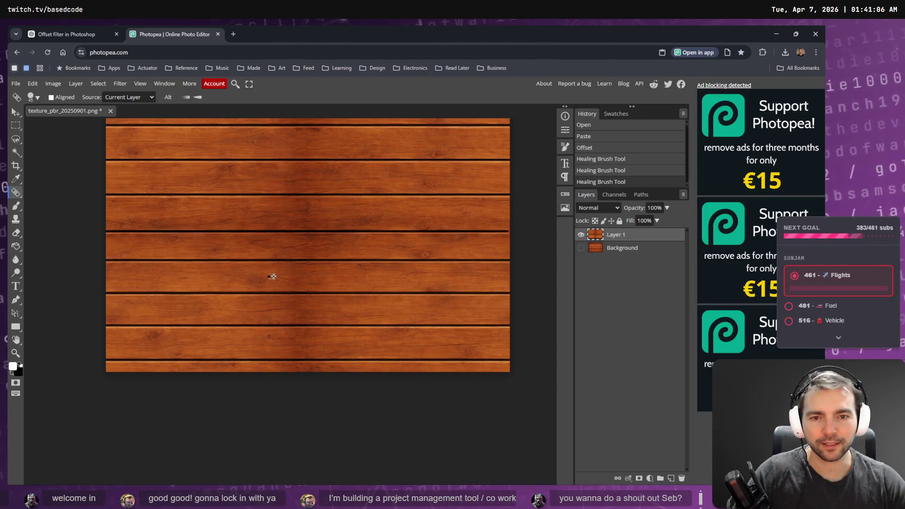
# - Preview a vertical Offset shift of the planks to check for seams, then cancel without applying
pyautogui.scroll(3, 347, 250)
pyautogui.scroll(-2, 348, 251)
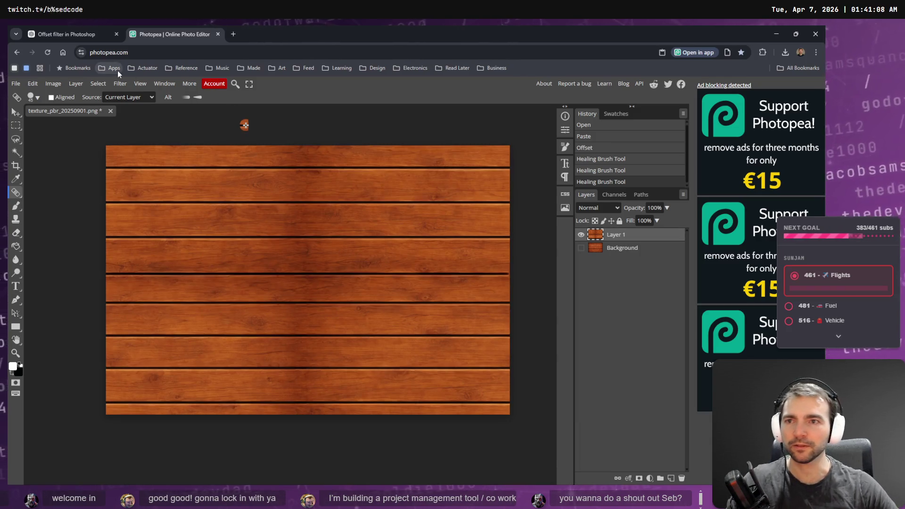
pyautogui.click(124, 83)
pyautogui.moveTo(143, 301)
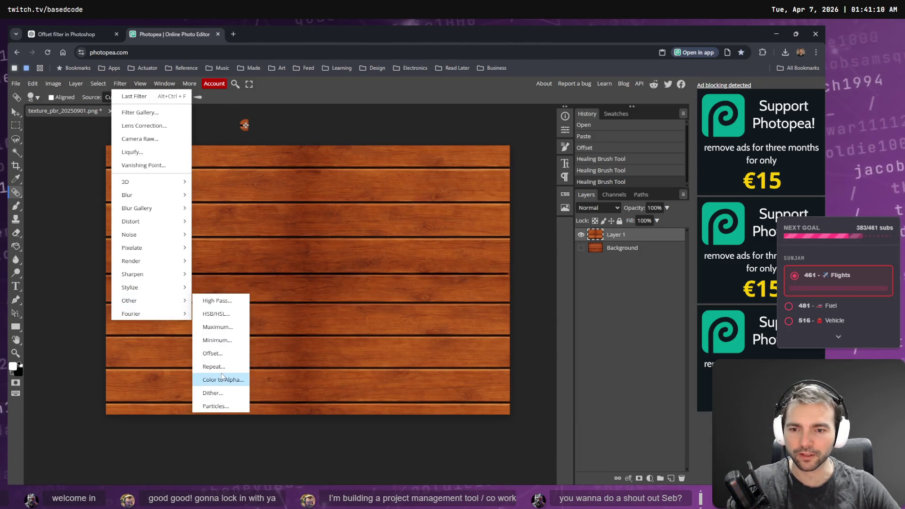
pyautogui.click(213, 353)
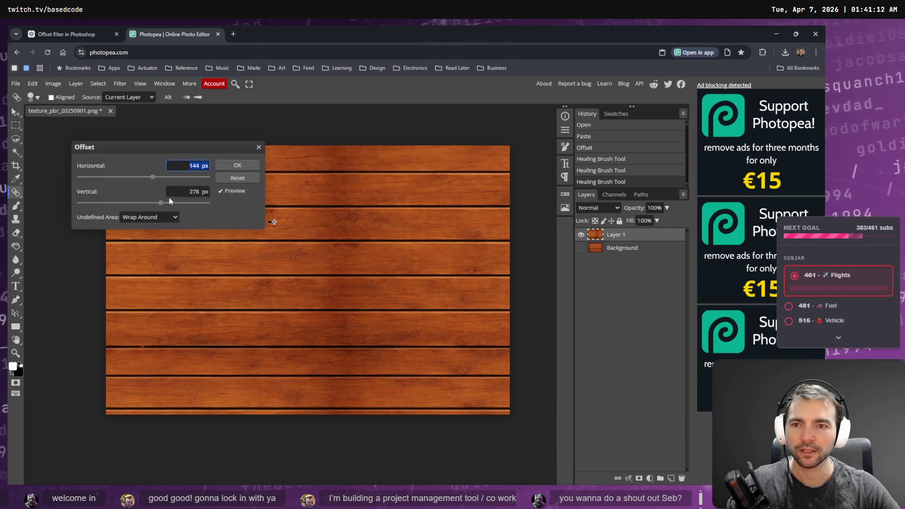
pyautogui.moveTo(162, 206)
pyautogui.mouseDown()
pyautogui.moveTo(91, 204)
pyautogui.moveTo(179, 203)
pyautogui.moveTo(111, 177)
pyautogui.moveTo(59, 178)
pyautogui.moveTo(207, 181)
pyautogui.moveTo(147, 177)
pyautogui.mouseUp()
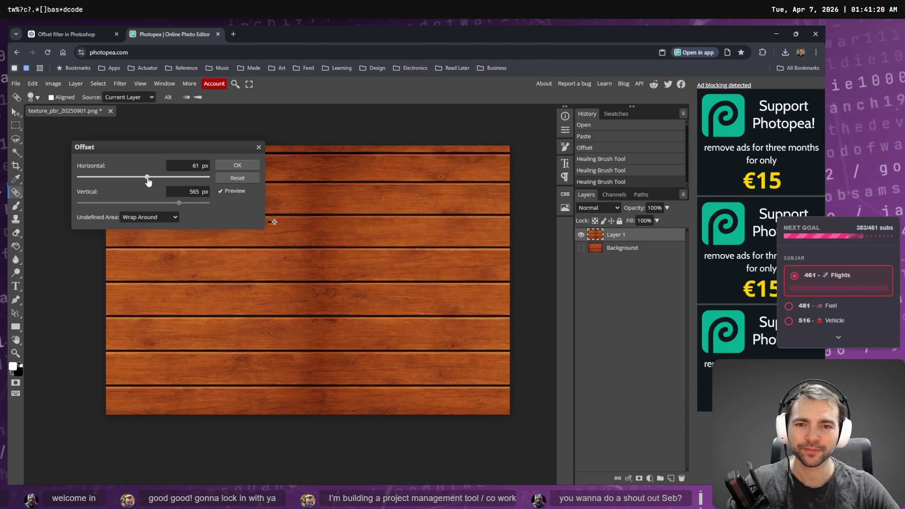
pyautogui.click(259, 149)
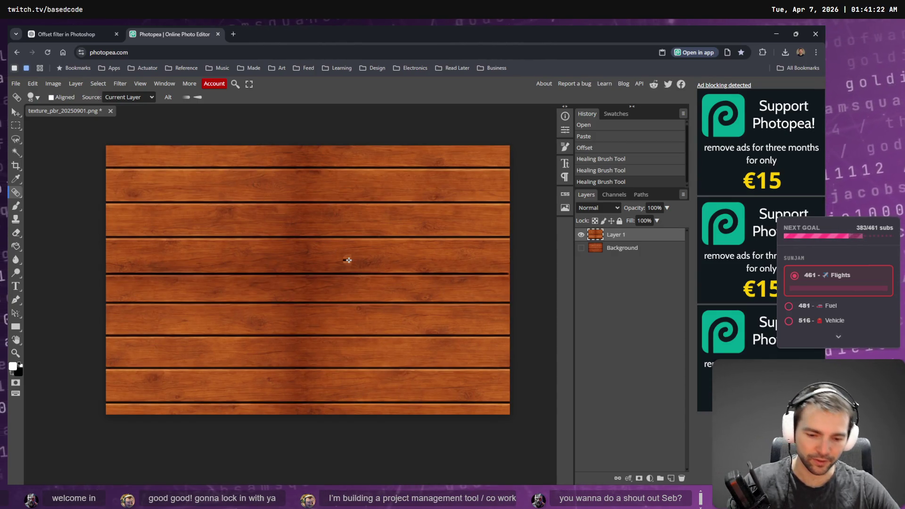
# - Set the Healing Brush to size 200 and heal spots along the dark top plank seam
pyautogui.press(']')
pyautogui.press(']')
pyautogui.press(']')
pyautogui.press('[')
pyautogui.press('[')
pyautogui.press('[')
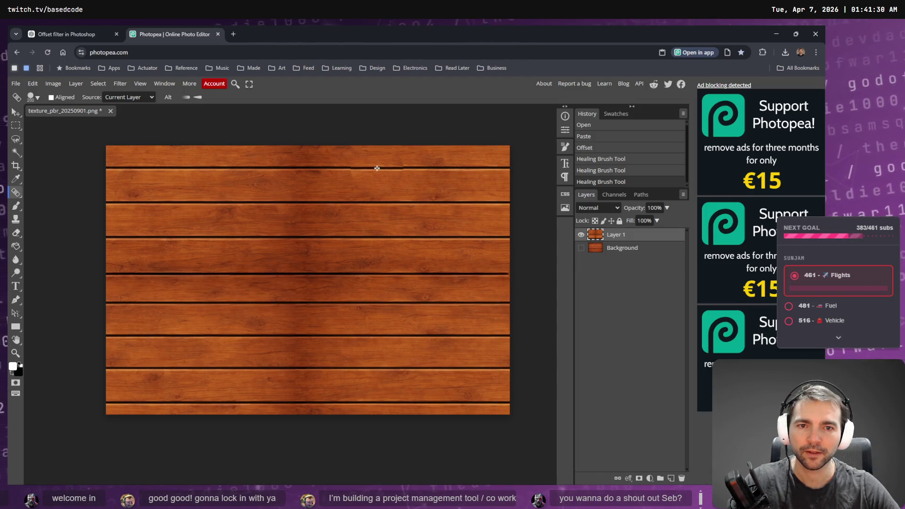
pyautogui.click(305, 168)
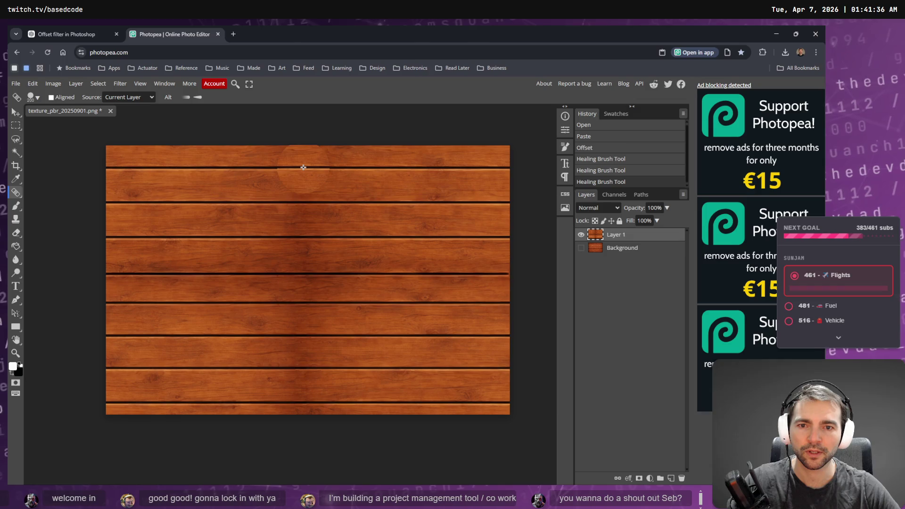
pyautogui.click(303, 168)
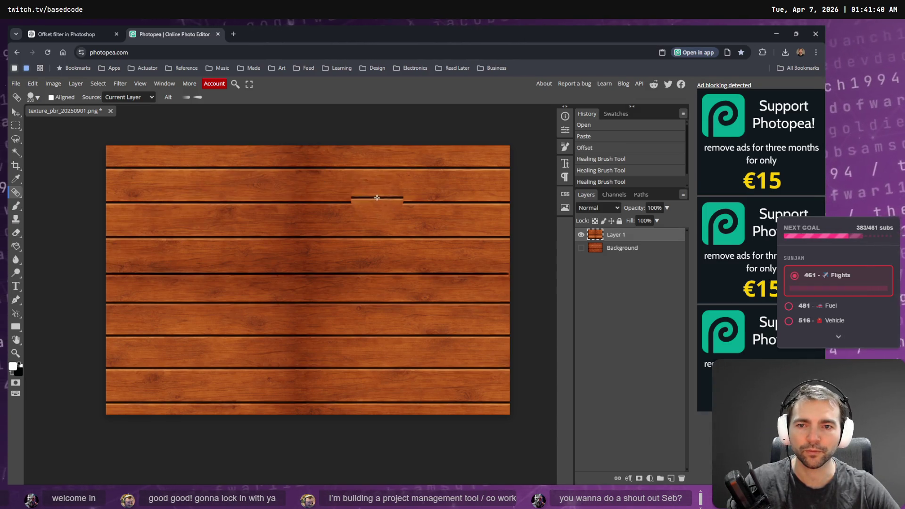
pyautogui.click(305, 168)
pyautogui.click(306, 168)
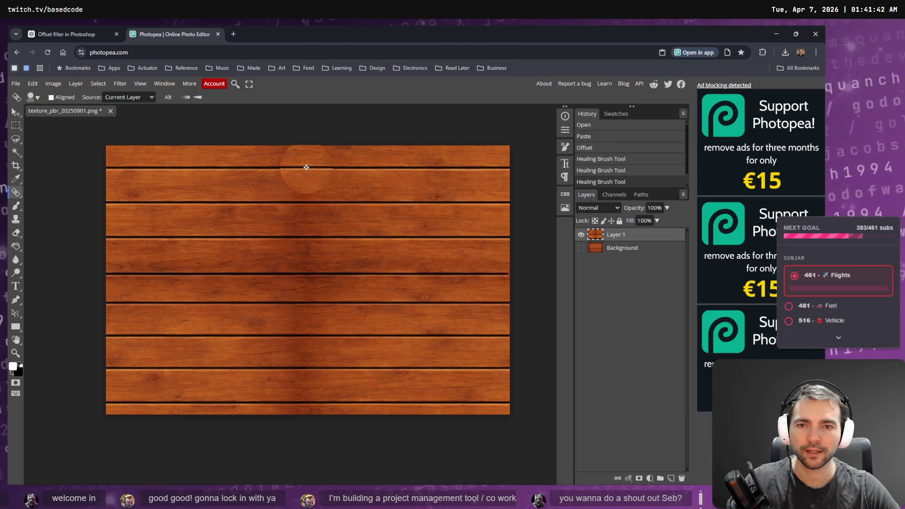
# - Heal vertical strips down the middle of the planks, undoing and repainting as needed
pyautogui.moveTo(308, 168); pyautogui.dragTo(294, 431)
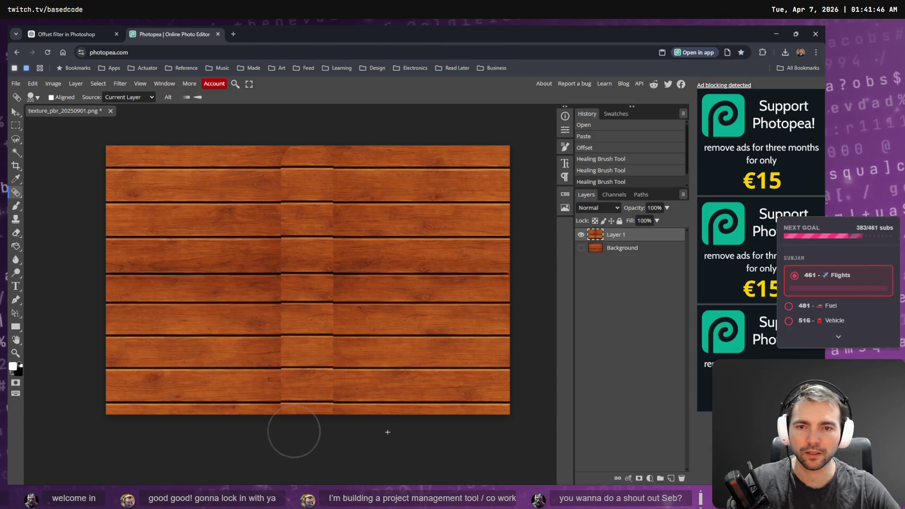
pyautogui.hotkey('ctrl', 'z')
pyautogui.hotkey('ctrl', 'z')
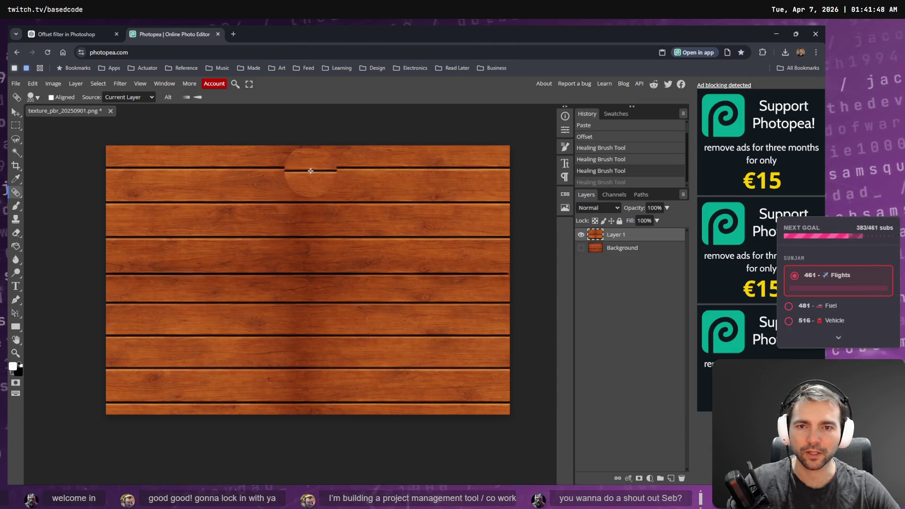
pyautogui.moveTo(310, 169)
pyautogui.mouseDown()
pyautogui.moveTo(299, 162)
pyautogui.moveTo(299, 436)
pyautogui.mouseUp()
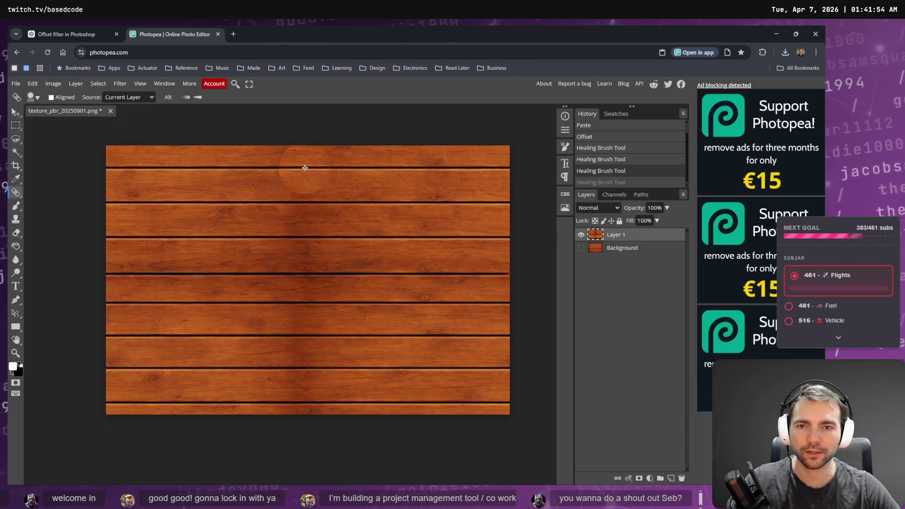
pyautogui.moveTo(305, 168); pyautogui.dragTo(286, 464)
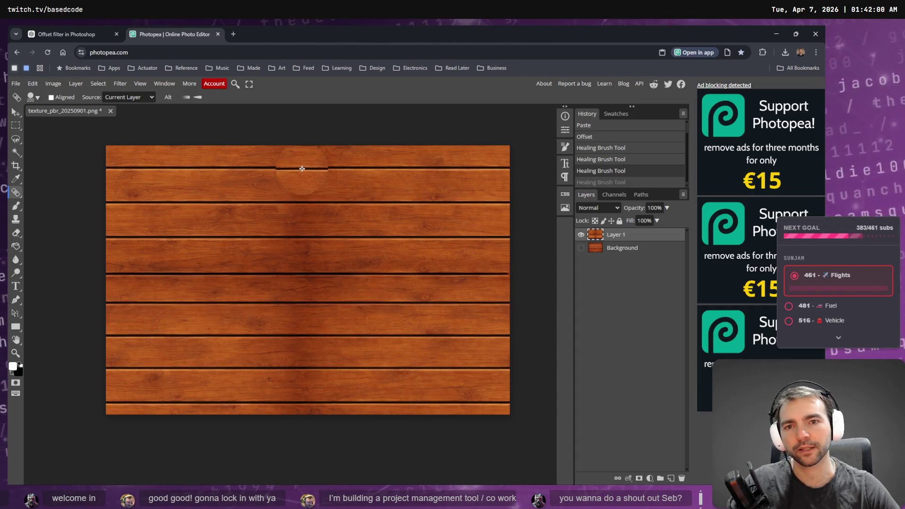
pyautogui.moveTo(305, 168); pyautogui.dragTo(294, 441)
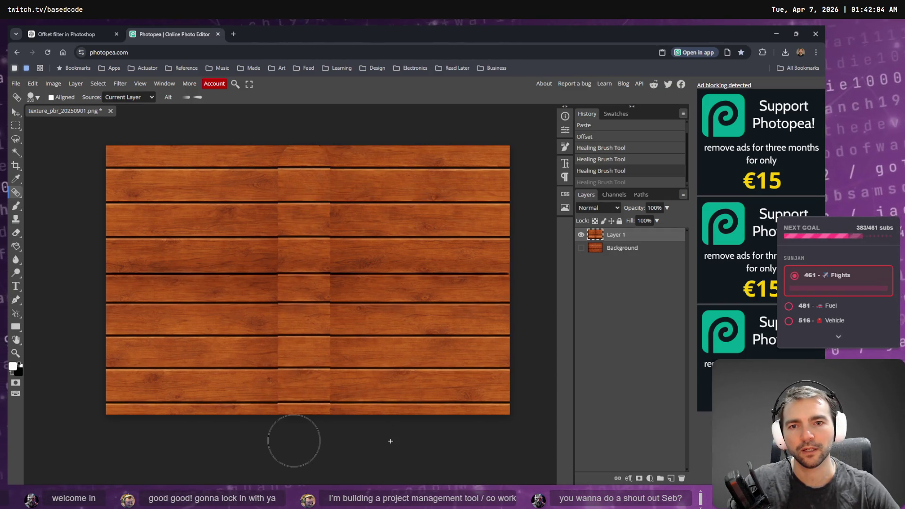
pyautogui.click(304, 170)
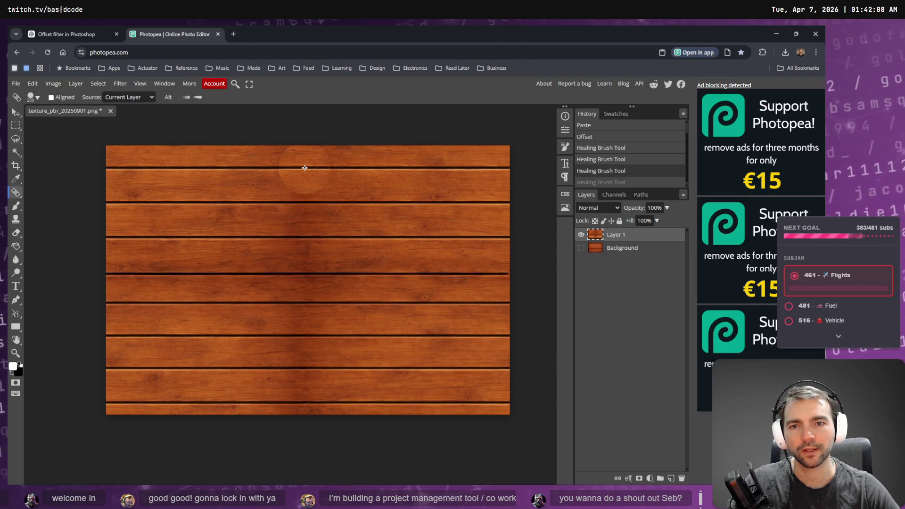
pyautogui.moveTo(304, 169); pyautogui.dragTo(292, 461)
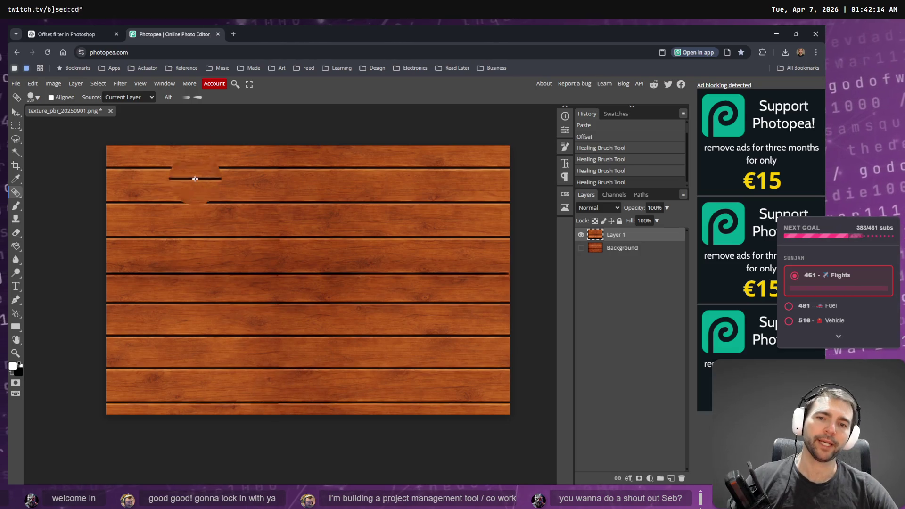
pyautogui.click(120, 84)
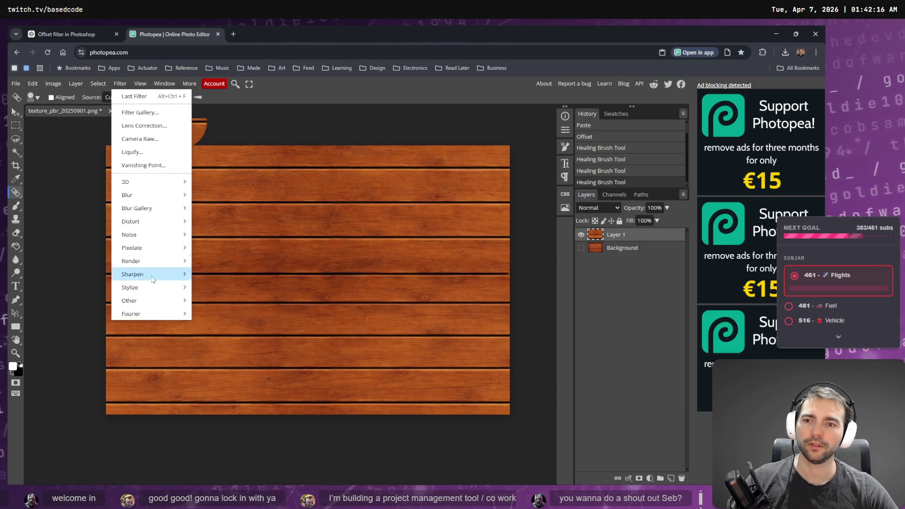
# - Apply an Offset of 1024 px horizontal and 606 px vertical with Wrap Around
pyautogui.moveTo(155, 300)
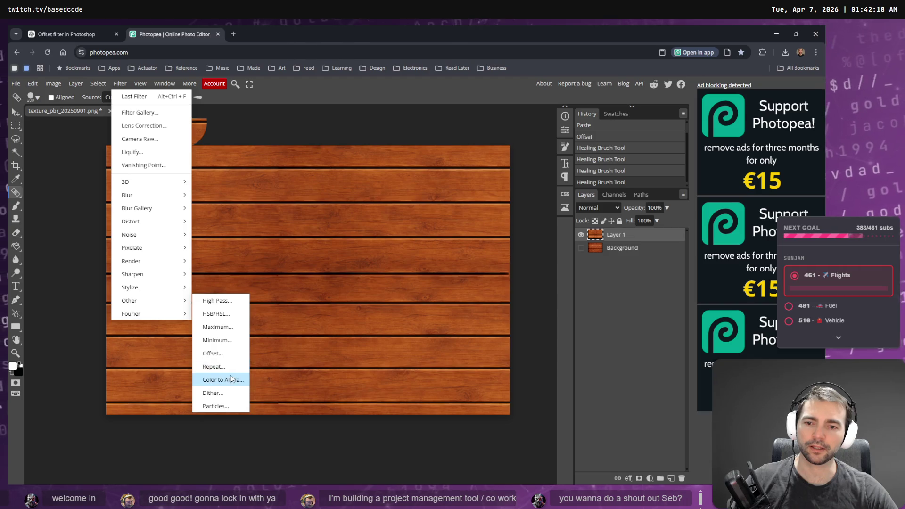
pyautogui.click(212, 353)
pyautogui.moveTo(152, 177)
pyautogui.mouseDown()
pyautogui.moveTo(69, 181)
pyautogui.moveTo(209, 178)
pyautogui.mouseUp()
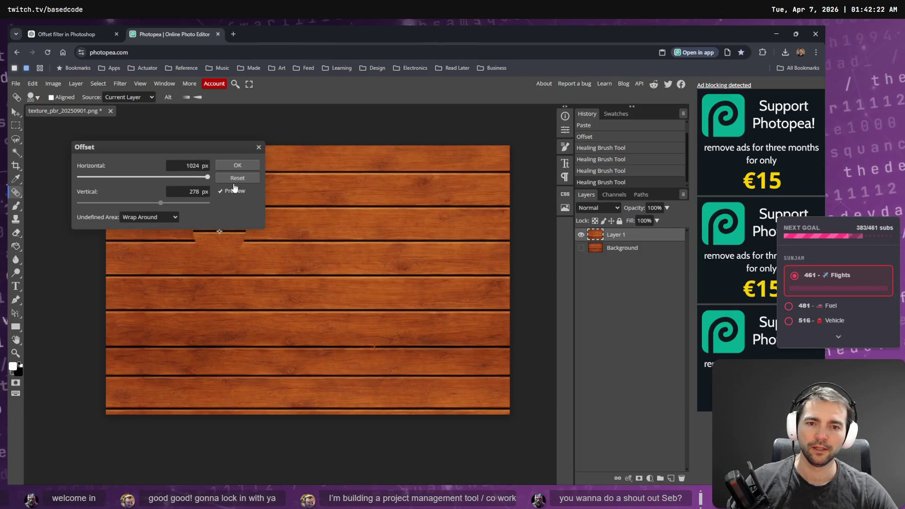
pyautogui.click(160, 204)
pyautogui.moveTo(160, 208)
pyautogui.mouseDown()
pyautogui.moveTo(174, 211)
pyautogui.moveTo(151, 216)
pyautogui.moveTo(259, 223)
pyautogui.moveTo(198, 196)
pyautogui.moveTo(187, 208)
pyautogui.moveTo(198, 207)
pyautogui.moveTo(172, 209)
pyautogui.moveTo(202, 208)
pyautogui.moveTo(182, 209)
pyautogui.mouseUp()
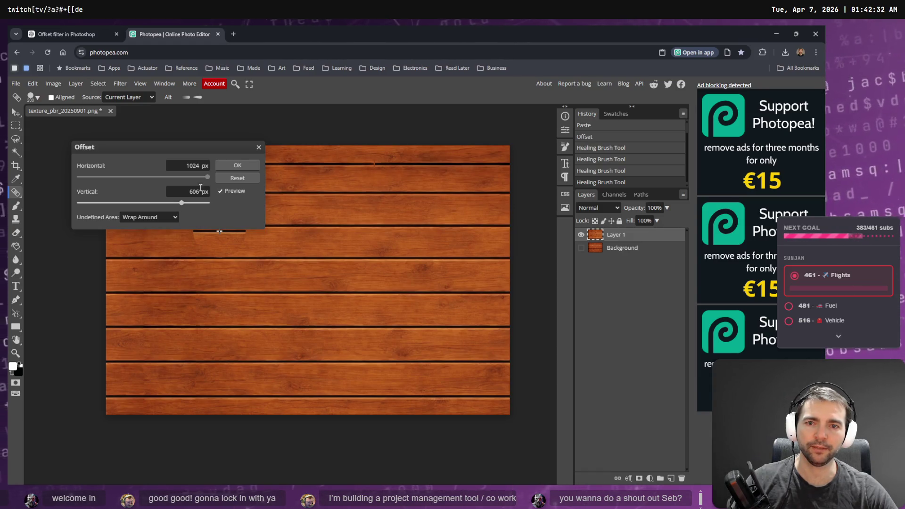
pyautogui.click(236, 164)
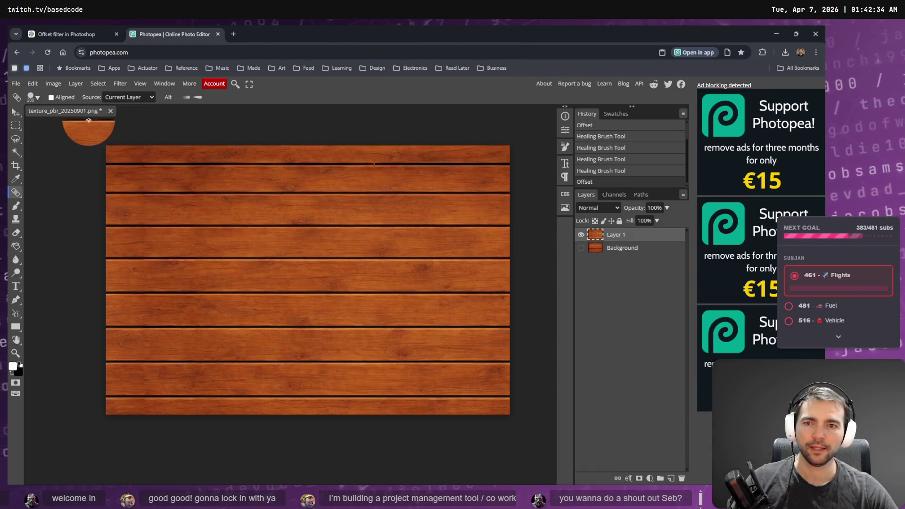
# - Export the texture as PNG and drag texture_pbr_20250901.png into Godot's ChapelRoof folder
pyautogui.click(16, 84)
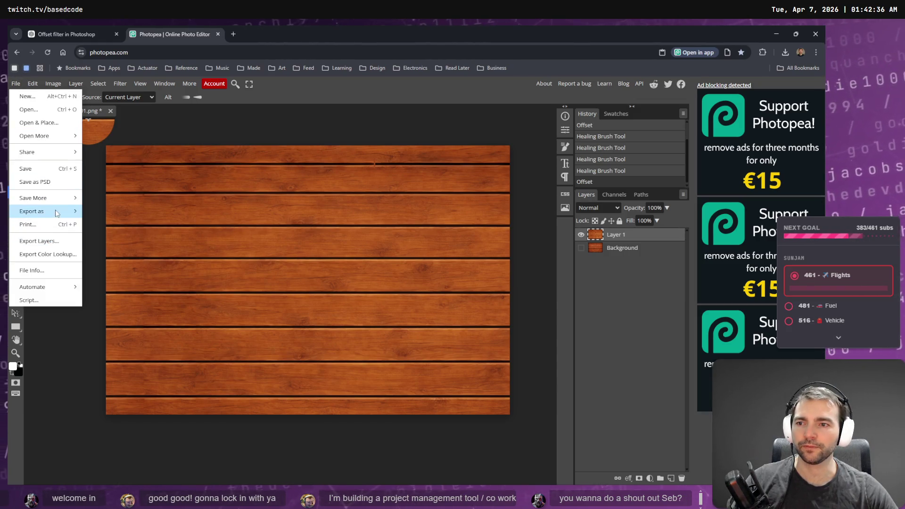
pyautogui.moveTo(47, 211)
pyautogui.click(99, 212)
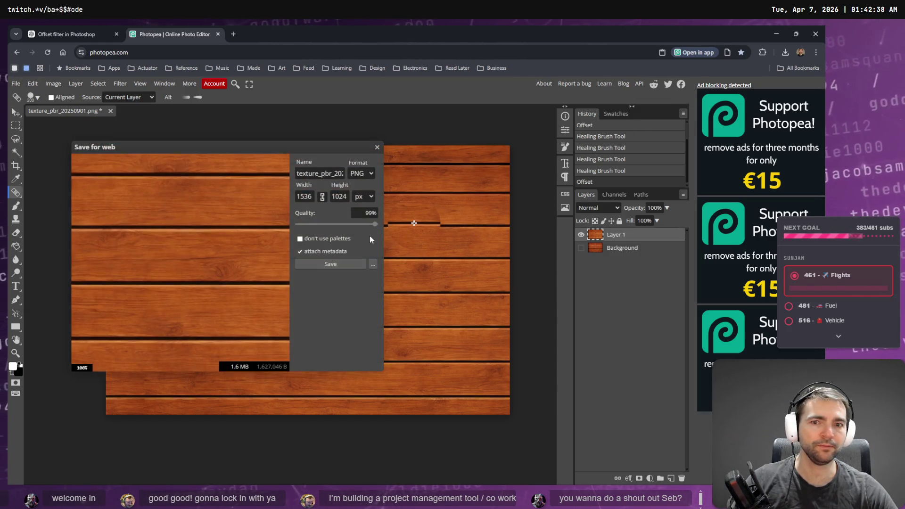
pyautogui.click(330, 264)
pyautogui.moveTo(728, 77); pyautogui.dragTo(642, 162)
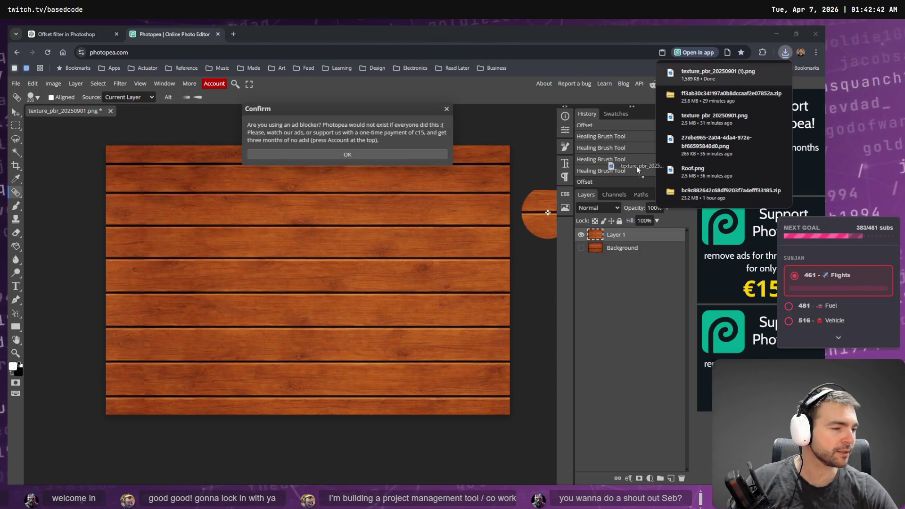
pyautogui.moveTo(637, 167); pyautogui.dragTo(637, 167)
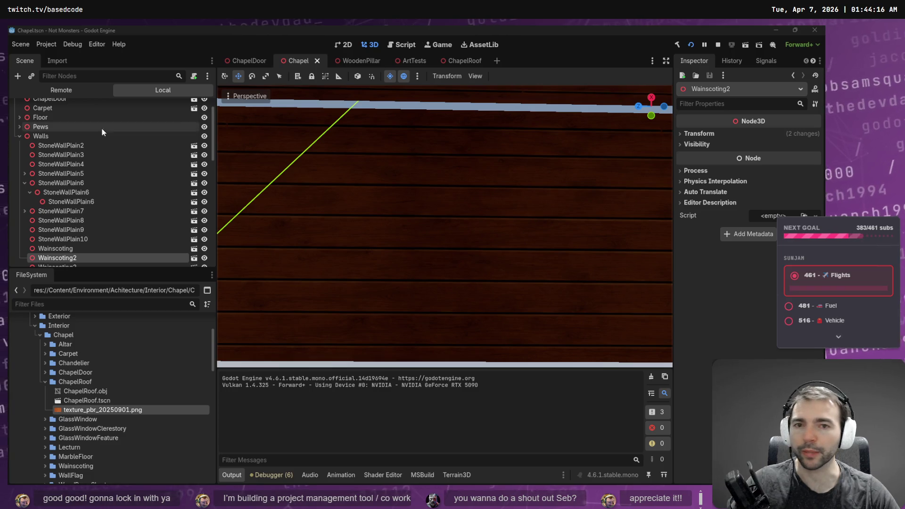
# - Fly the camera through the chapel nave to inspect the new wooden plank roof and rafters
pyautogui.moveTo(372, 121); pyautogui.dragTo(376, 125)
pyautogui.click(473, 196)
pyautogui.moveTo(473, 196); pyautogui.dragTo(473, 196)
pyautogui.press('s')
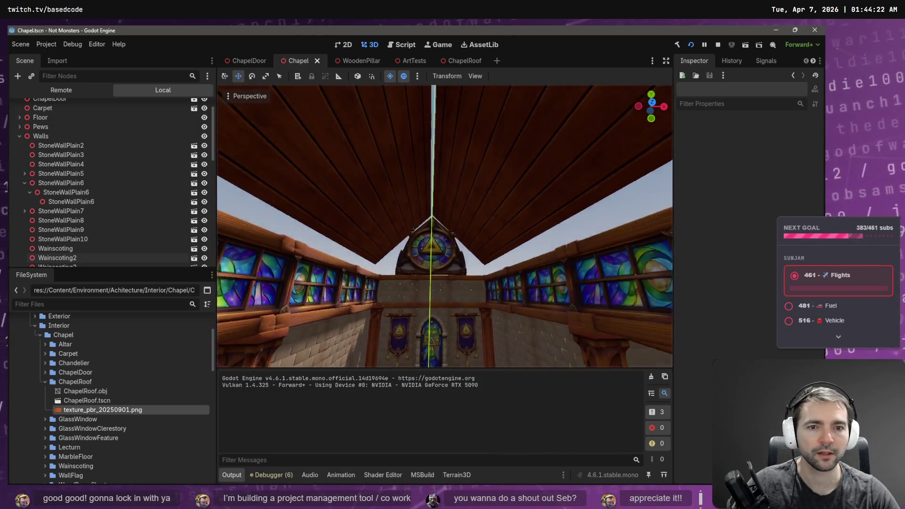
pyautogui.press('w')
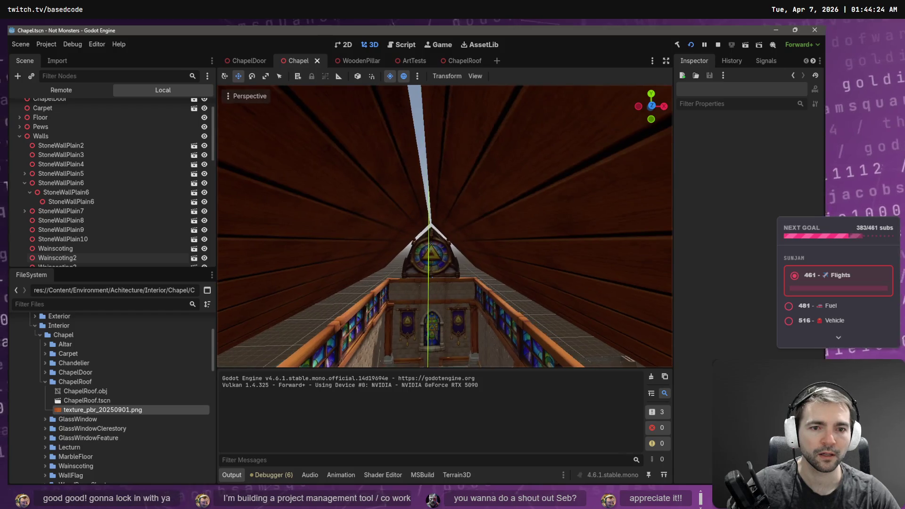
pyautogui.press('s')
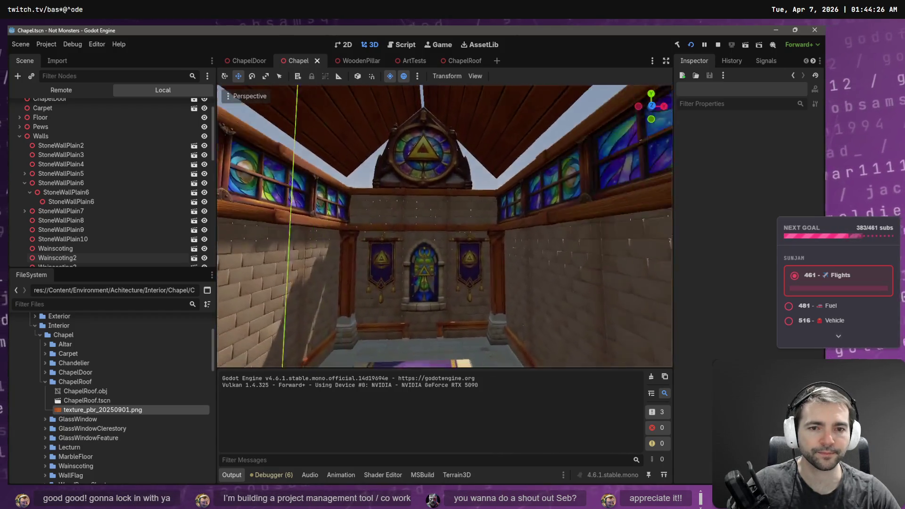
pyautogui.press('s')
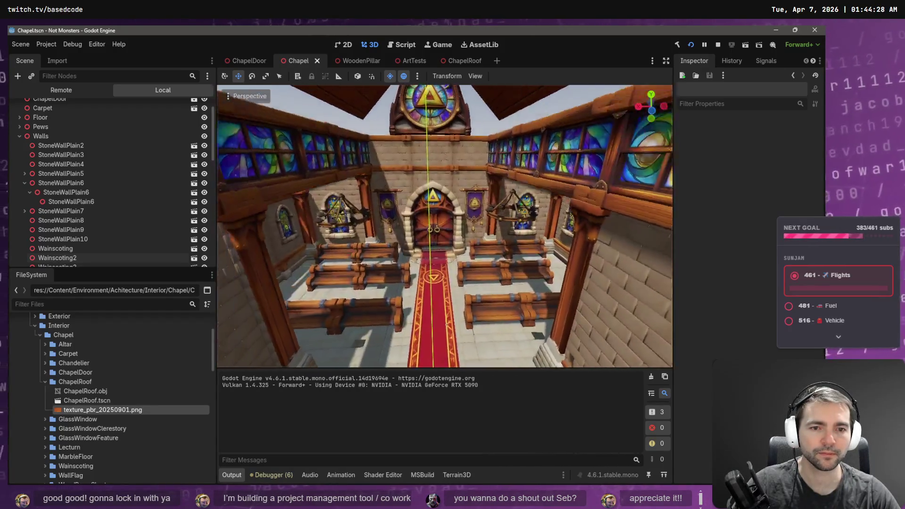
pyautogui.press('w')
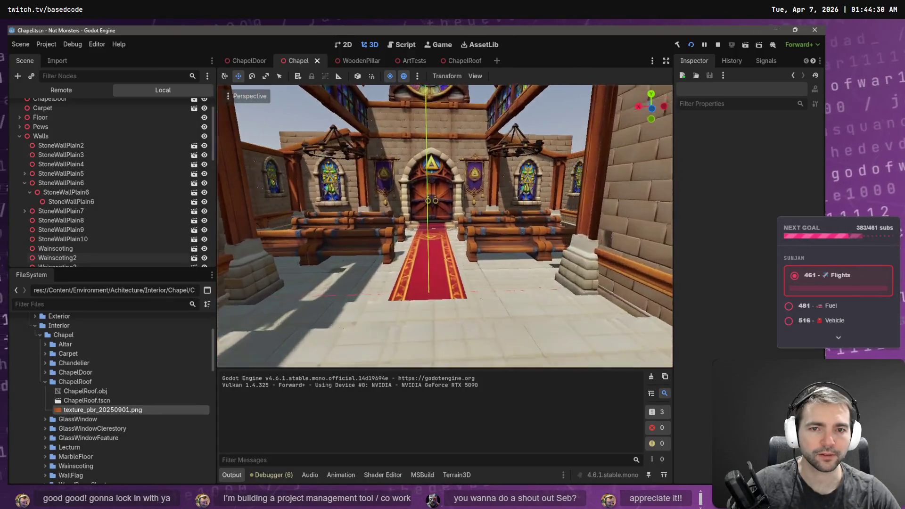
pyautogui.press('e')
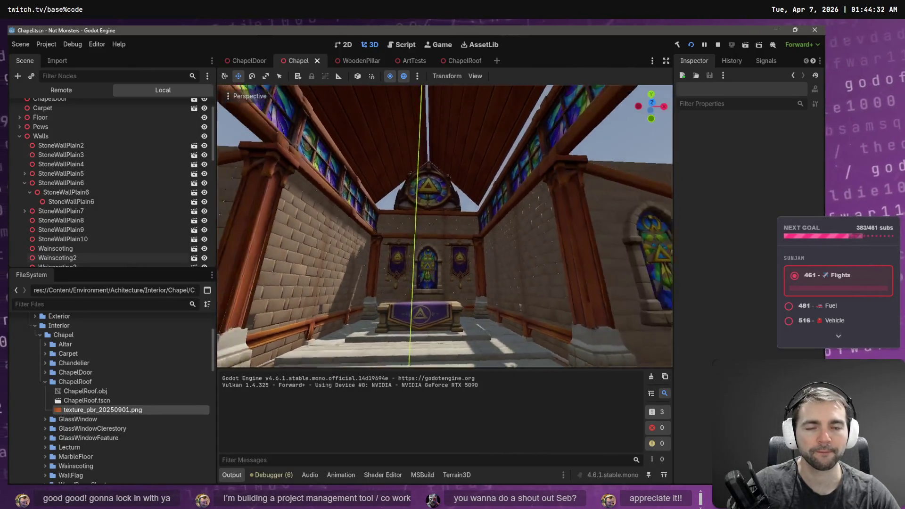
pyautogui.press('s')
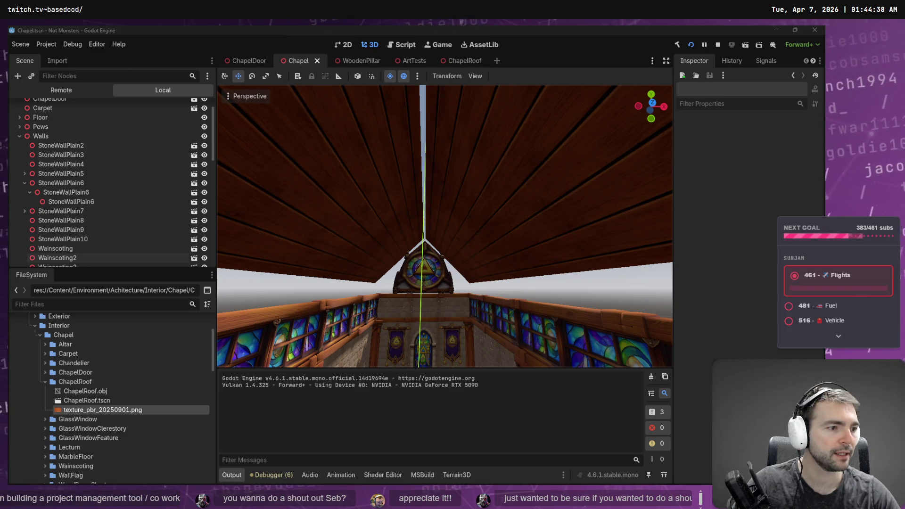
pyautogui.hotkey('alt', 'Tab')
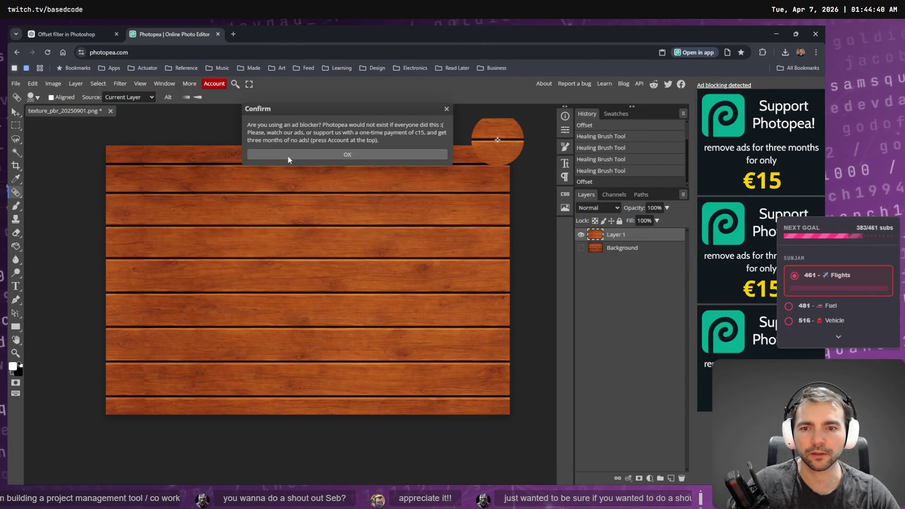
# - Dismiss the ad-blocker notice and cancel leaving the Photopea page
pyautogui.click(288, 156)
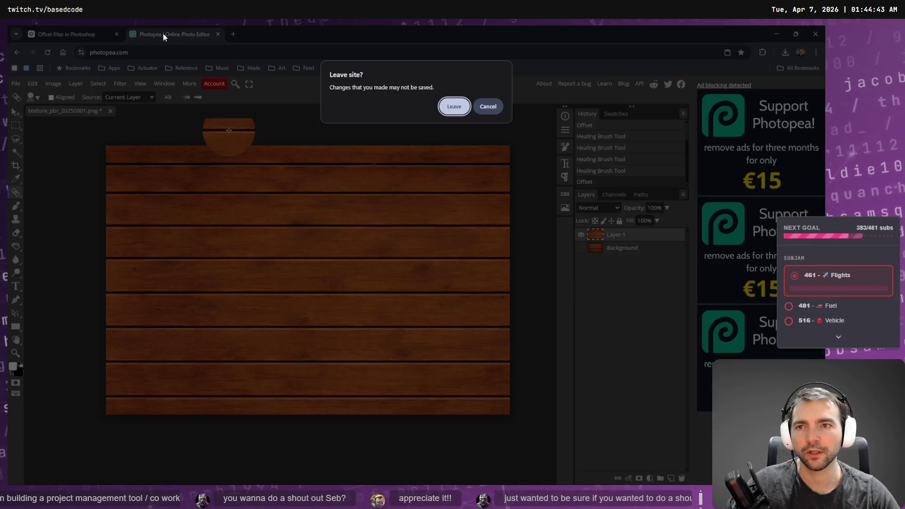
pyautogui.middleClick(163, 33)
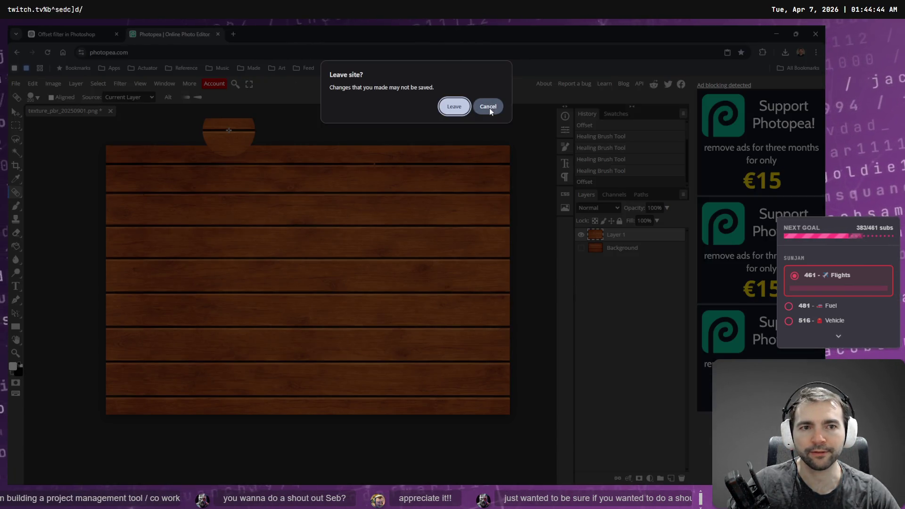
pyautogui.click(489, 106)
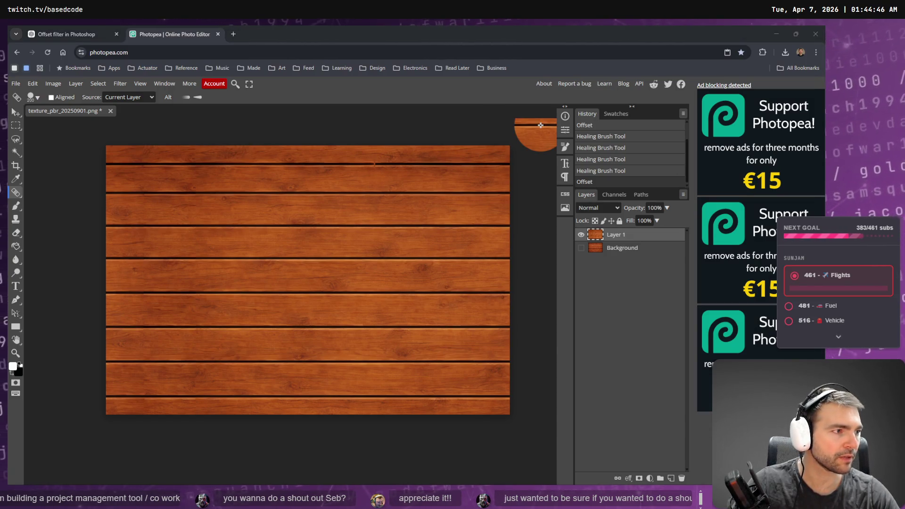
# - Reveal texture_pbr_20250901.png in the file manager and preview it in an image viewer
pyautogui.hotkey('alt', 'Tab')
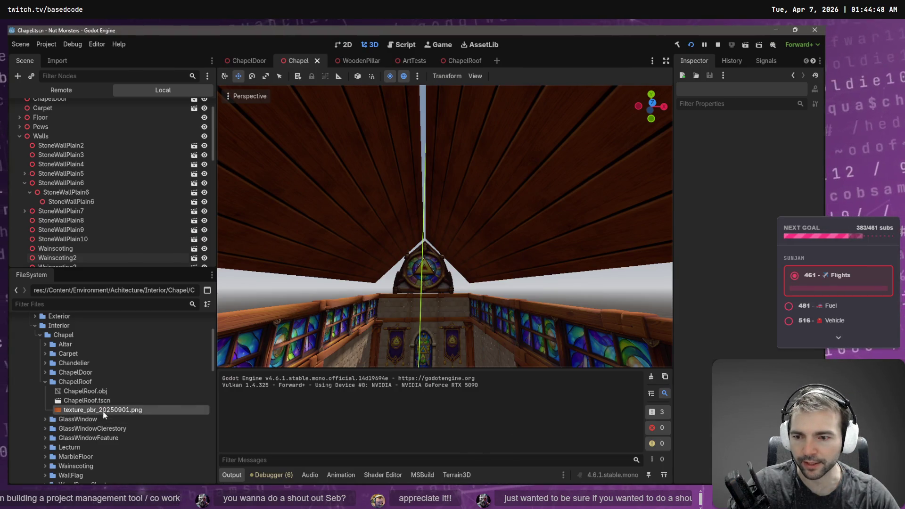
pyautogui.rightClick(103, 410)
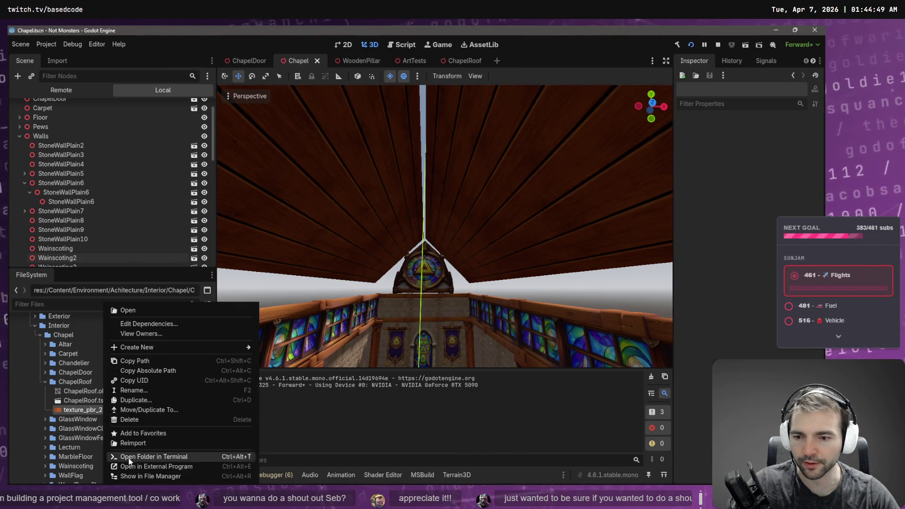
pyautogui.click(167, 473)
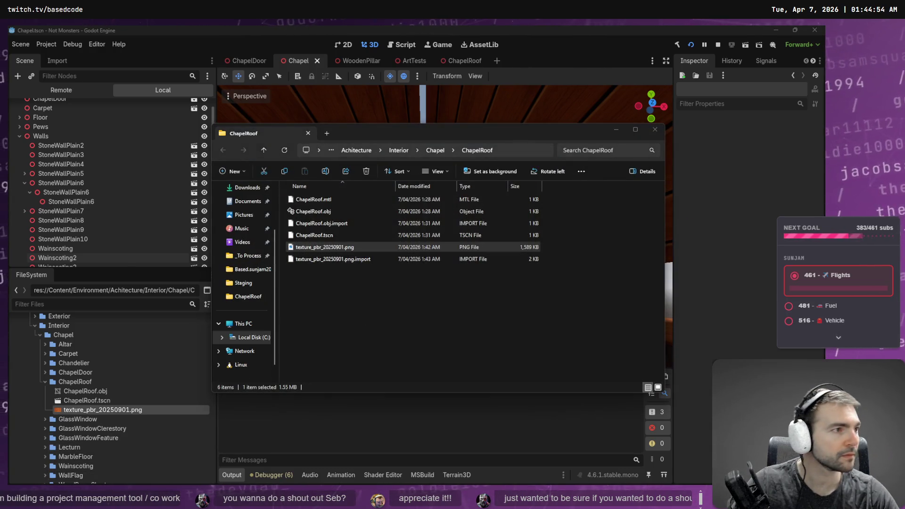
pyautogui.press('Return')
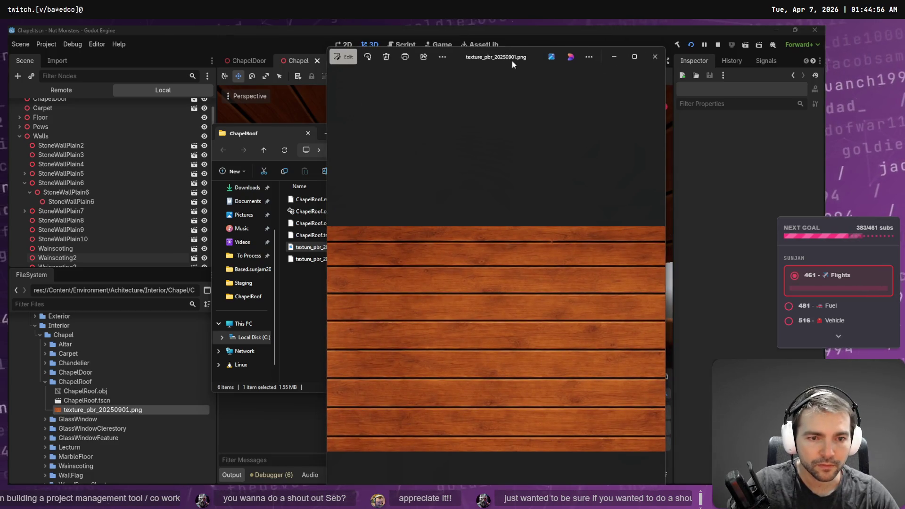
pyautogui.click(655, 56)
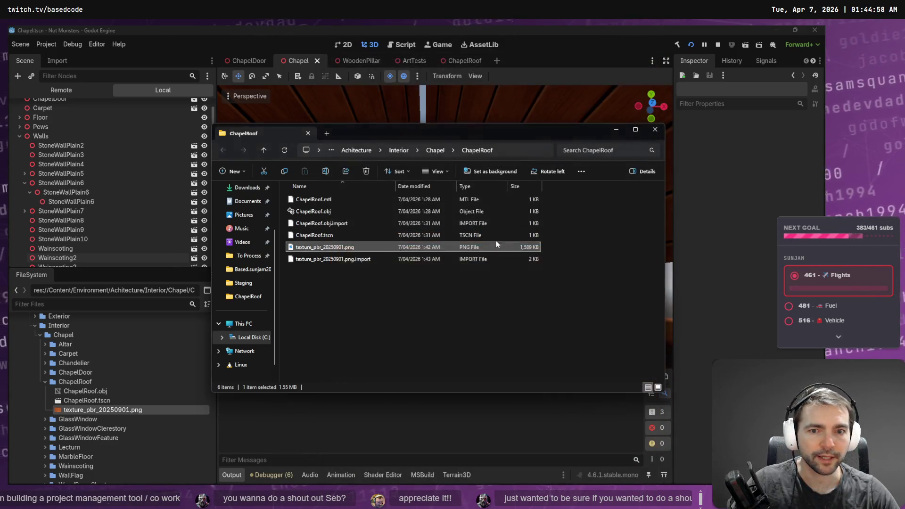
pyautogui.hotkey('ctrl', 'w')
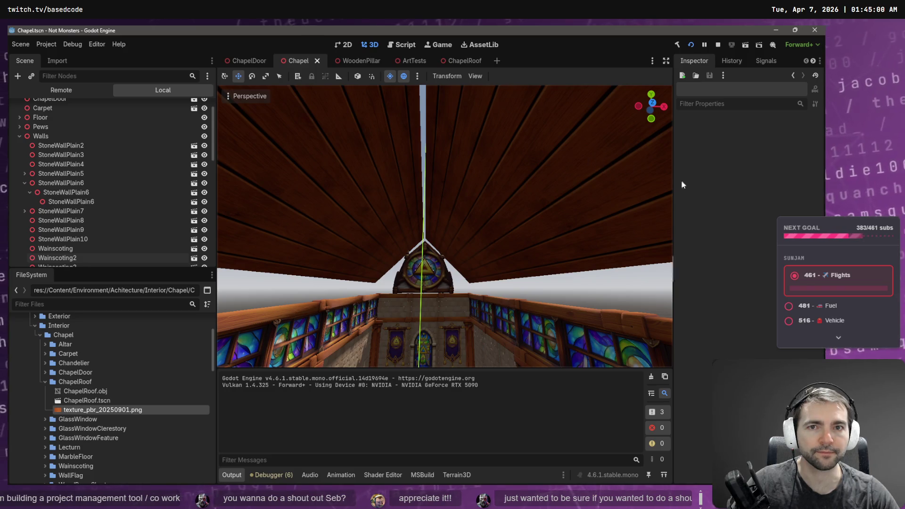
# - Close the Photopea tab without saving
pyautogui.hotkey('alt', 'Tab')
pyautogui.hotkey('ctrl', 'w')
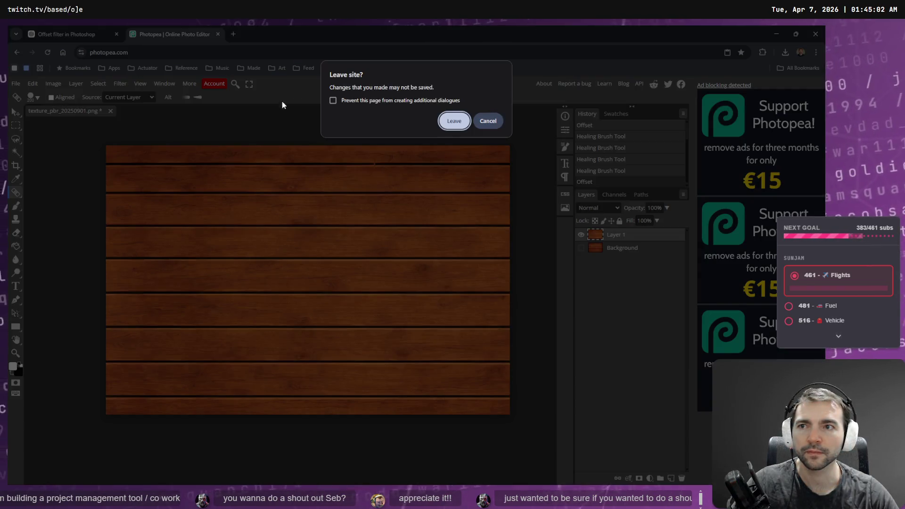
pyautogui.click(458, 122)
# - Delete the 'Offset filter in Photoshop' chat
pyautogui.scroll(5, 332, 198)
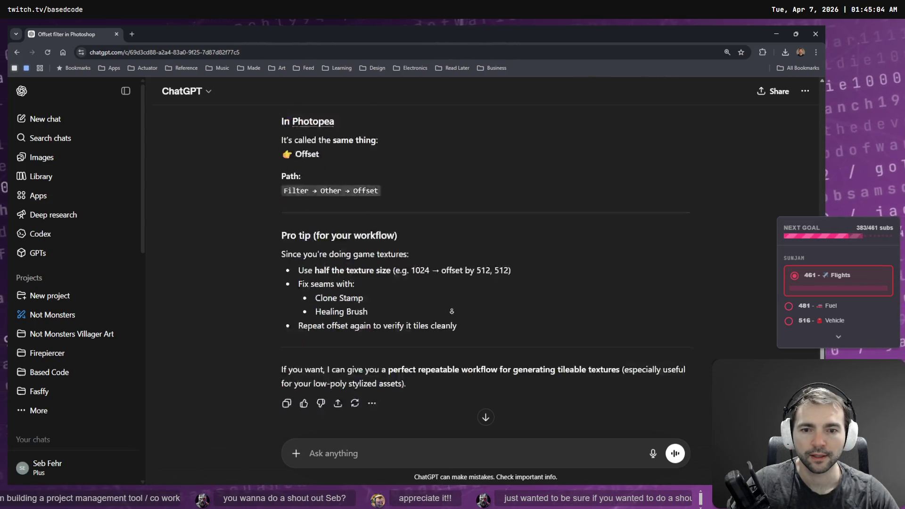
pyautogui.scroll(-7, 450, 365)
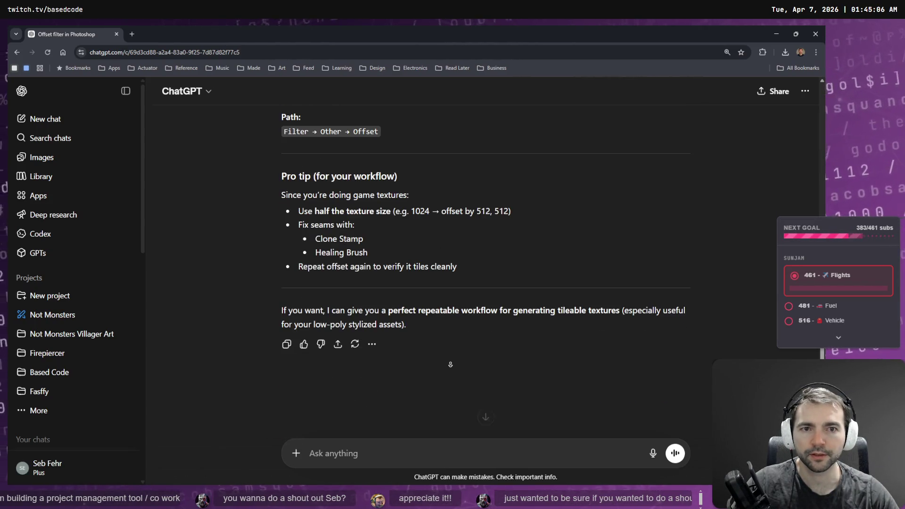
pyautogui.scroll(7, 403, 156)
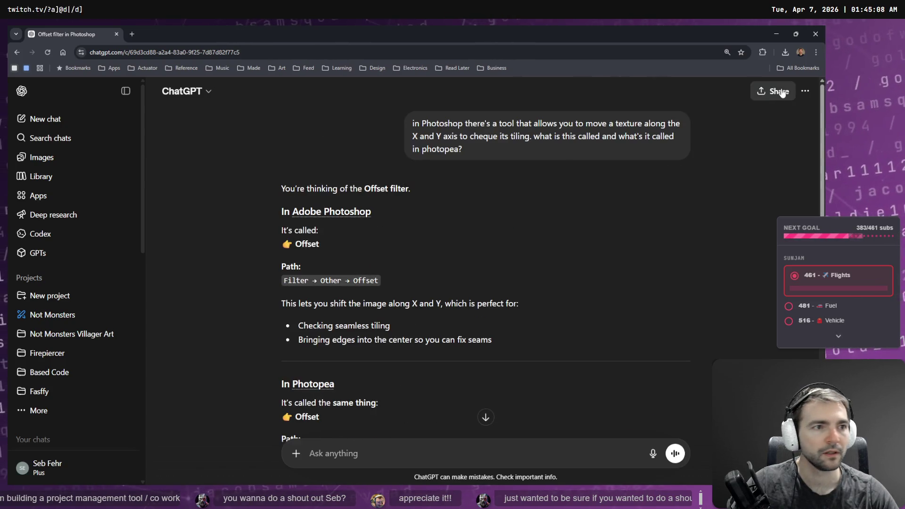
pyautogui.click(806, 91)
pyautogui.click(752, 214)
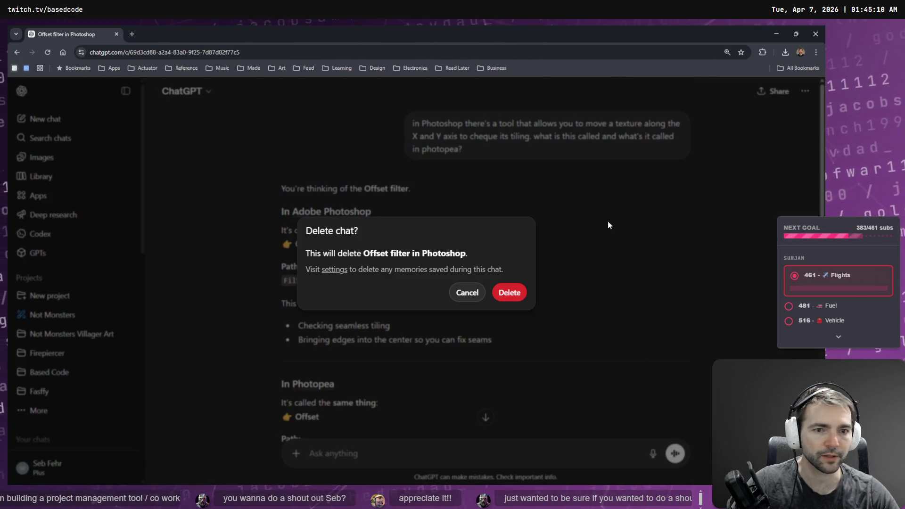
pyautogui.click(510, 292)
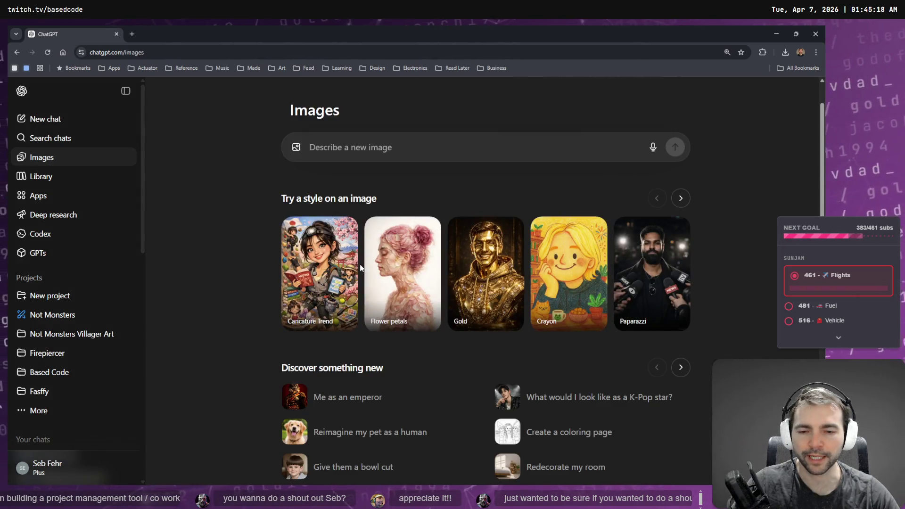
# - Open the wooden plank texture from Images in its Church Interior Reimagining chat
pyautogui.scroll(-5, 193, 220)
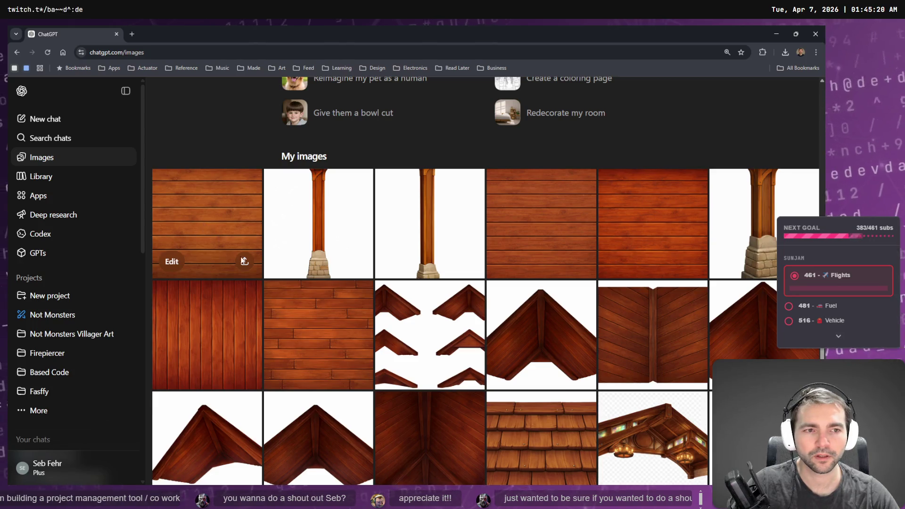
pyautogui.click(241, 258)
pyautogui.click(649, 91)
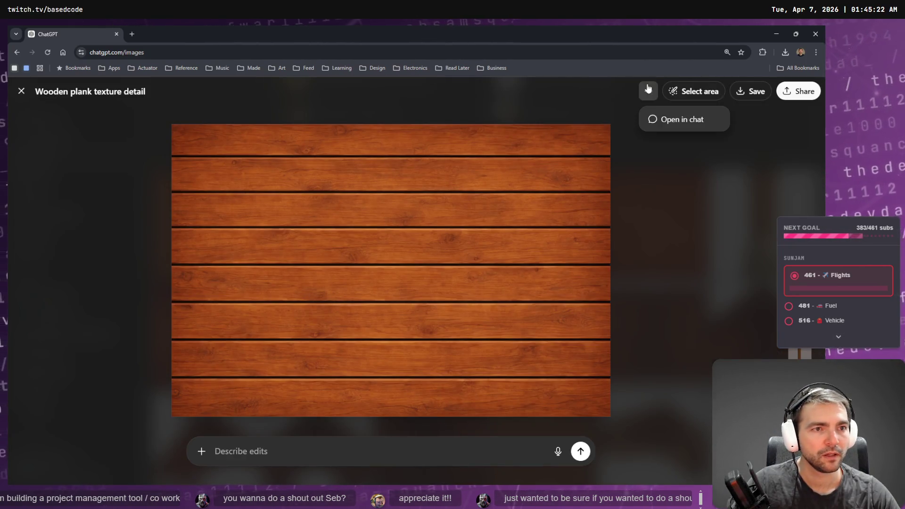
pyautogui.click(655, 119)
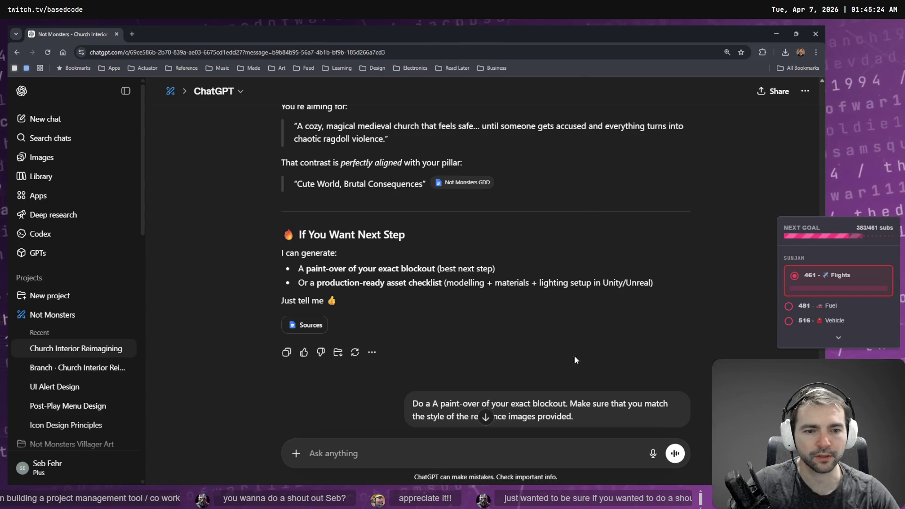
pyautogui.scroll(-15, 575, 357)
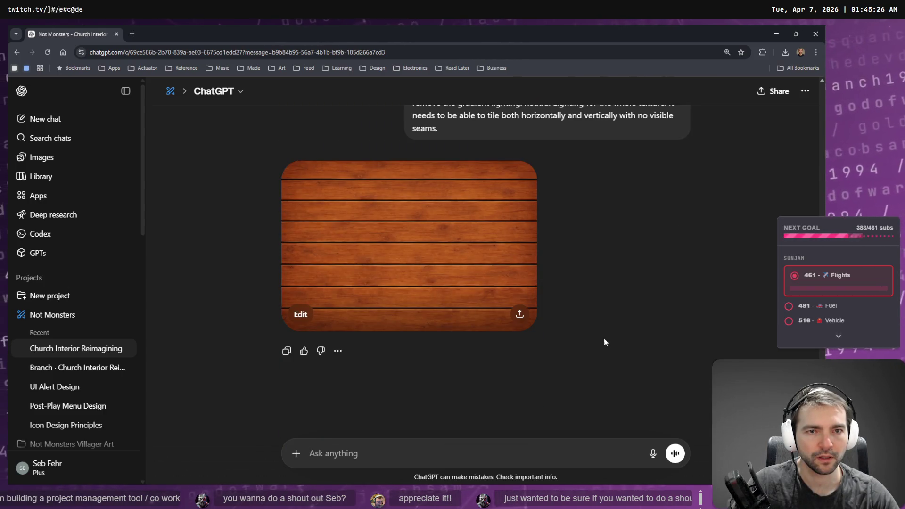
pyautogui.scroll(3, 643, 289)
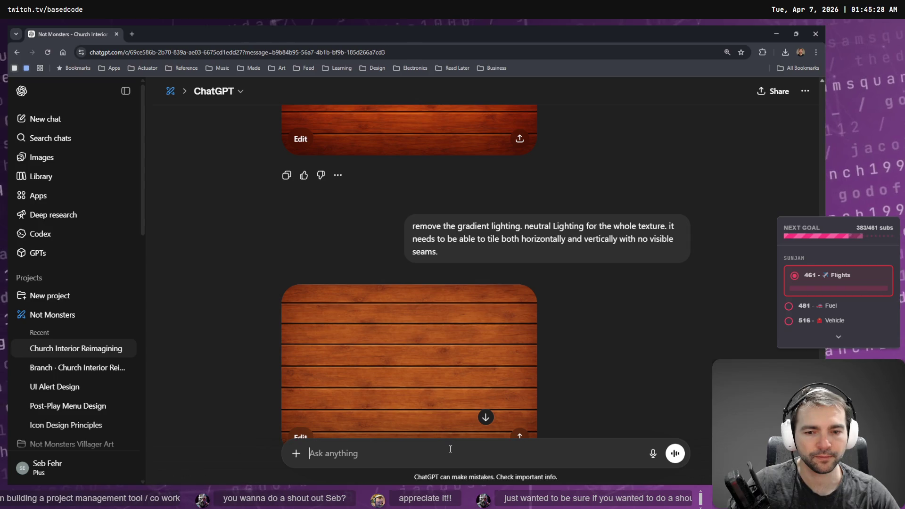
# - Start a file attachment and copy the ChapelRoof folder path via Godot's file manager
pyautogui.press('super+h')
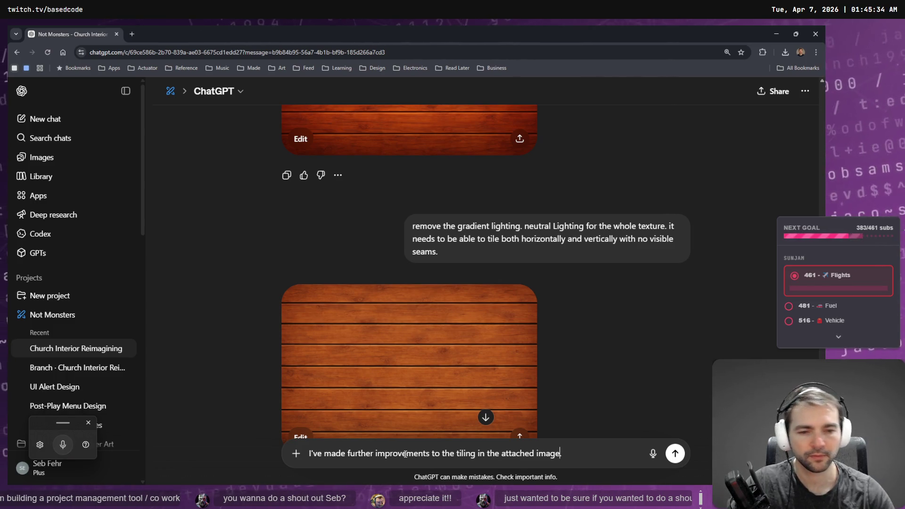
pyautogui.click(296, 454)
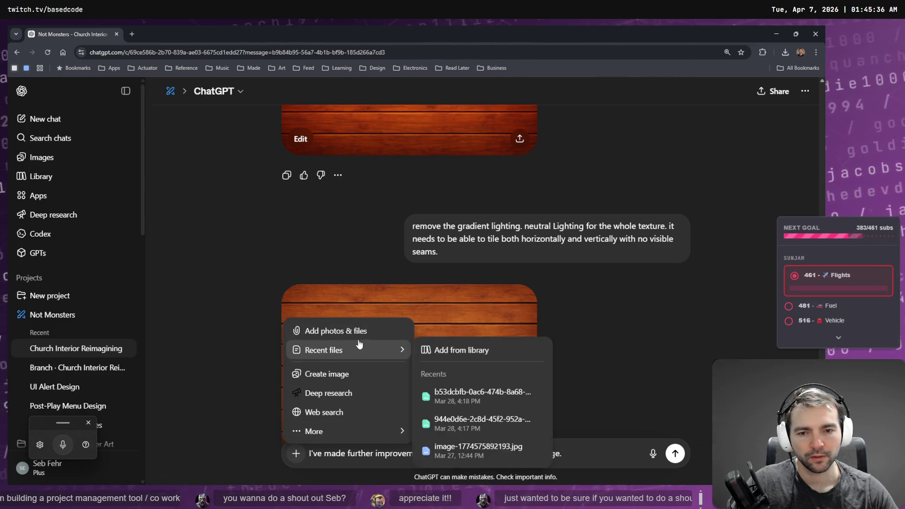
pyautogui.click(384, 327)
pyautogui.hotkey('alt', 'Tab')
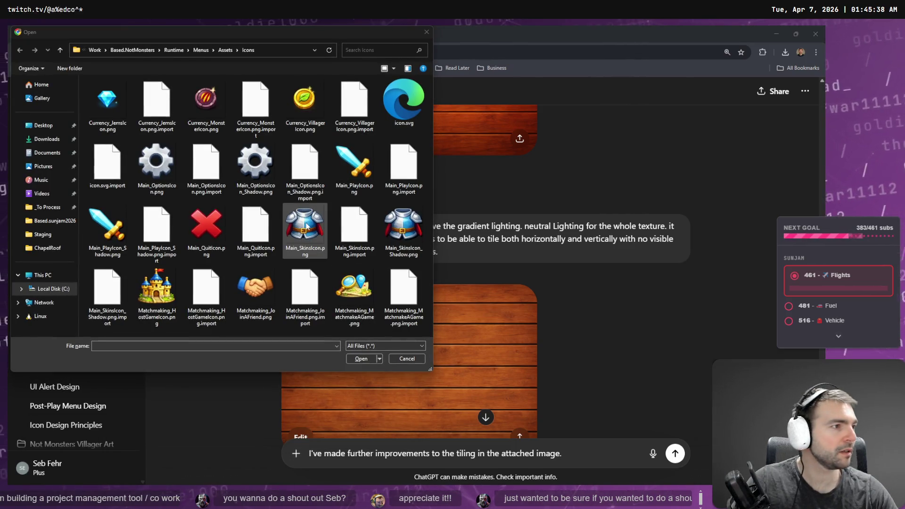
pyautogui.click(434, 220)
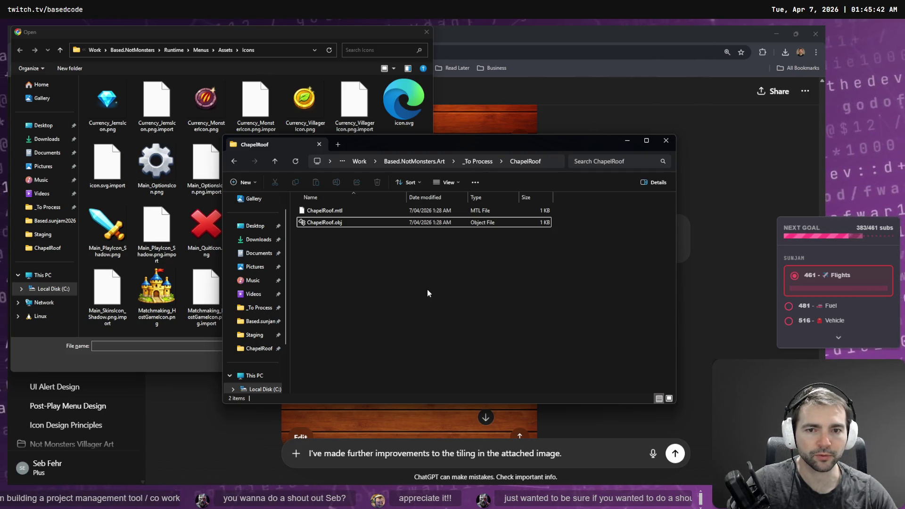
pyautogui.hotkey('alt', 'Tab')
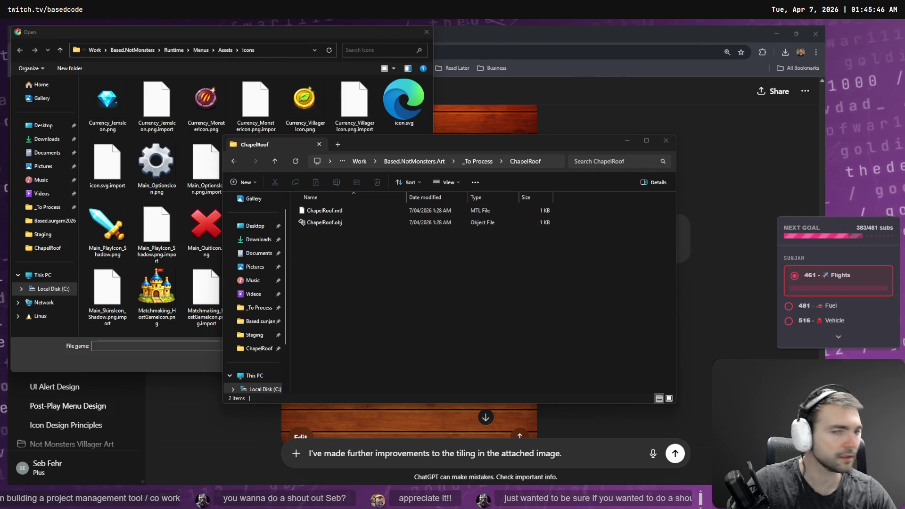
pyautogui.hotkey('alt', 'Tab')
pyautogui.rightClick(98, 410)
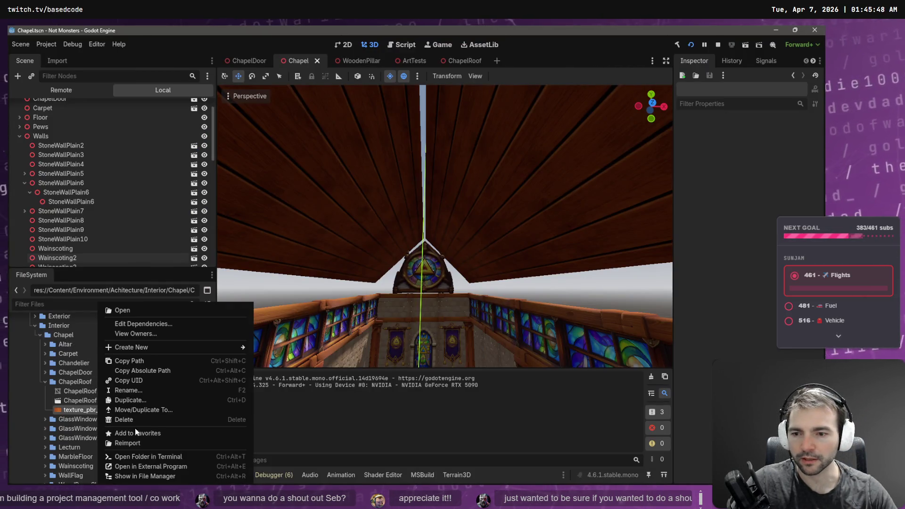
pyautogui.click(165, 475)
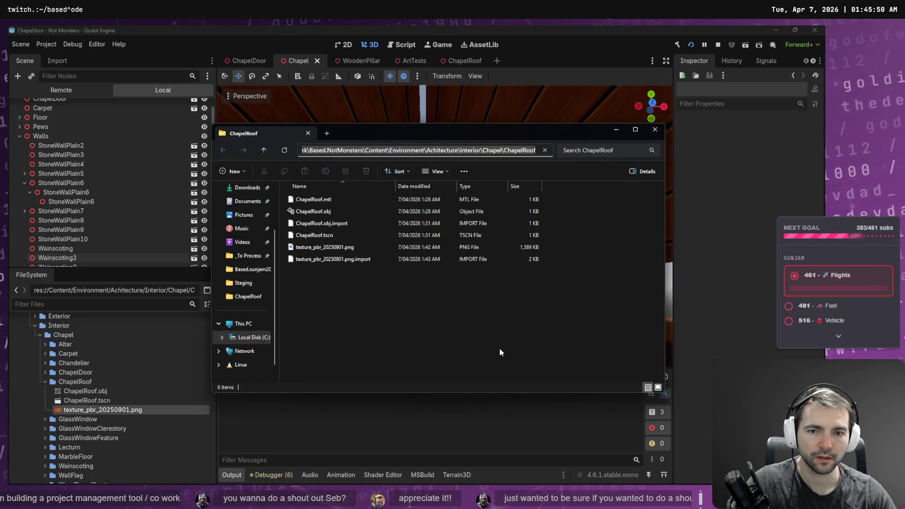
pyautogui.hotkey('alt', 'Tab')
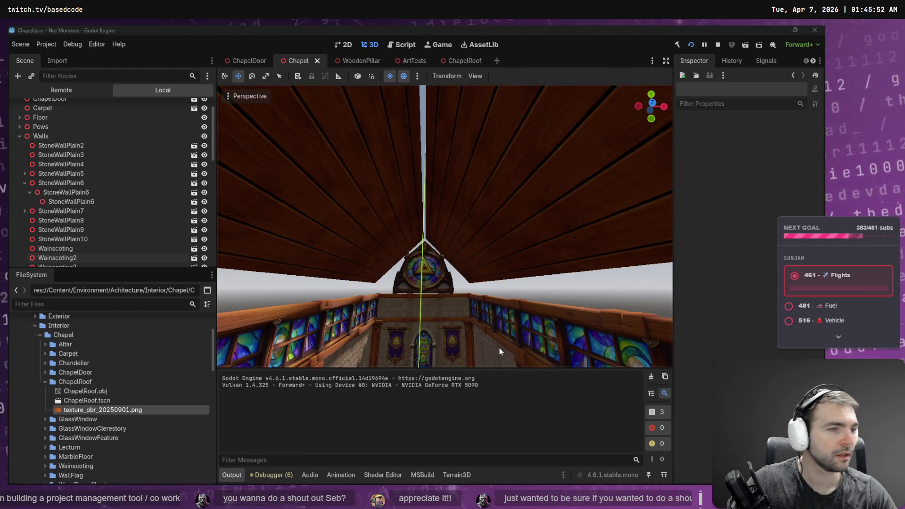
pyautogui.hotkey('alt', 'Tab')
# - Attach texture_pbr_20250901.png from ChapelRoof and send 'I now need it converted to a normal map.'
pyautogui.hotkey('alt', 'd')
pyautogui.write('C:\\Work\\Based.NotMonsters\\Content\\Environment\\Achitecture\\Interior\\Chapel\\ChapelRoof')
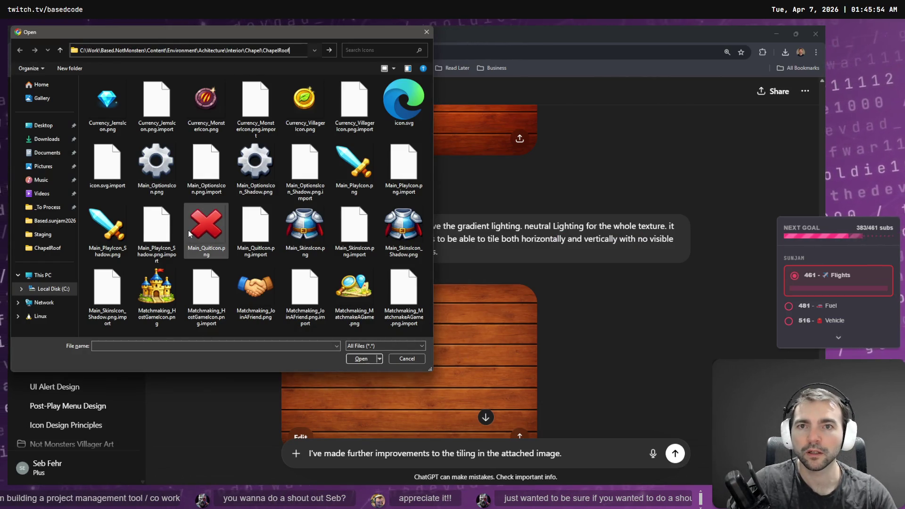
pyautogui.press('Return')
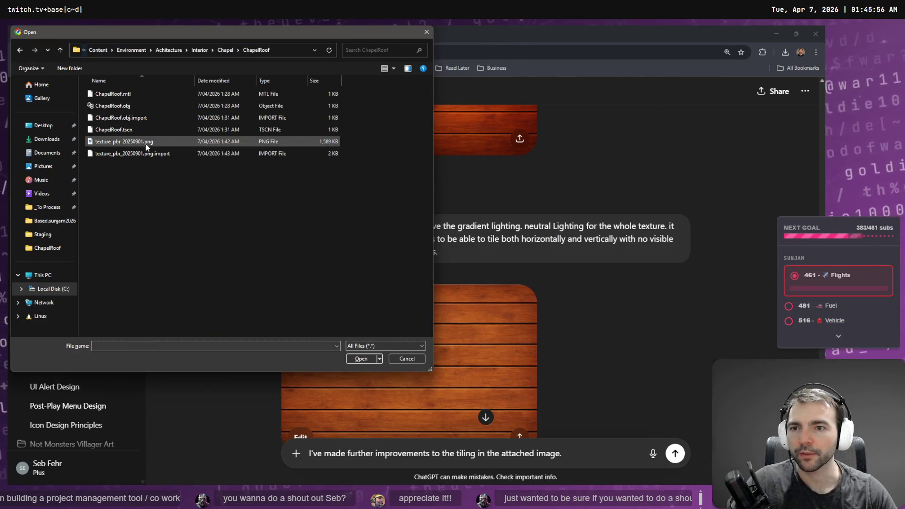
pyautogui.doubleClick(148, 142)
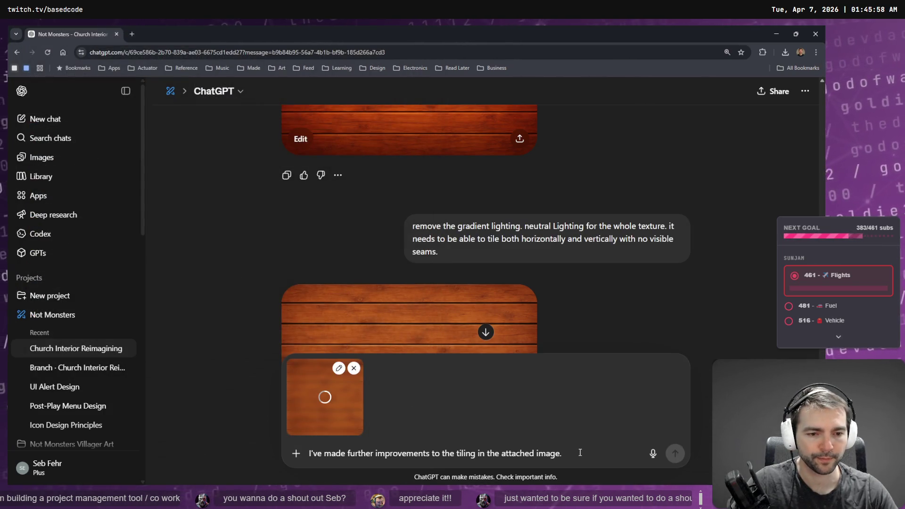
pyautogui.press('super+h')
pyautogui.write('I now')
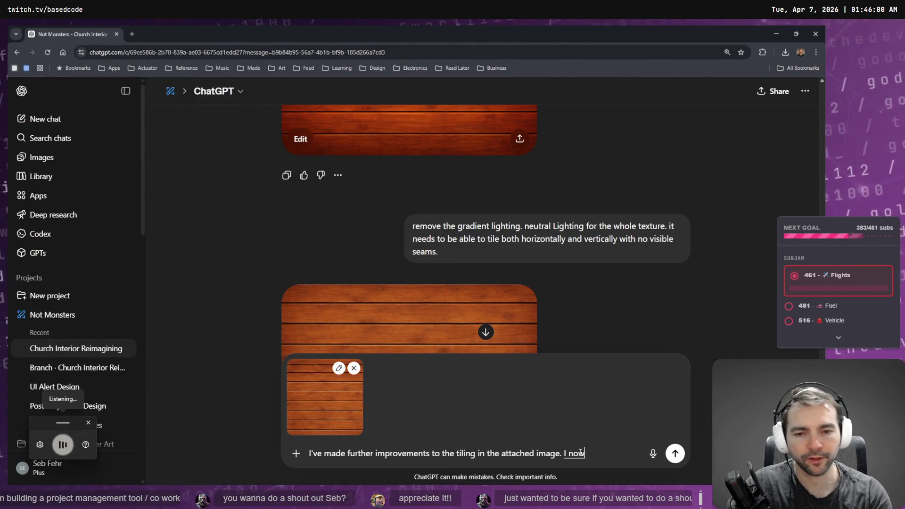
pyautogui.write(' need it converted to a normal map.')
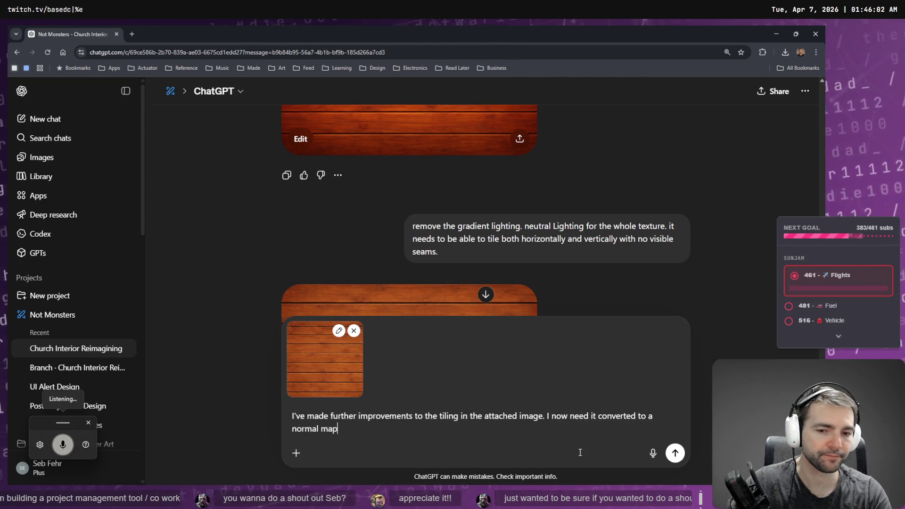
pyautogui.press('Return')
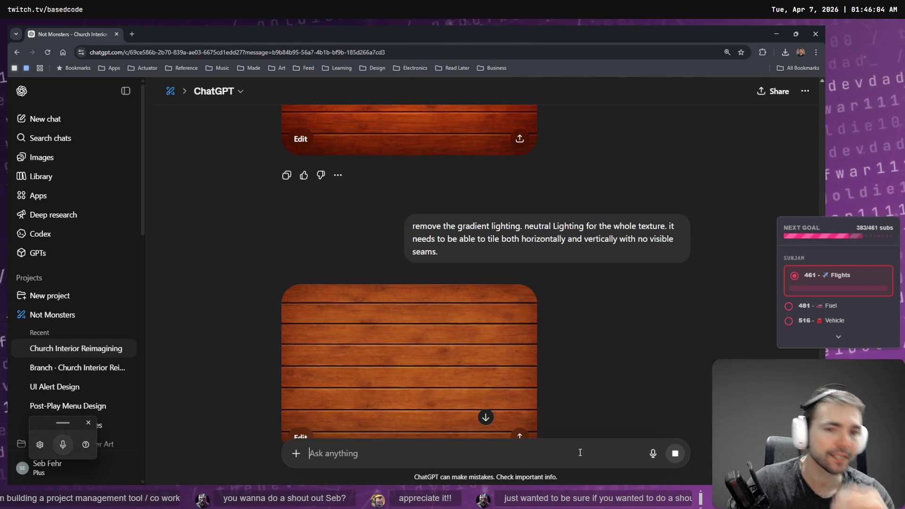
pyautogui.hotkey('alt', 'Tab')
pyautogui.hotkey('alt', 'Tab')
pyautogui.hotkey('alt', 'Tab')
# - Expand GlassWindow and check the normal map file's name without renaming it
pyautogui.click(44, 421)
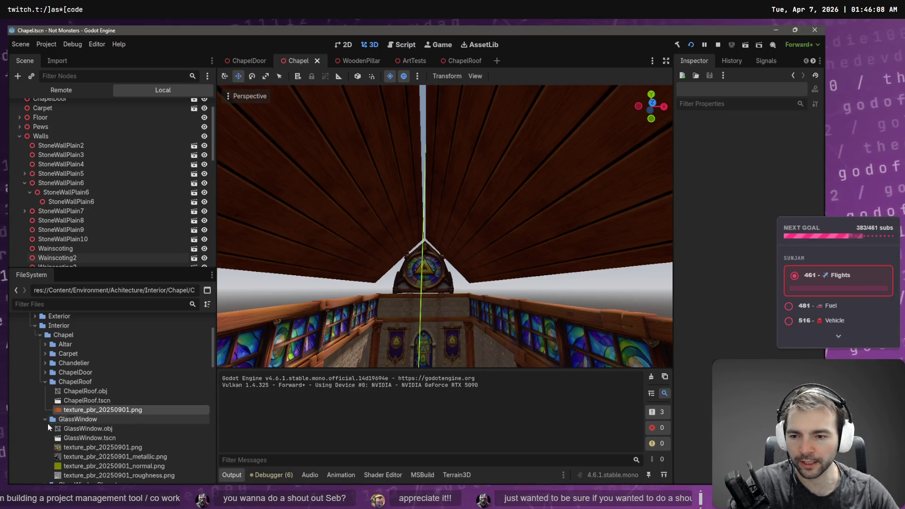
pyautogui.click(142, 465)
pyautogui.press('F2')
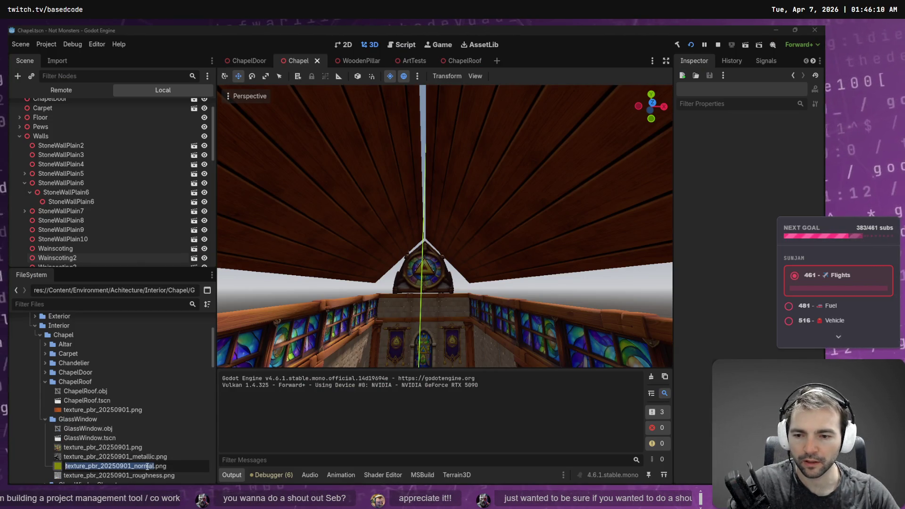
pyautogui.press('Escape')
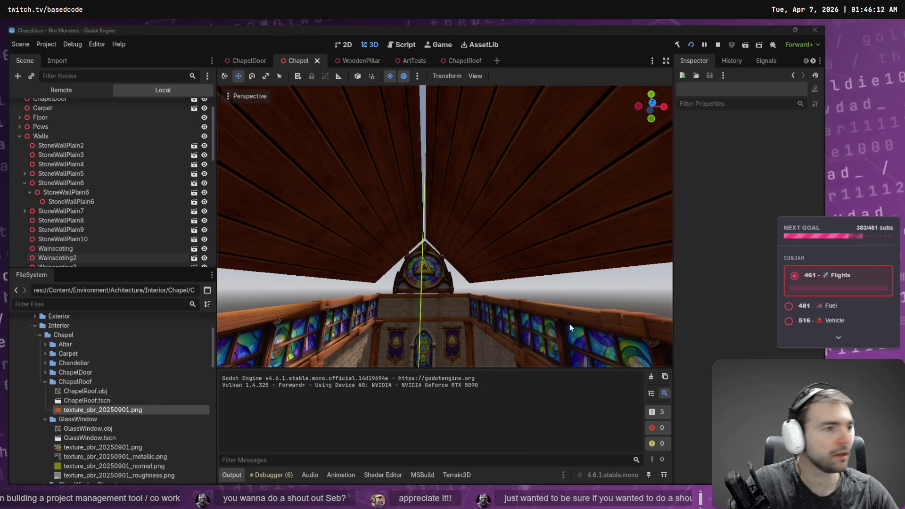
# - Open the ChapelRoof folder in the file manager from Godot's FileSystem dock
pyautogui.hotkey('alt', 'Tab')
pyautogui.hotkey('alt', 'Tab')
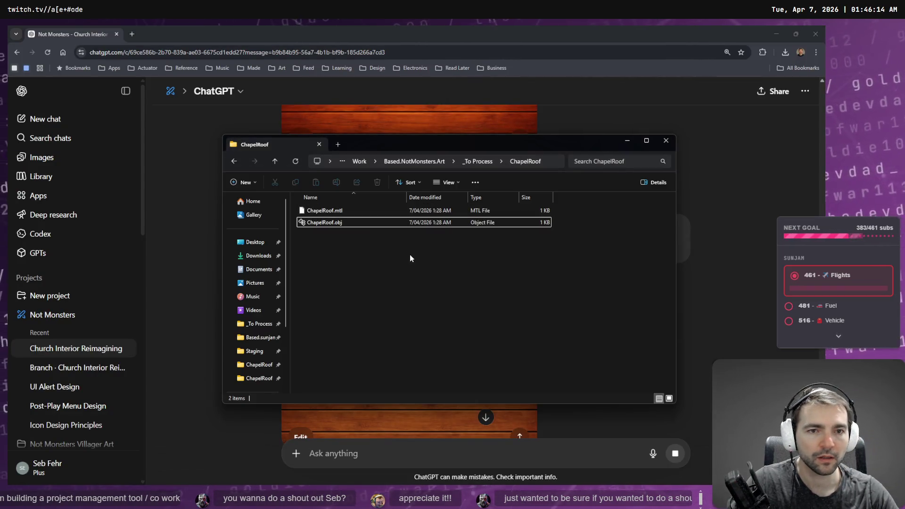
pyautogui.hotkey('alt', 'Tab')
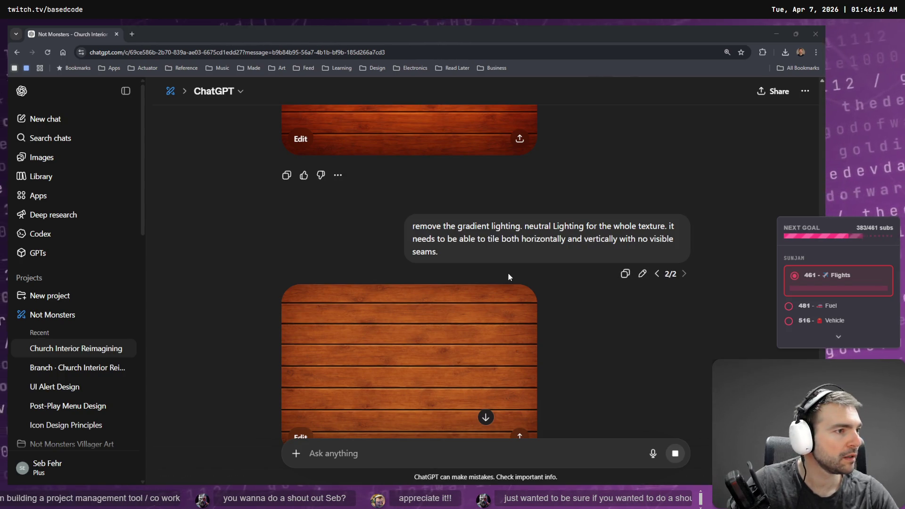
pyautogui.hotkey('alt', 'Tab')
pyautogui.rightClick(89, 382)
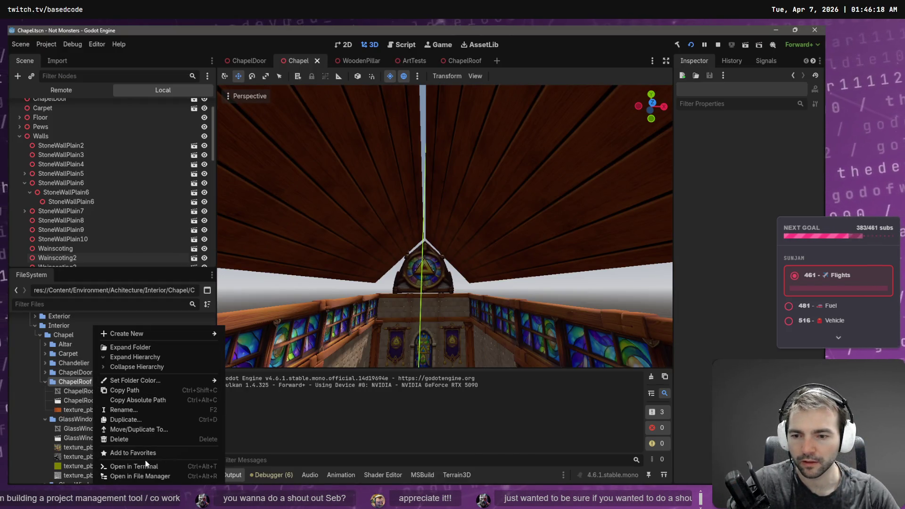
pyautogui.click(157, 477)
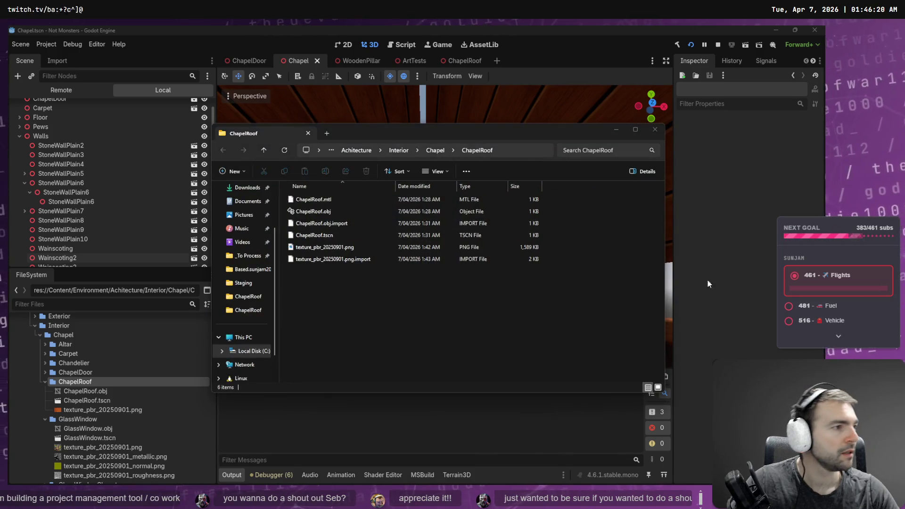
pyautogui.hotkey('alt', 'Tab')
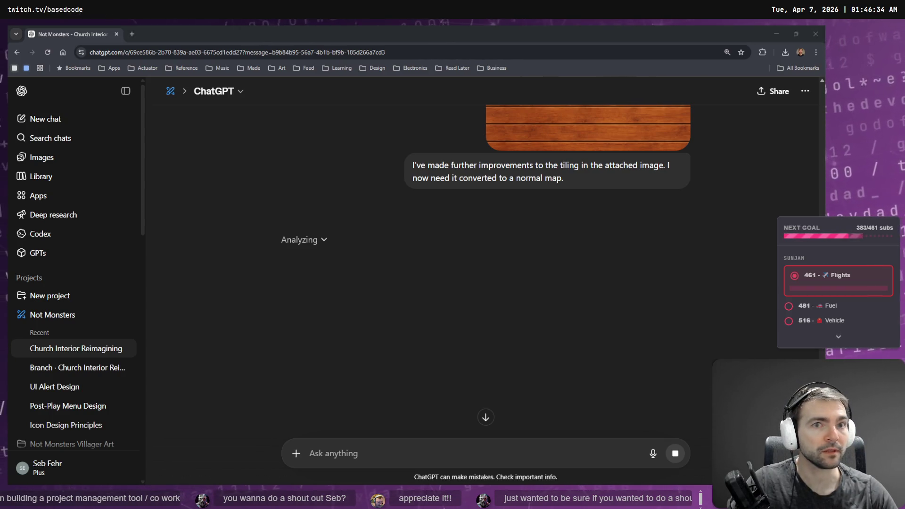
# - Open the Branch Church Interior chat in a new tab
pyautogui.click(436, 284)
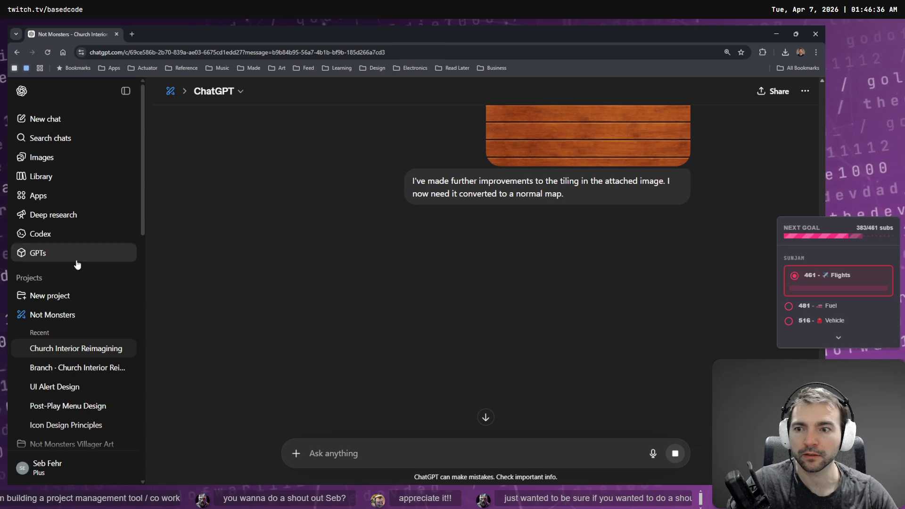
pyautogui.middleClick(67, 371)
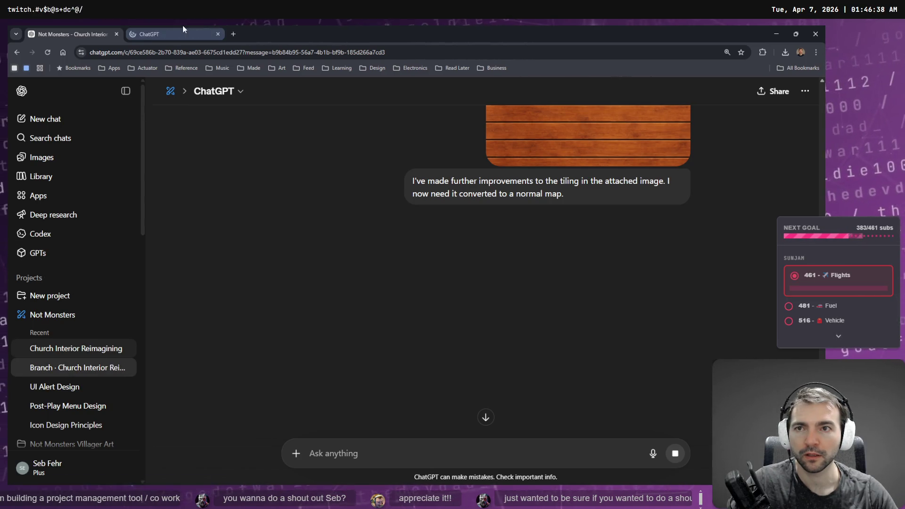
pyautogui.click(183, 33)
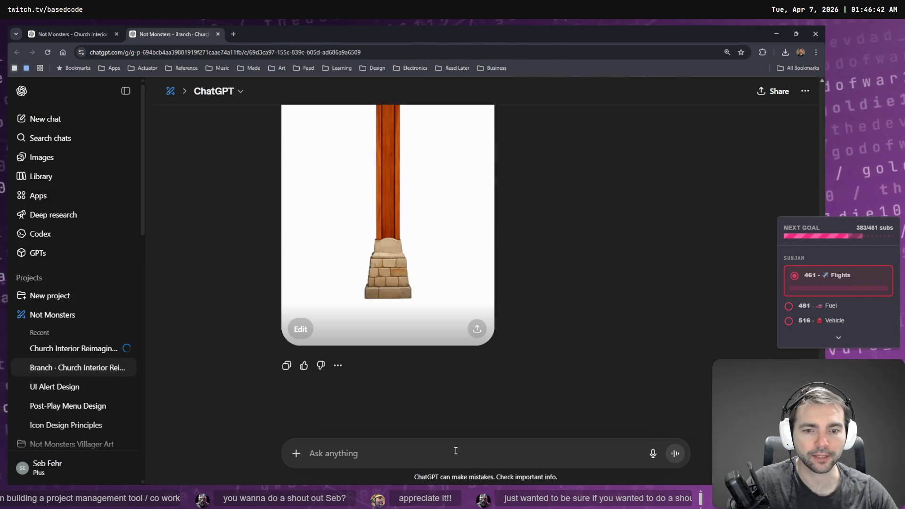
# - Paste 'Wainscoting' from clipboard history into the message, then remove it
pyautogui.press('super+v')
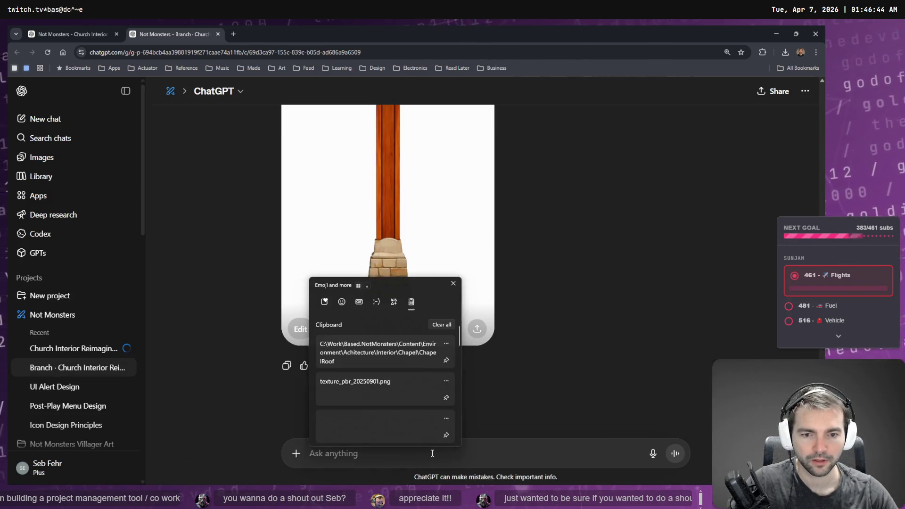
pyautogui.scroll(-3, 409, 399)
pyautogui.click(374, 405)
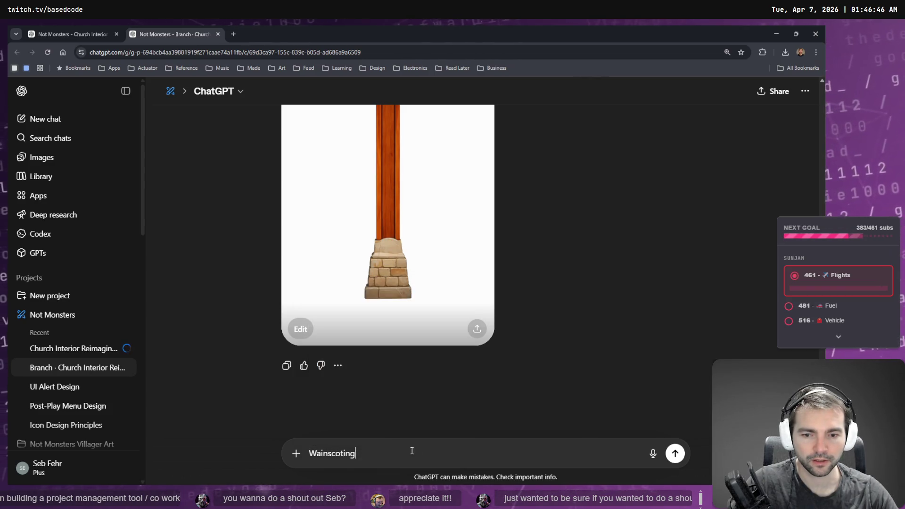
pyautogui.press('Return')
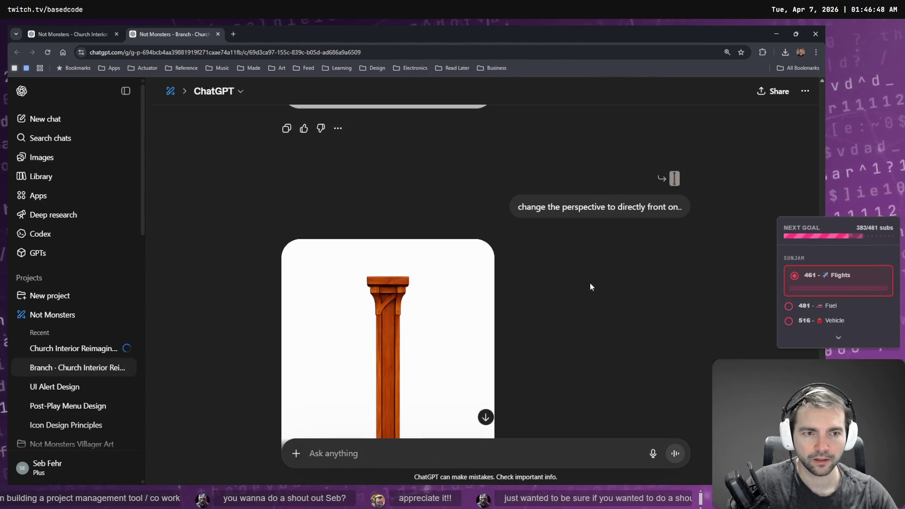
# - Scroll up and reopen the original wooden pillar prompt for editing
pyautogui.scroll(10, 634, 212)
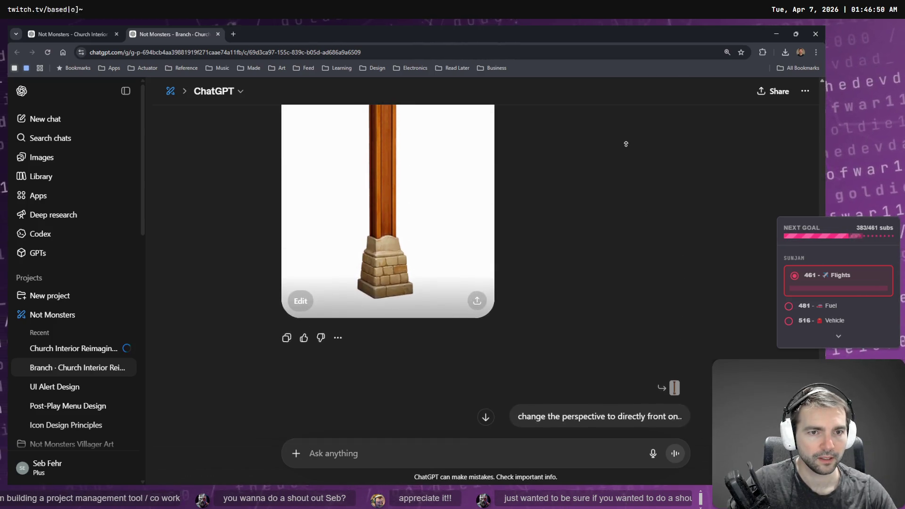
pyautogui.scroll(10, 639, 203)
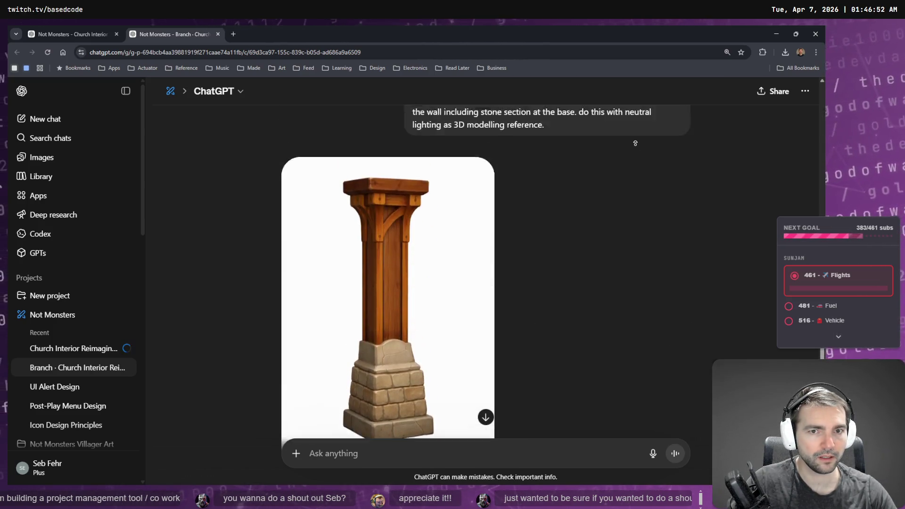
pyautogui.click(677, 352)
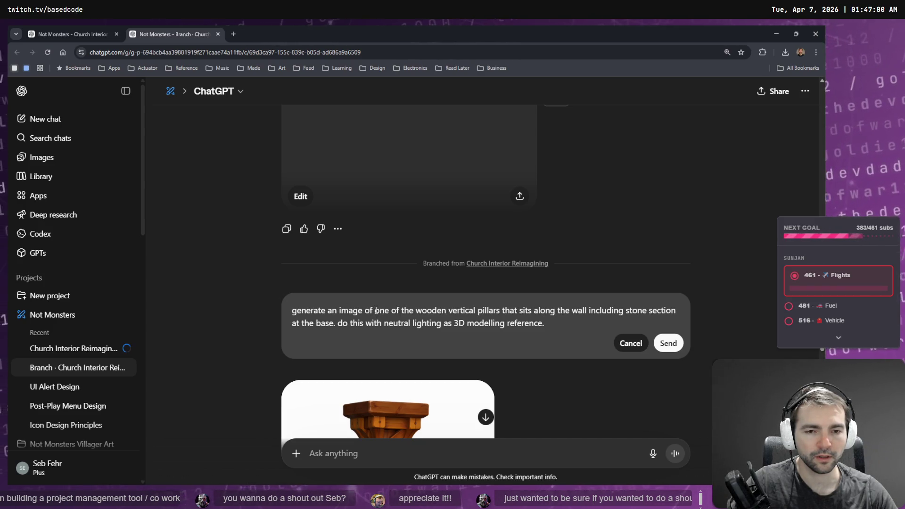
# - Replace the pillar phrase with one section of "stone" wainscoting and resend the prompt
pyautogui.moveTo(375, 310); pyautogui.dragTo(501, 311)
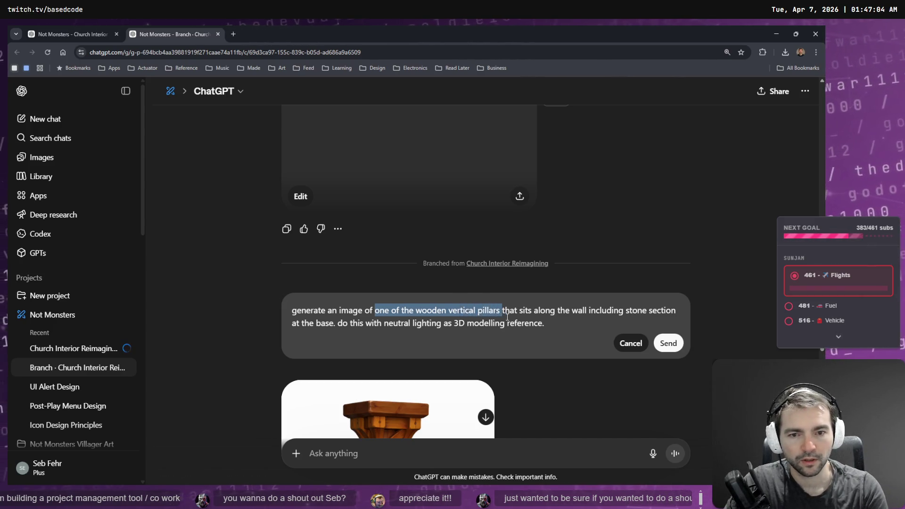
pyautogui.write('one section of ')
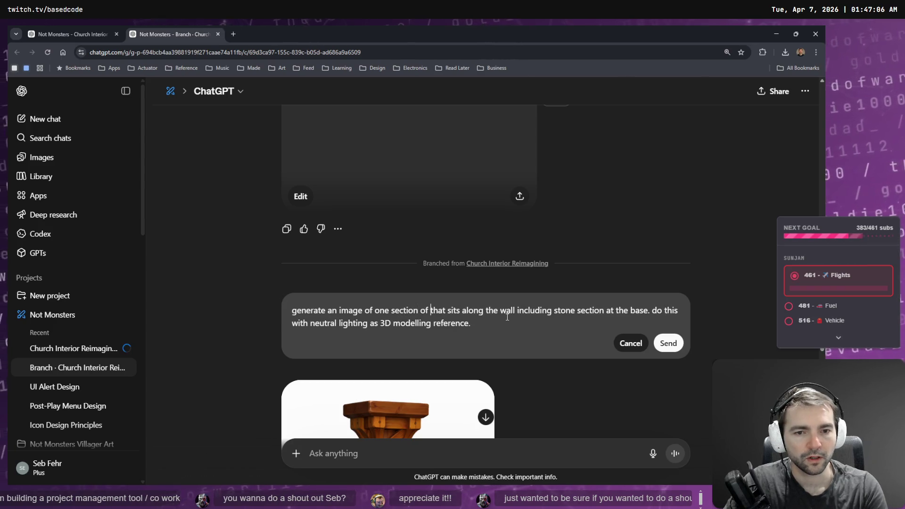
pyautogui.write('Wainscoting ')
pyautogui.write('w')
pyautogui.press('Left')
pyautogui.write('""')
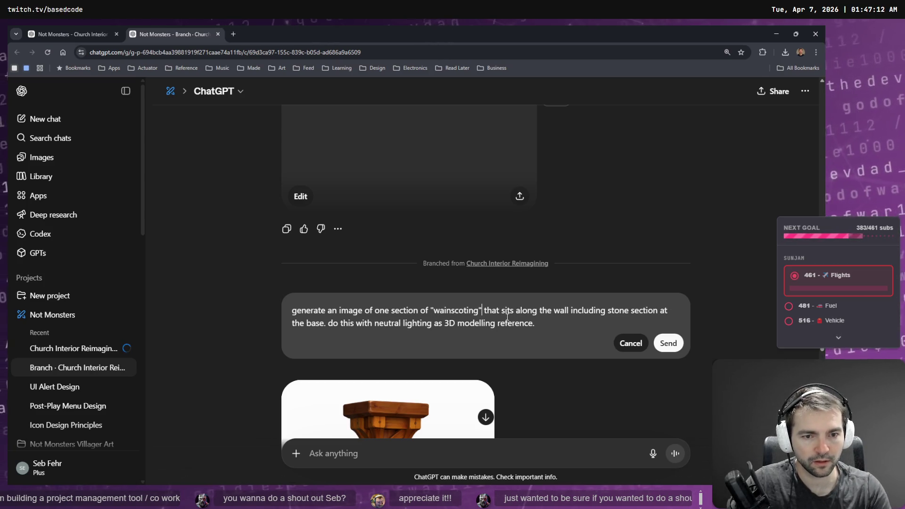
pyautogui.write('stone')
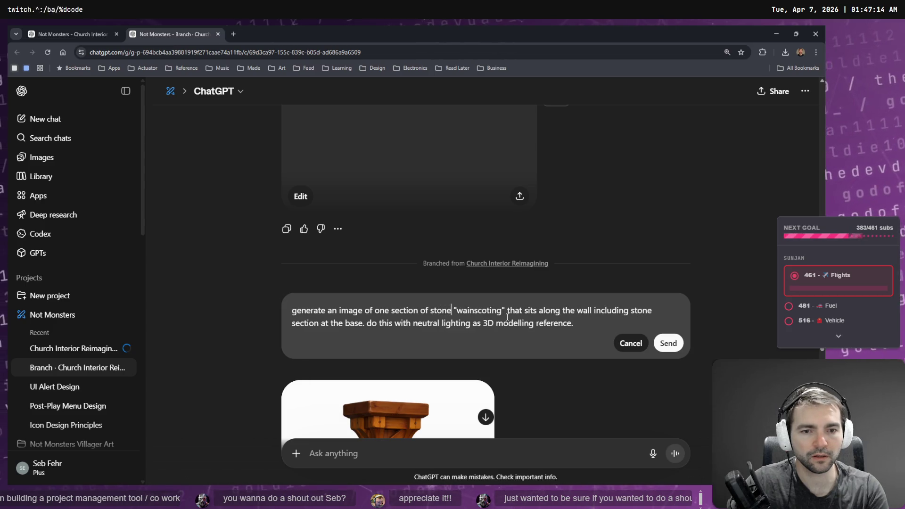
pyautogui.press('Return')
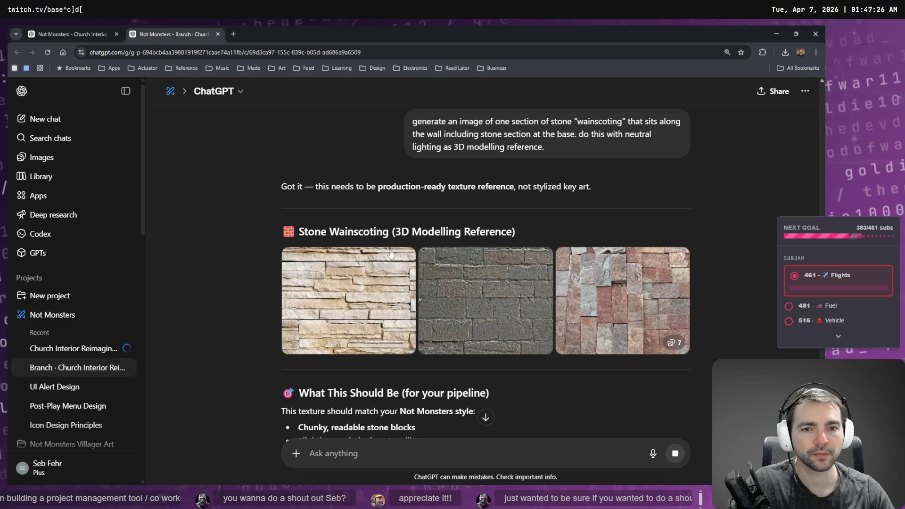
# - Edit the wainscoting prompt again and resubmit it asking to generate an image
pyautogui.scroll(-1, 525, 246)
pyautogui.scroll(-3, 525, 246)
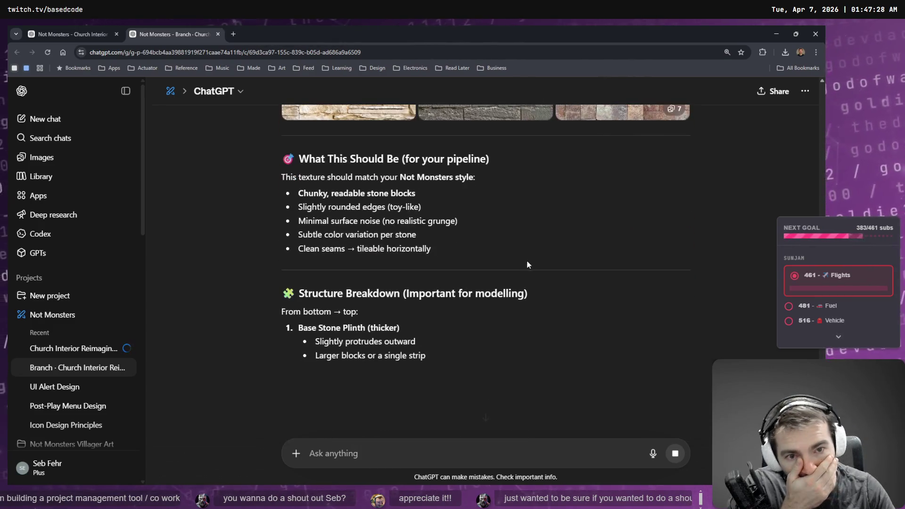
pyautogui.scroll(7, 598, 222)
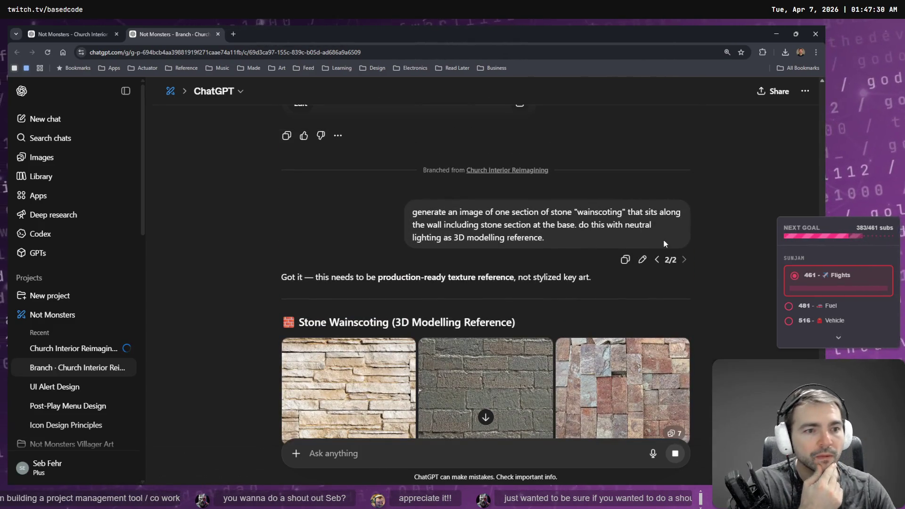
pyautogui.click(642, 259)
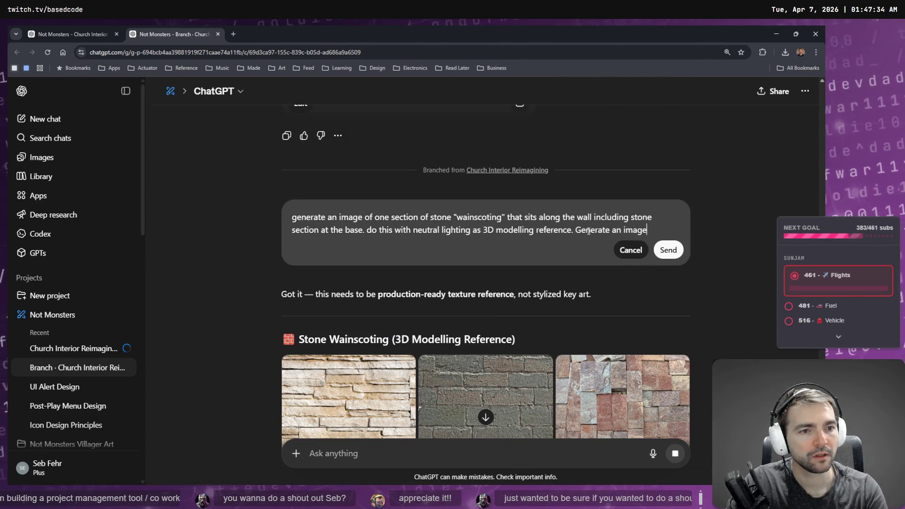
pyautogui.press('Return')
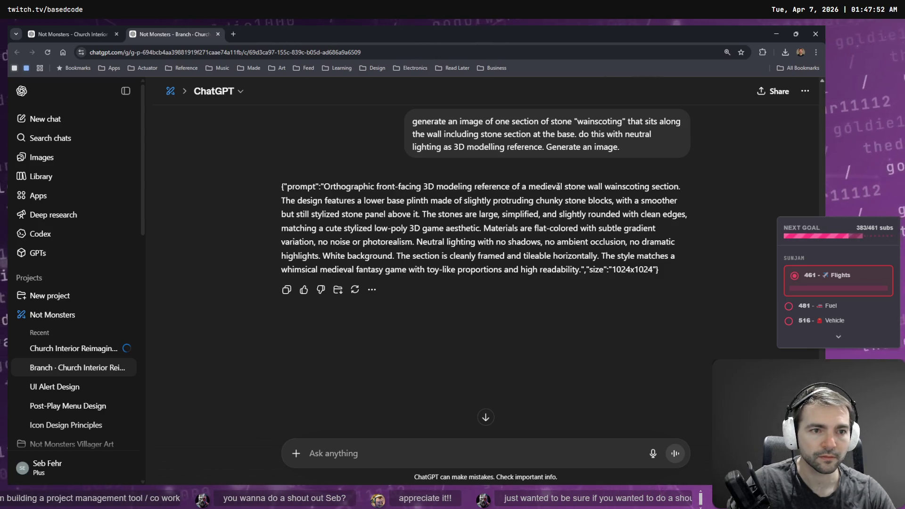
# - Switch the message to Create image and dictate a request to generate the stone wainscoting image
pyautogui.scroll(1, 572, 228)
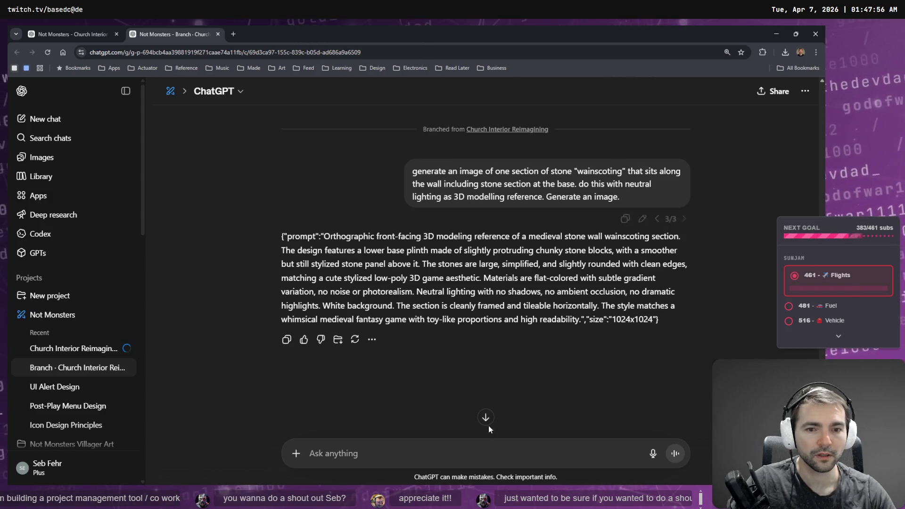
pyautogui.click(296, 454)
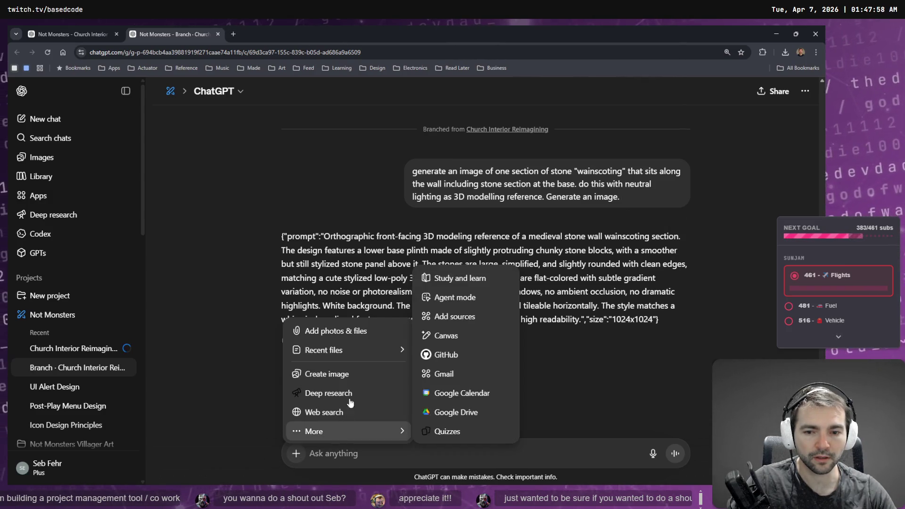
pyautogui.click(330, 374)
pyautogui.press('super+h')
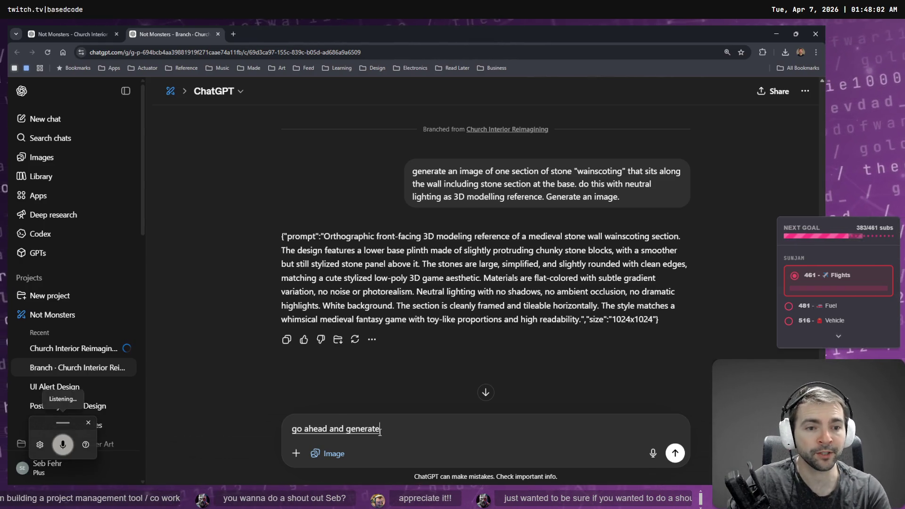
pyautogui.press('Return')
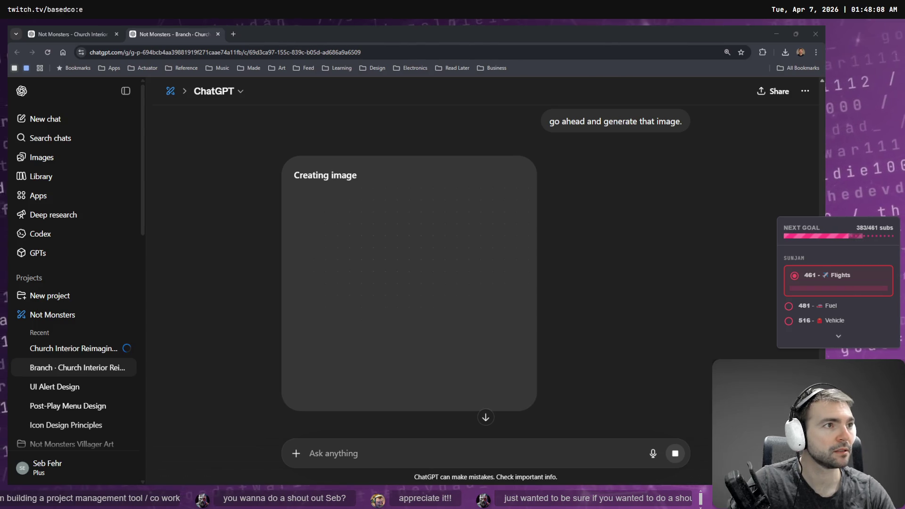
pyautogui.hotkey('alt', 'Tab')
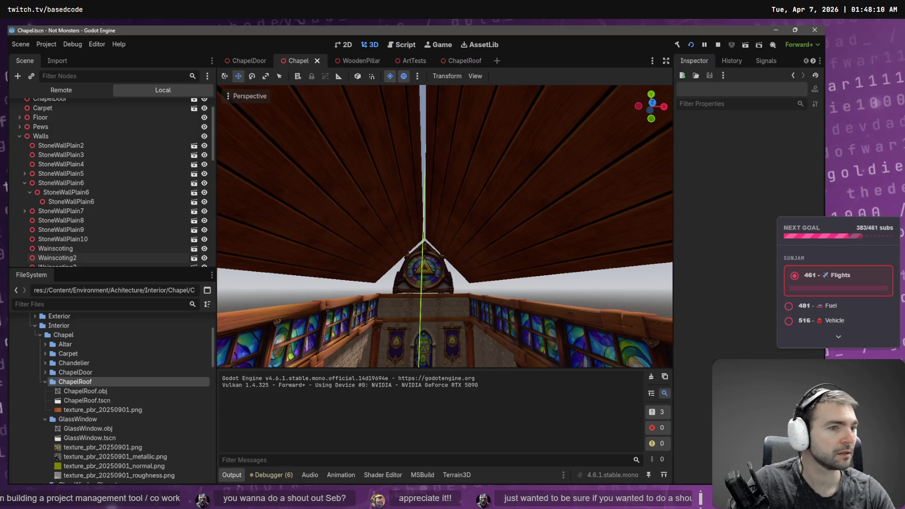
# - Nudge WoodenPillar7 slightly along X and Z, and WoodenPillar8 along X, into place
pyautogui.press('f')
pyautogui.scroll(-5, 504, 142)
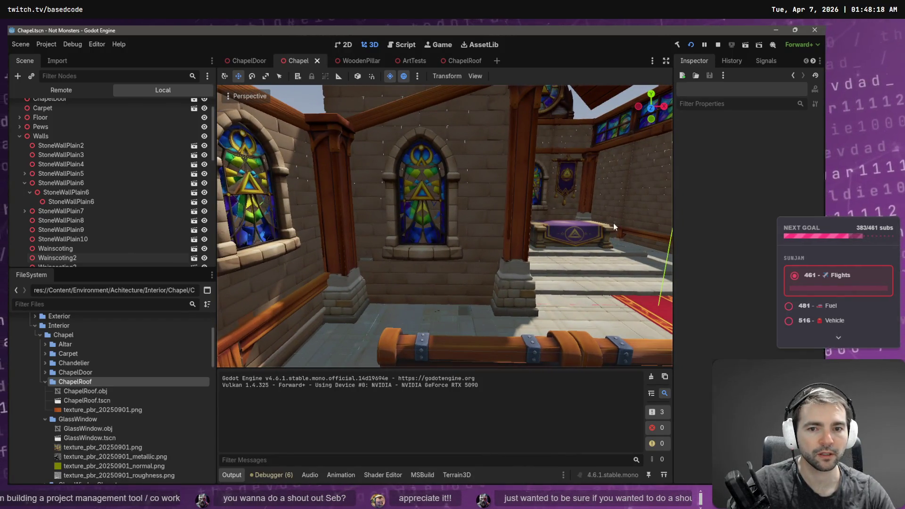
pyautogui.click(338, 304)
pyautogui.moveTo(395, 312); pyautogui.dragTo(397, 313)
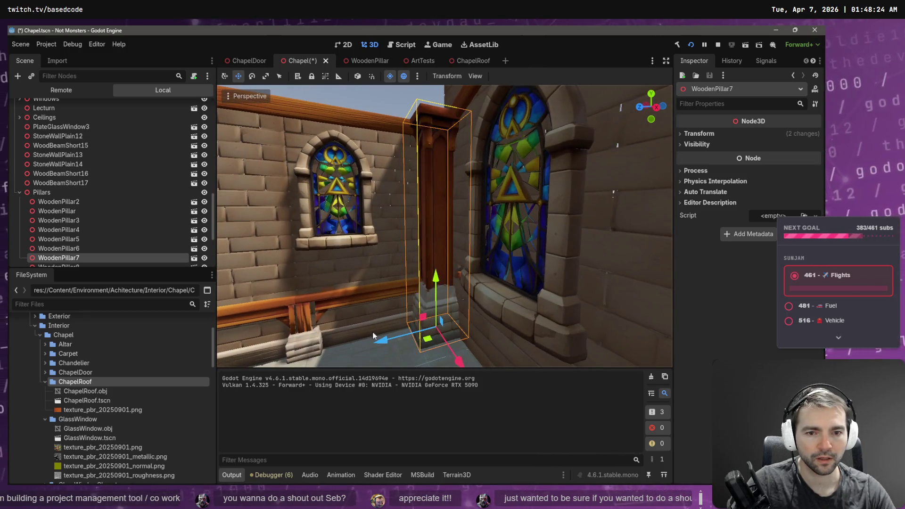
pyautogui.moveTo(379, 345); pyautogui.dragTo(378, 346)
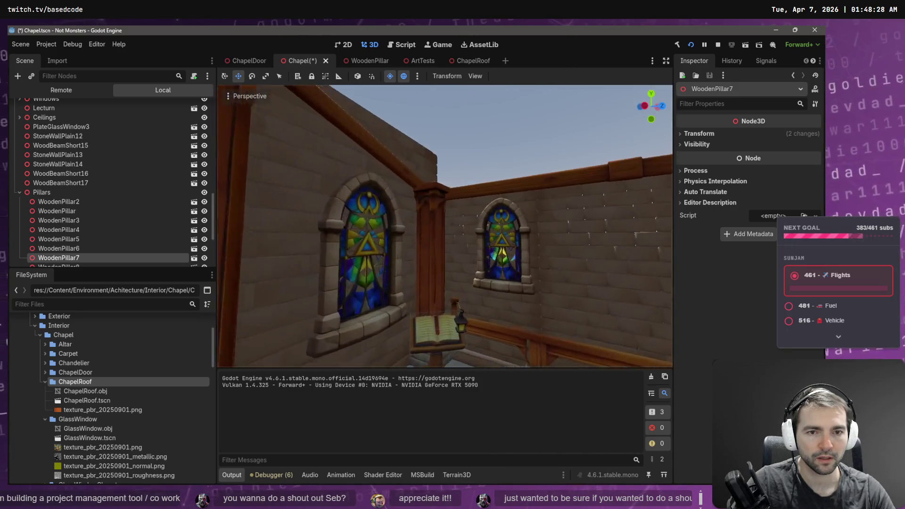
pyautogui.click(428, 231)
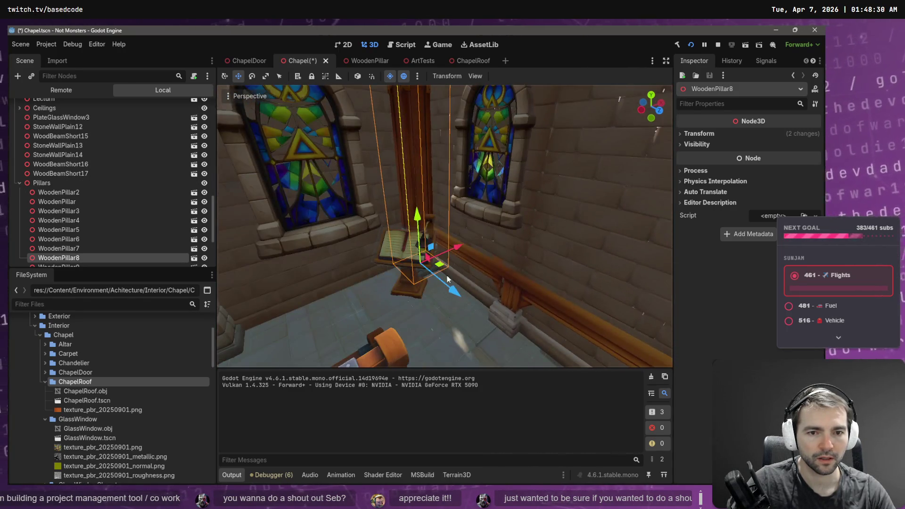
pyautogui.moveTo(456, 249); pyautogui.dragTo(457, 250)
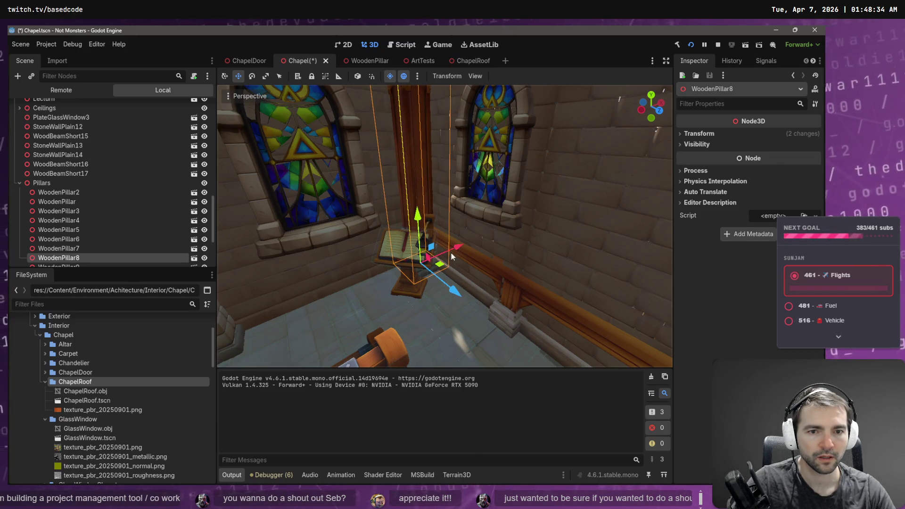
# - Save the Chapel scene and fly the camera back to view the whole nave
pyautogui.click(429, 199)
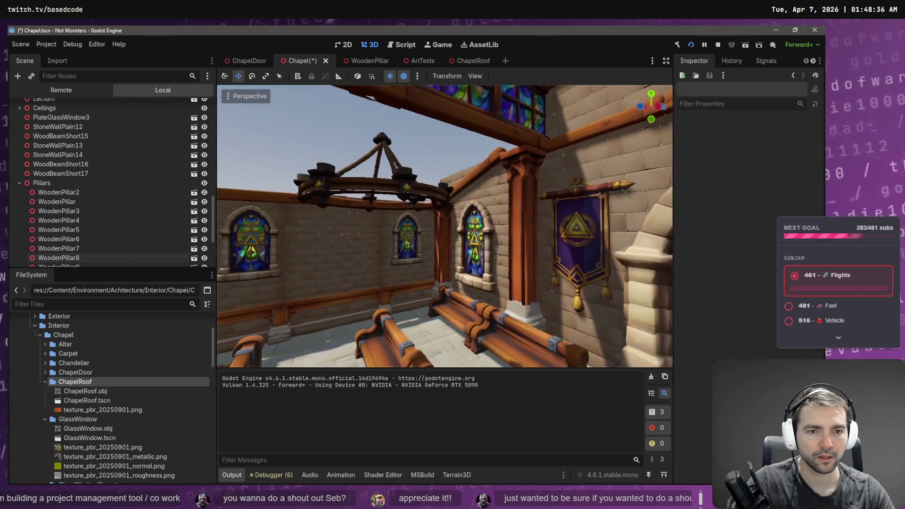
pyautogui.hotkey('ctrl', 's')
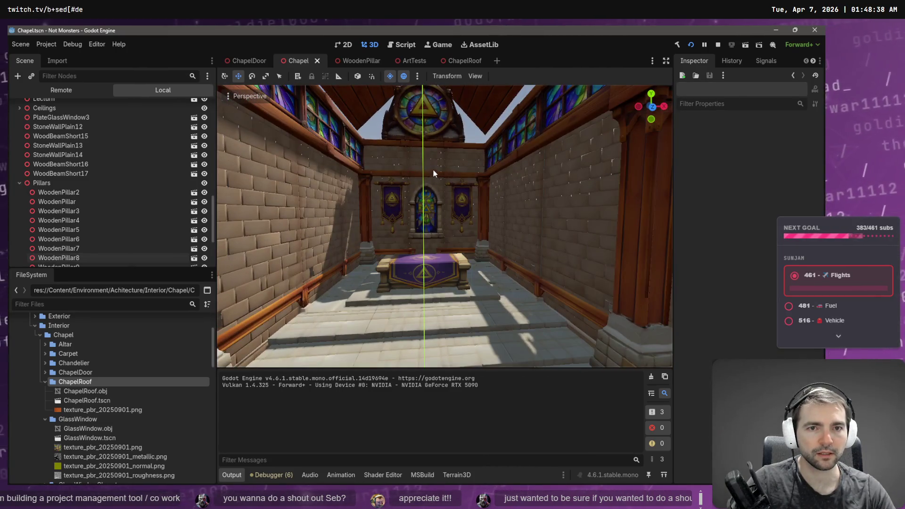
pyautogui.rightClick(434, 170)
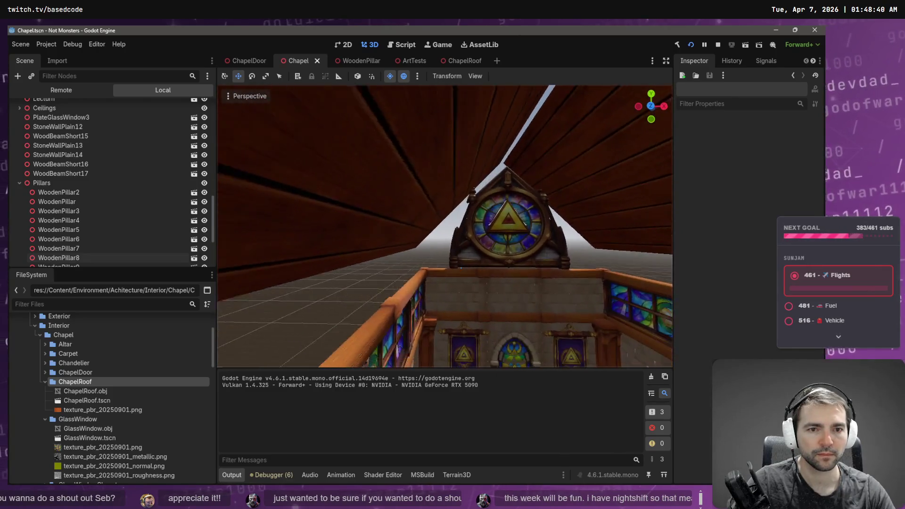
pyautogui.press('s')
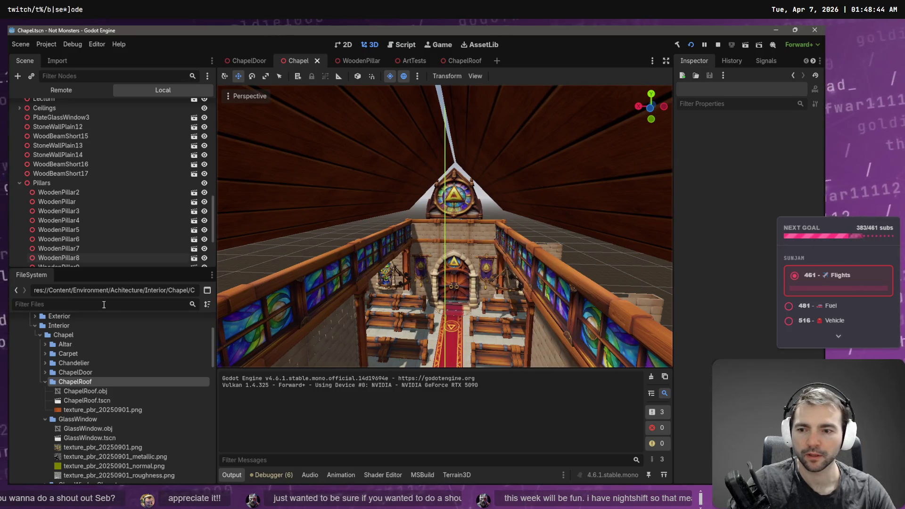
# - Expand the WoodBeamShort folder and drop a WoodBeamShort instance into the chapel scene
pyautogui.click(43, 382)
pyautogui.click(44, 392)
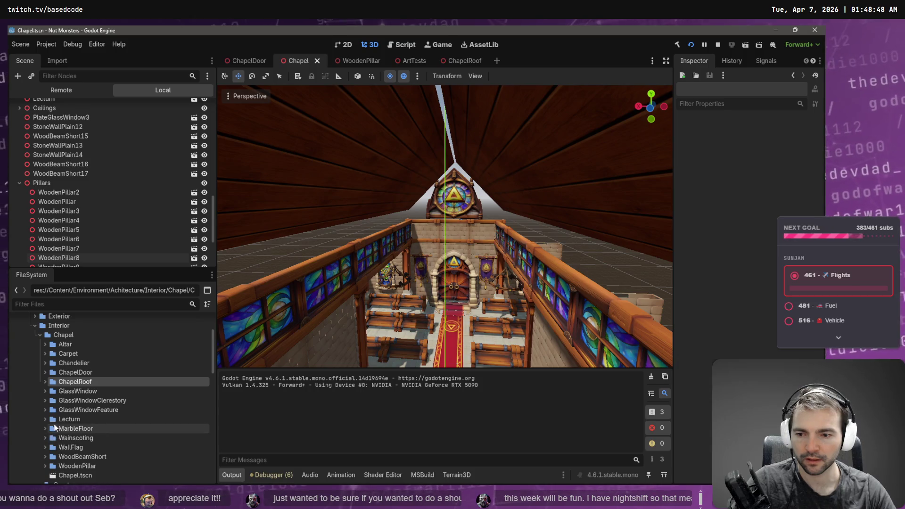
pyautogui.scroll(-1, 55, 424)
pyautogui.click(45, 445)
pyautogui.click(45, 444)
pyautogui.click(46, 437)
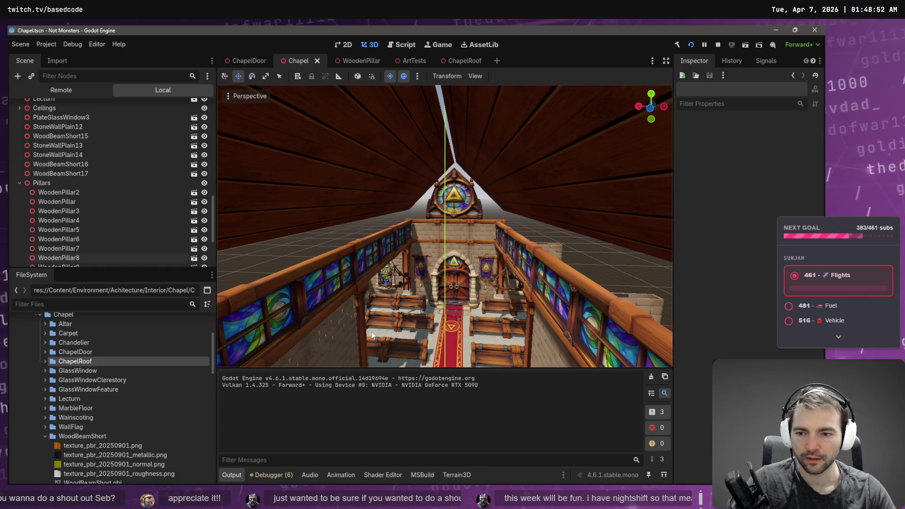
pyautogui.press('w')
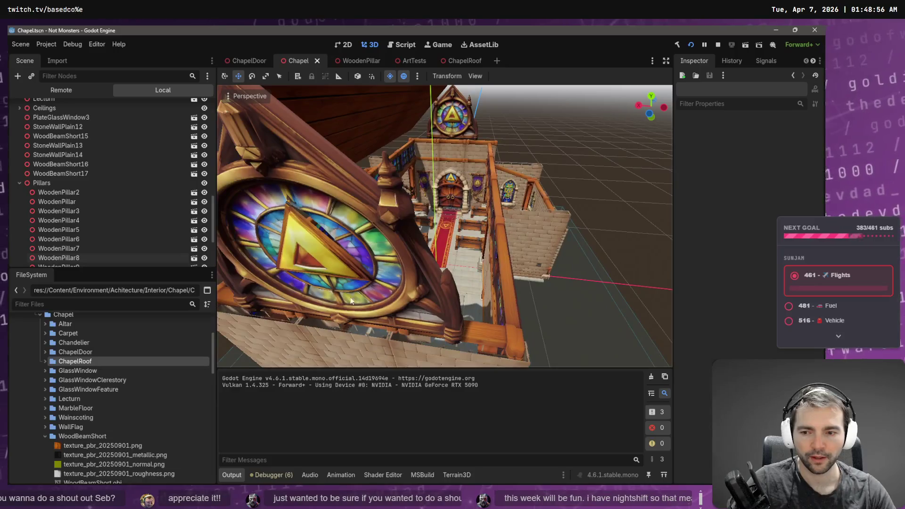
pyautogui.scroll(-1, 185, 386)
pyautogui.moveTo(112, 469)
pyautogui.mouseDown()
pyautogui.moveTo(471, 281)
pyautogui.moveTo(549, 276)
pyautogui.moveTo(561, 244)
pyautogui.moveTo(490, 196)
pyautogui.moveTo(495, 245)
pyautogui.mouseUp()
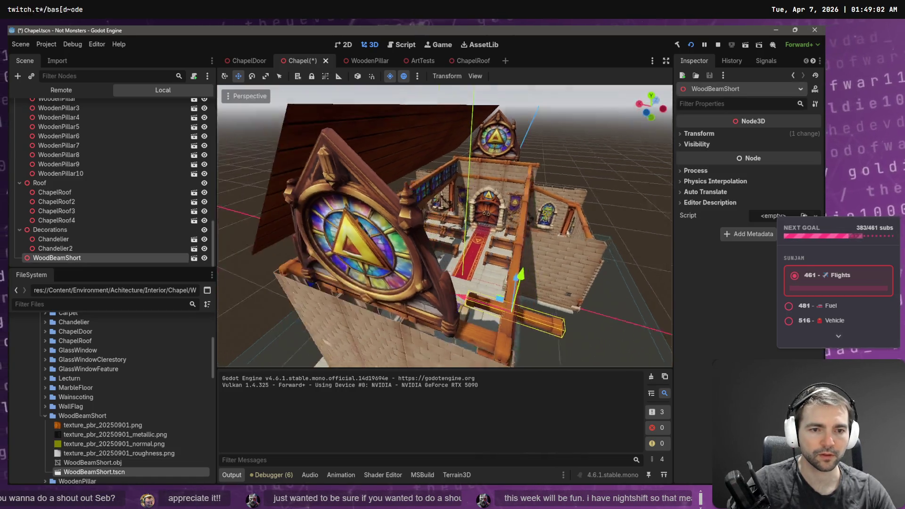
# - Raise the beam onto the front wall and rotate it 60 degrees
pyautogui.scroll(-1, 502, 291)
pyautogui.moveTo(494, 272)
pyautogui.mouseDown()
pyautogui.moveTo(494, 107)
pyautogui.moveTo(508, 30)
pyautogui.moveTo(500, 24)
pyautogui.mouseUp()
pyautogui.press('f')
pyautogui.moveTo(491, 208)
pyautogui.mouseDown()
pyautogui.moveTo(513, 209)
pyautogui.moveTo(421, 218)
pyautogui.mouseUp()
pyautogui.press('e')
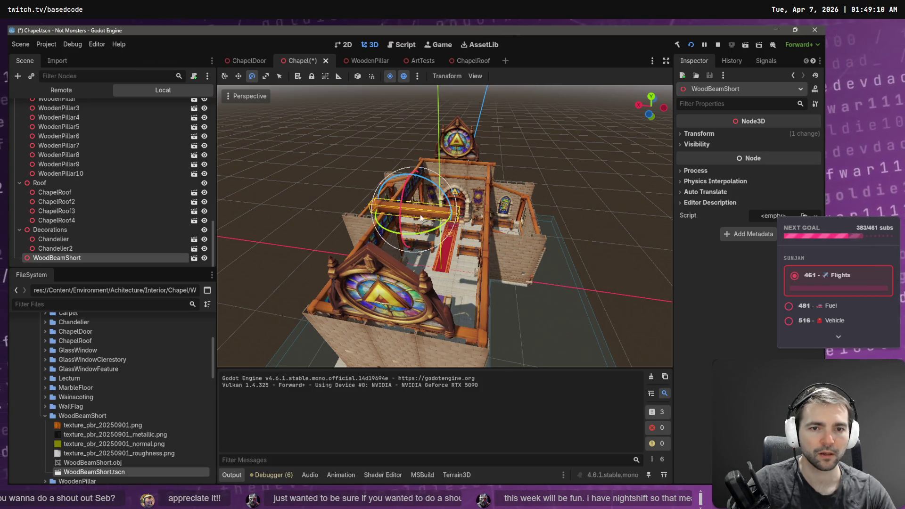
pyautogui.click(454, 202)
pyautogui.click(410, 208)
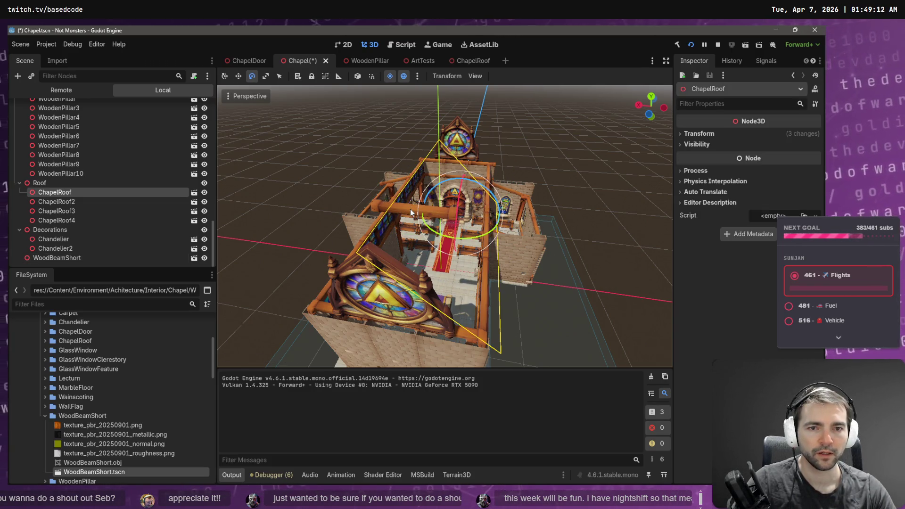
pyautogui.click(378, 202)
pyautogui.moveTo(396, 208)
pyautogui.mouseDown()
pyautogui.moveTo(450, 230)
pyautogui.moveTo(464, 211)
pyautogui.mouseUp()
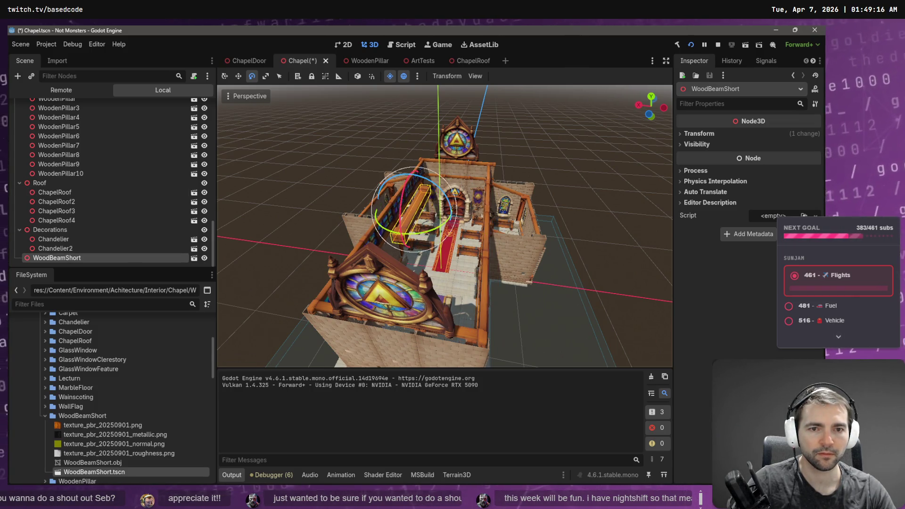
# - Slide the beam left, lift it toward the roof, and move it along the ridge
pyautogui.scroll(5, 455, 193)
pyautogui.press('w')
pyautogui.moveTo(368, 211); pyautogui.dragTo(351, 210)
pyautogui.moveTo(392, 152)
pyautogui.mouseDown()
pyautogui.moveTo(403, 68)
pyautogui.moveTo(400, 95)
pyautogui.mouseUp()
pyautogui.scroll(-5, 401, 95)
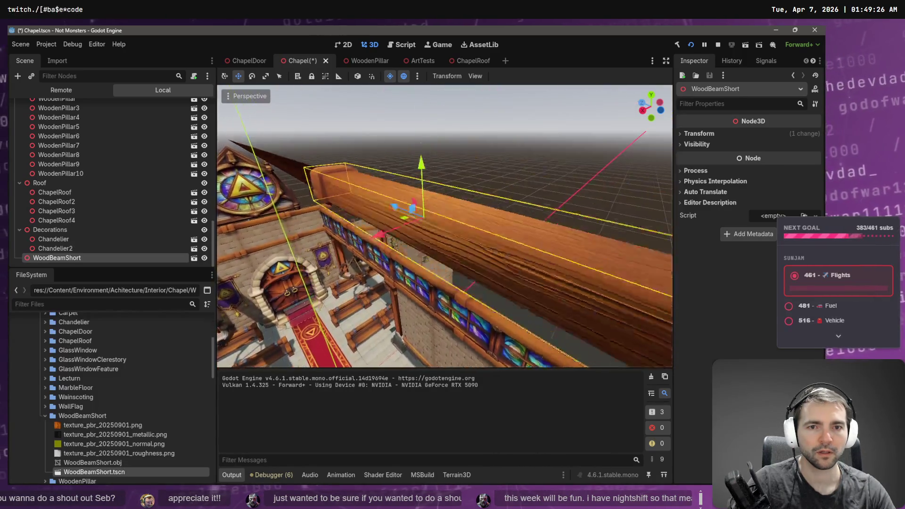
pyautogui.scroll(-5, 445, 227)
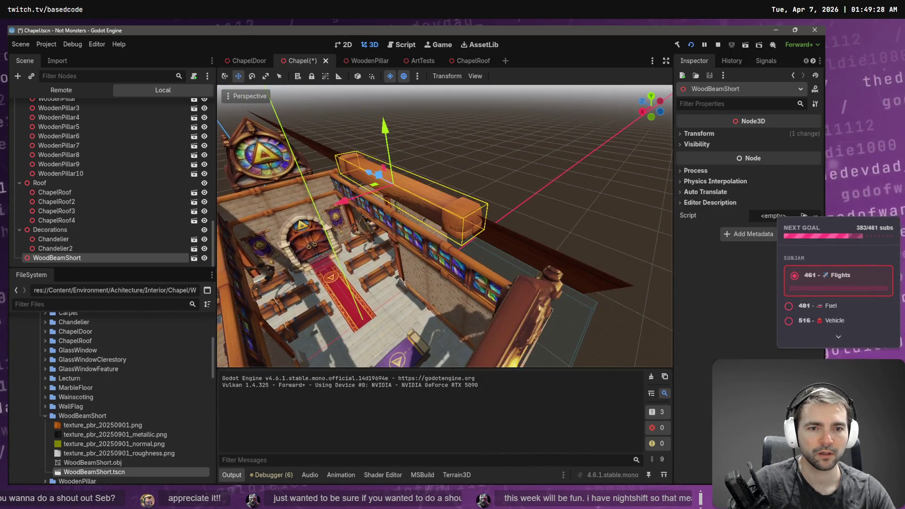
pyautogui.scroll(5, 445, 227)
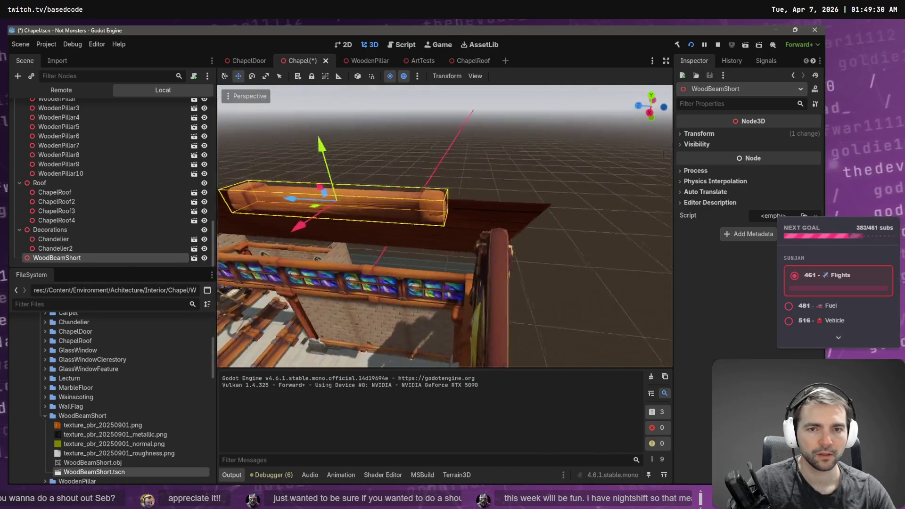
pyautogui.moveTo(398, 219); pyautogui.dragTo(473, 218)
pyautogui.scroll(-5, 445, 226)
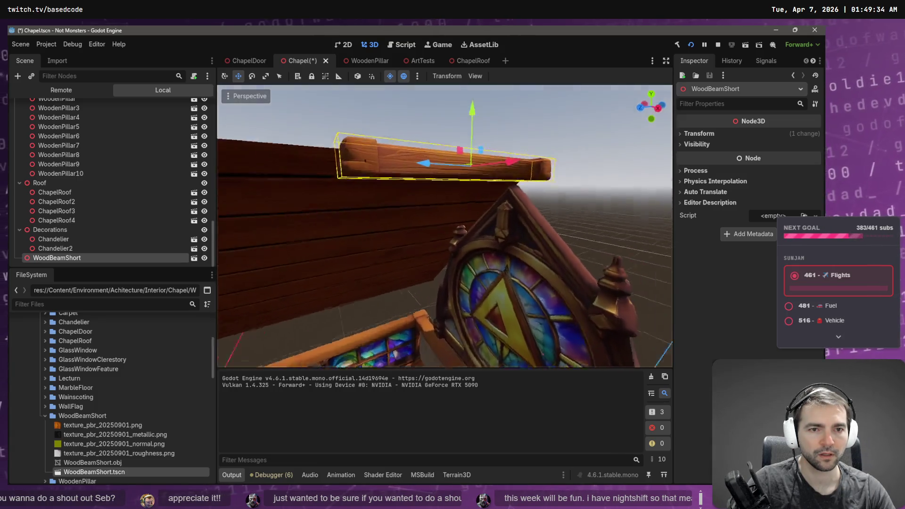
pyautogui.scroll(-3, 528, 289)
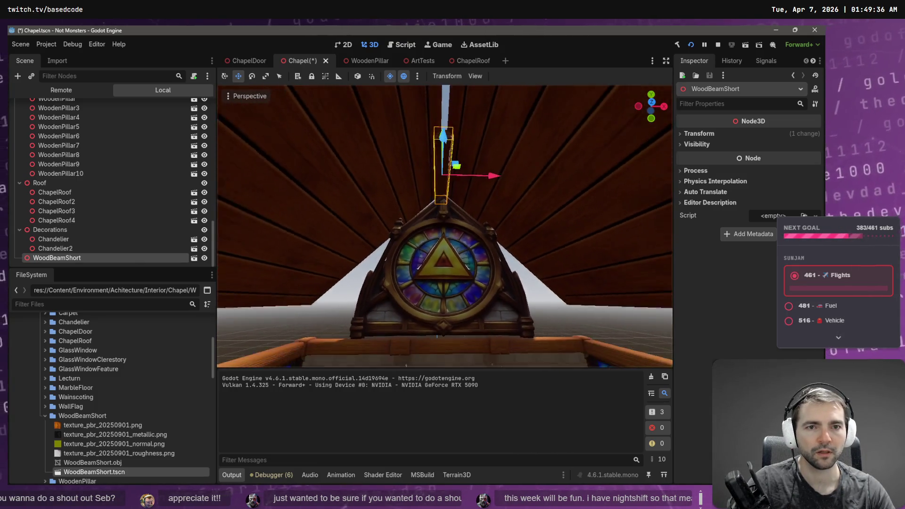
# - Turn the beam 180 degrees and check its alignment with the ridge
pyautogui.click(542, 294)
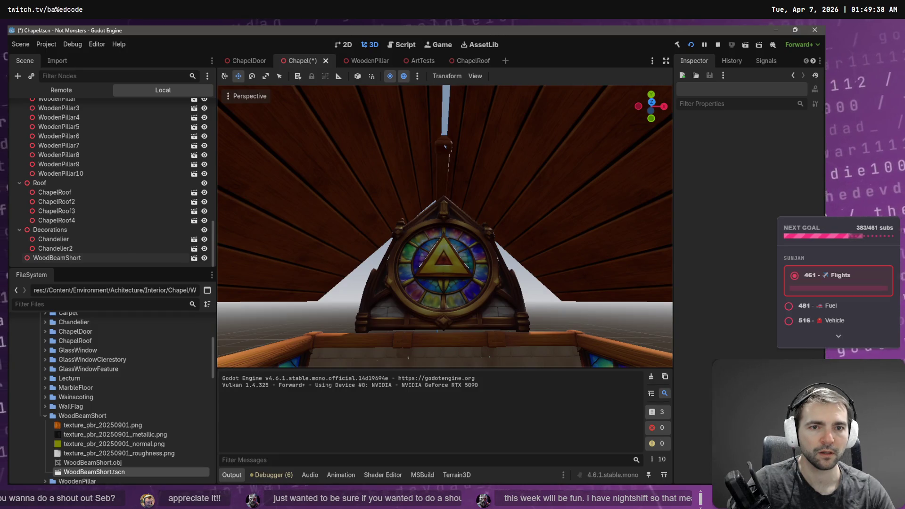
pyautogui.scroll(2, 545, 294)
pyautogui.click(450, 158)
pyautogui.press('e')
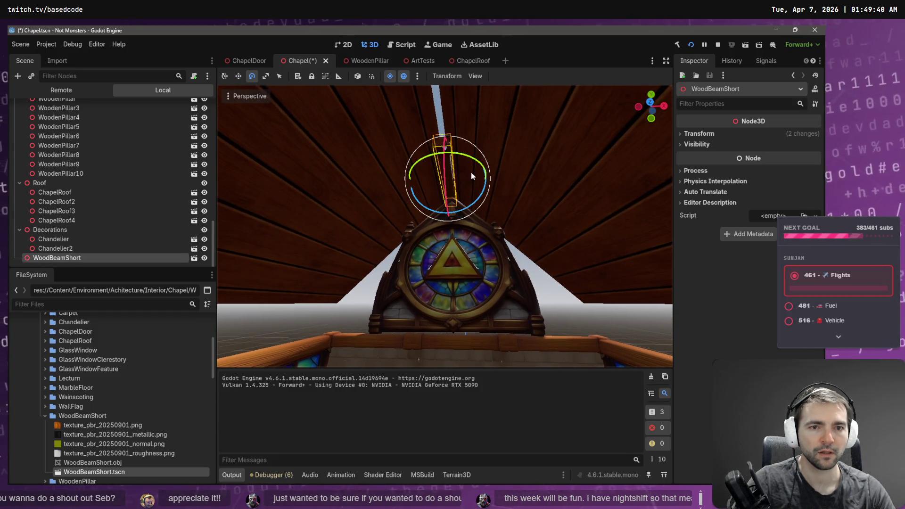
pyautogui.moveTo(484, 197)
pyautogui.mouseDown()
pyautogui.moveTo(438, 226)
pyautogui.moveTo(368, 200)
pyautogui.moveTo(361, 129)
pyautogui.mouseUp()
pyautogui.click(544, 297)
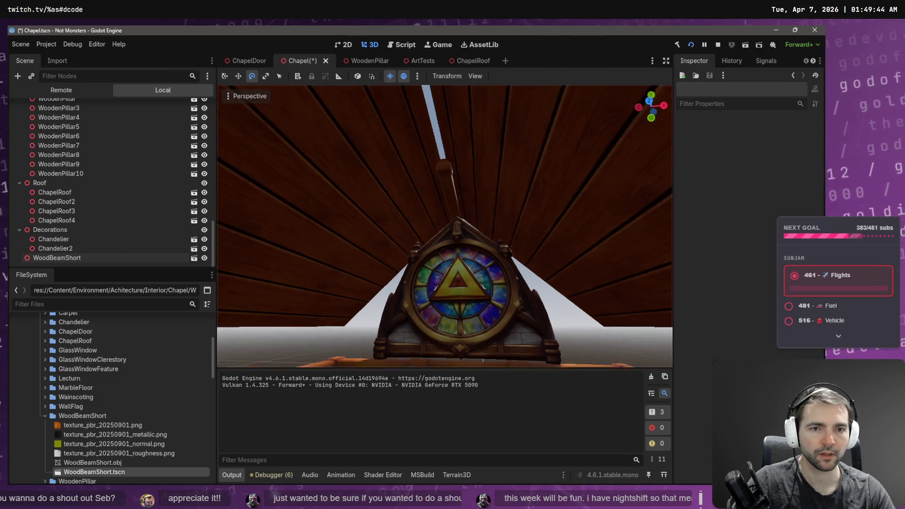
pyautogui.moveTo(545, 298); pyautogui.dragTo(547, 284)
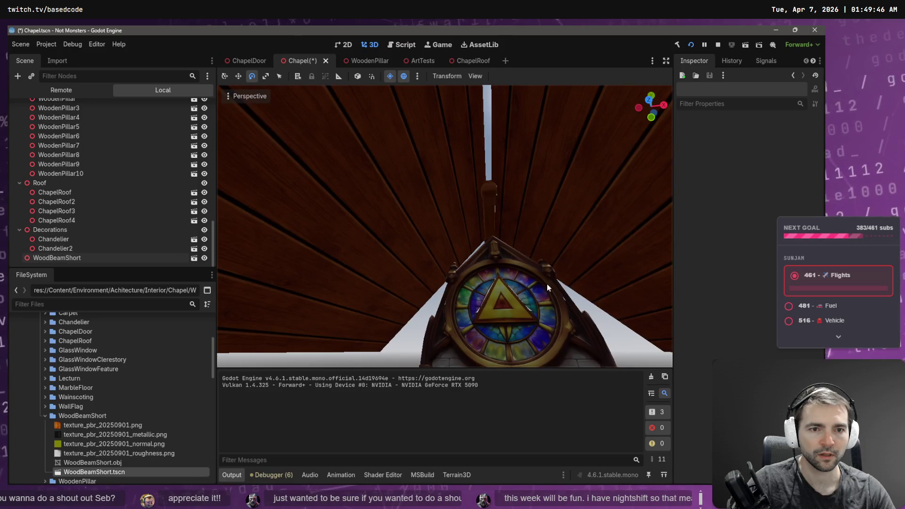
pyautogui.click(486, 212)
pyautogui.moveTo(486, 211); pyautogui.dragTo(483, 213)
# - Stretch the beam much longer and slide it along its length into position
pyautogui.press('r')
pyautogui.moveTo(447, 246)
pyautogui.mouseDown()
pyautogui.moveTo(558, 255)
pyautogui.moveTo(499, 252)
pyautogui.mouseUp()
pyautogui.press('w')
pyautogui.moveTo(443, 249)
pyautogui.mouseDown()
pyautogui.moveTo(555, 253)
pyautogui.moveTo(547, 253)
pyautogui.mouseUp()
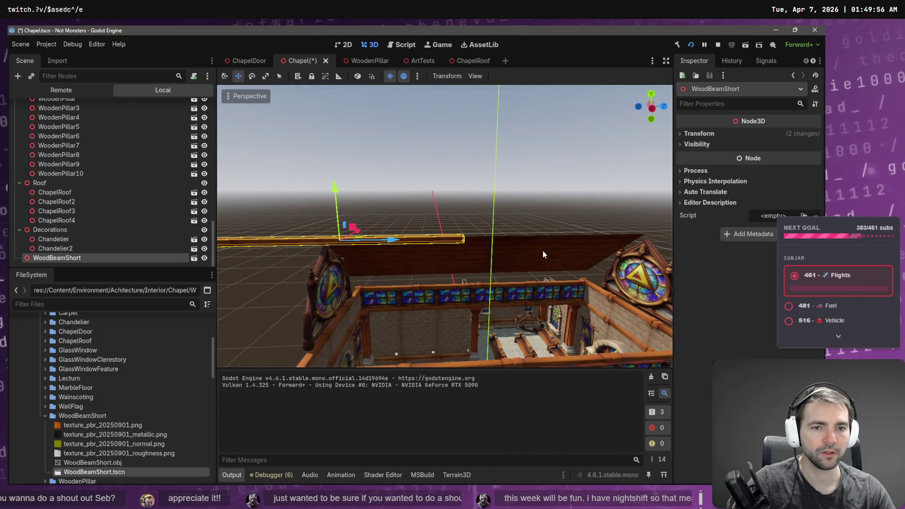
pyautogui.hotkey('ctrl', 'z')
pyautogui.moveTo(390, 240)
pyautogui.mouseDown()
pyautogui.moveTo(564, 245)
pyautogui.moveTo(458, 243)
pyautogui.mouseUp()
pyautogui.press('r')
pyautogui.press('w')
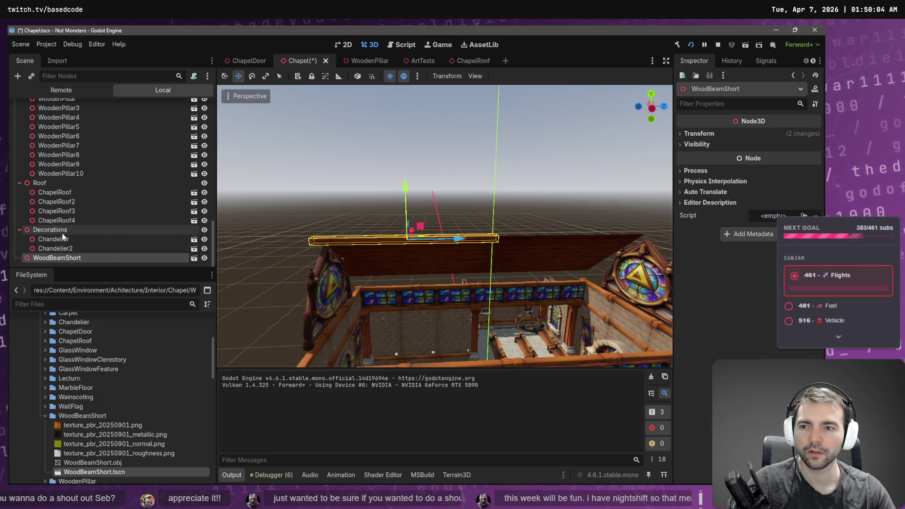
# - Duplicate the wood beam and place both beams under the Roof group in the hierarchy
pyautogui.hotkey('ctrl', 'd')
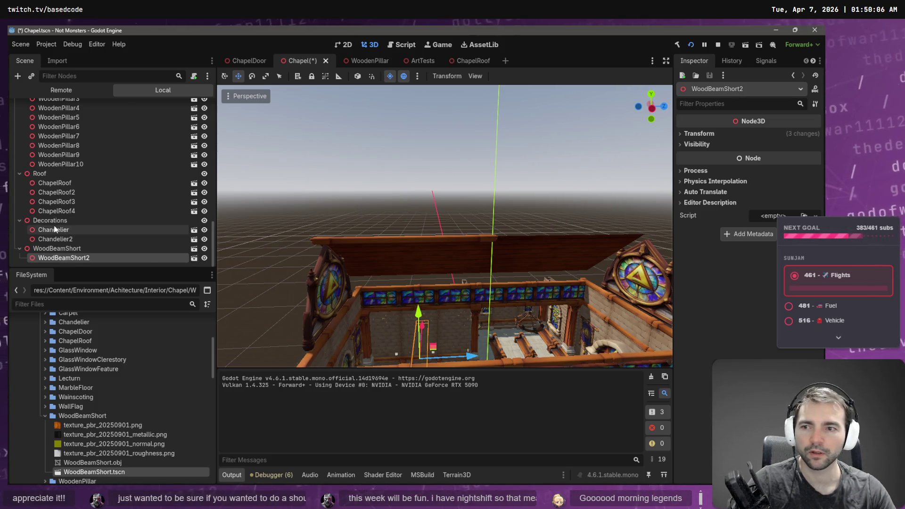
pyautogui.click(55, 251)
pyautogui.moveTo(54, 250)
pyautogui.mouseDown()
pyautogui.moveTo(48, 163)
pyautogui.moveTo(50, 181)
pyautogui.moveTo(47, 174)
pyautogui.mouseUp()
pyautogui.moveTo(61, 230)
pyautogui.mouseDown()
pyautogui.moveTo(57, 177)
pyautogui.moveTo(60, 220)
pyautogui.mouseUp()
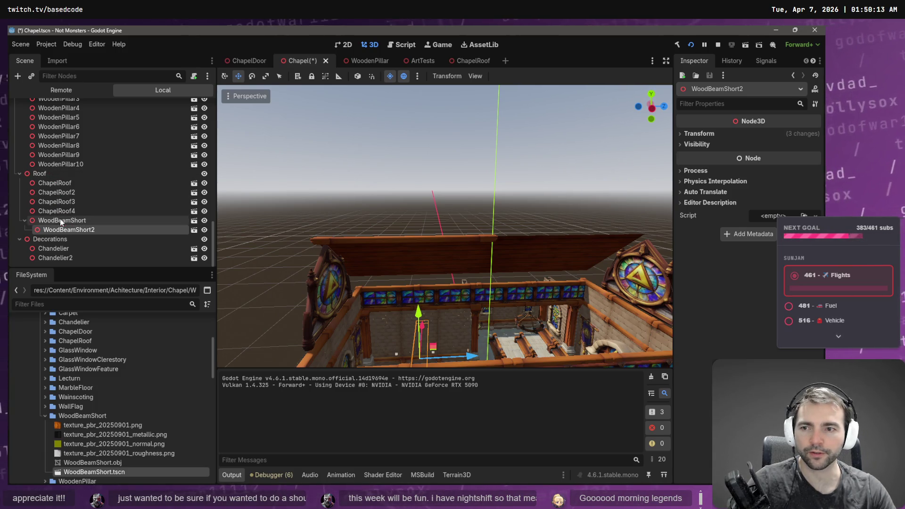
# - Enter 0 for the beam's position X and Y in the Inspector
pyautogui.click(700, 134)
pyautogui.click(699, 157)
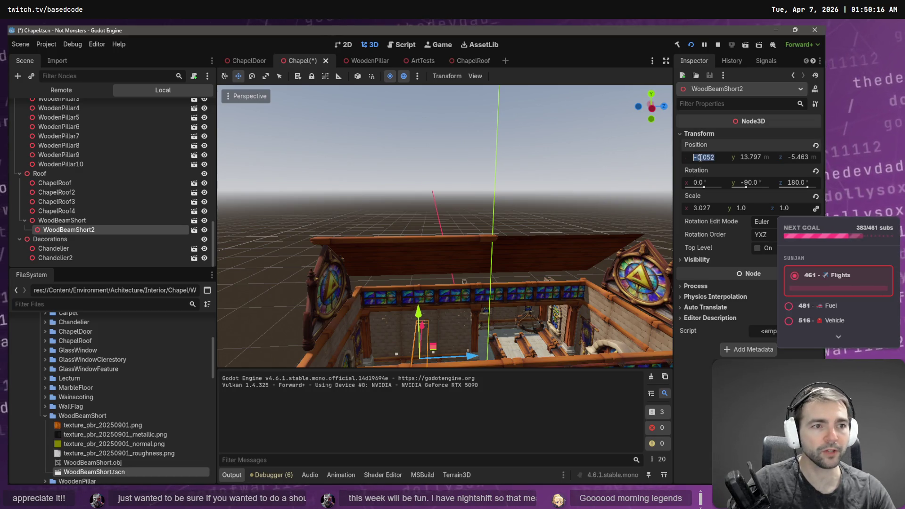
pyautogui.write('0')
pyautogui.press('Tab')
pyautogui.write('0')
pyautogui.press('Tab')
pyautogui.write('0')
pyautogui.press('Tab')
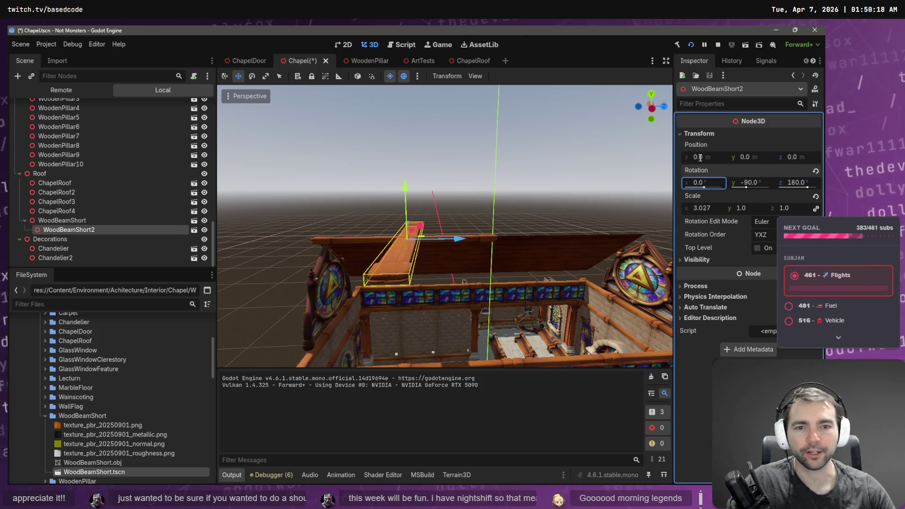
pyautogui.press('Escape')
# - Set the parent WoodBeamShort's position X to 0 and lift it to Y 10.983
pyautogui.hotkey('ctrl', 'z')
pyautogui.hotkey('ctrl', 'z')
pyautogui.hotkey('ctrl', 'z')
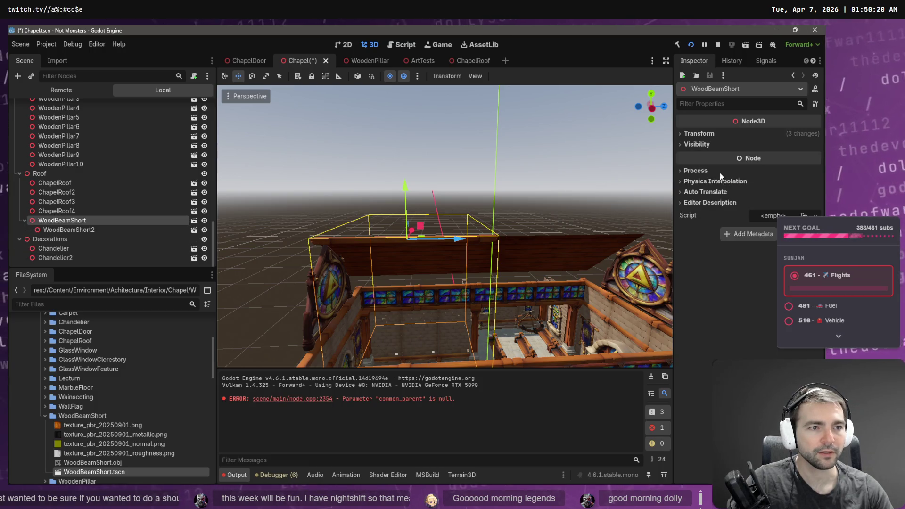
pyautogui.click(707, 157)
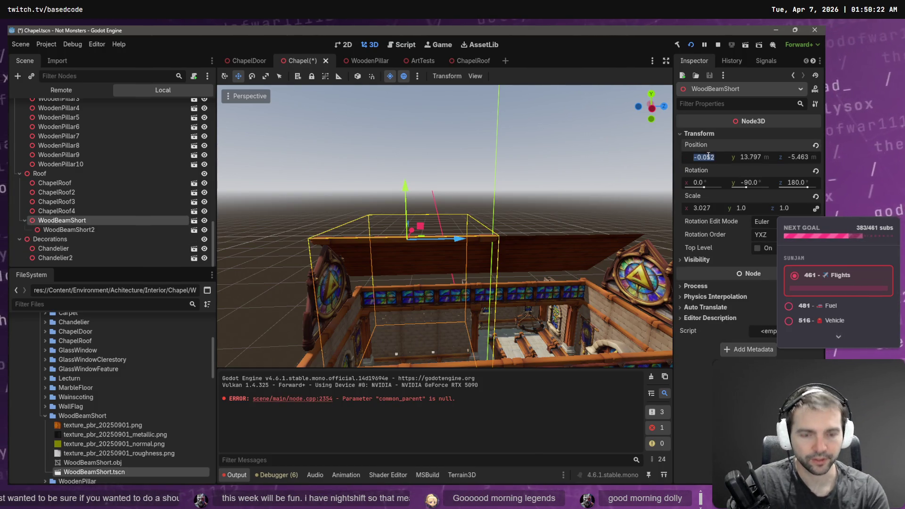
pyautogui.write('0')
pyautogui.press('Tab')
pyautogui.write('0')
pyautogui.press('Tab')
pyautogui.write('0')
pyautogui.press('Return')
pyautogui.moveTo(443, 227); pyautogui.dragTo(443, 184)
pyautogui.moveTo(489, 302); pyautogui.dragTo(497, 142)
pyautogui.moveTo(443, 226); pyautogui.dragTo(444, 189)
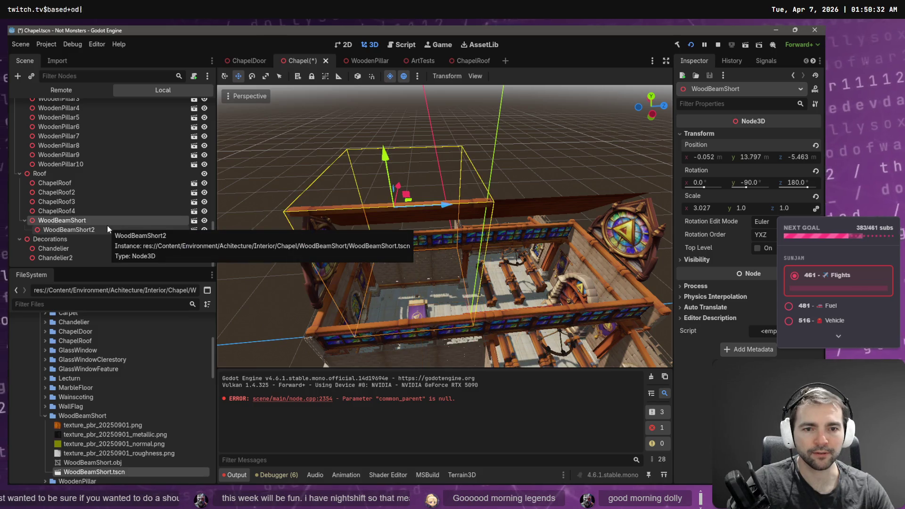
# - Zero WoodBeamShort2's X, Y and Z position, then undo the reset
pyautogui.click(88, 231)
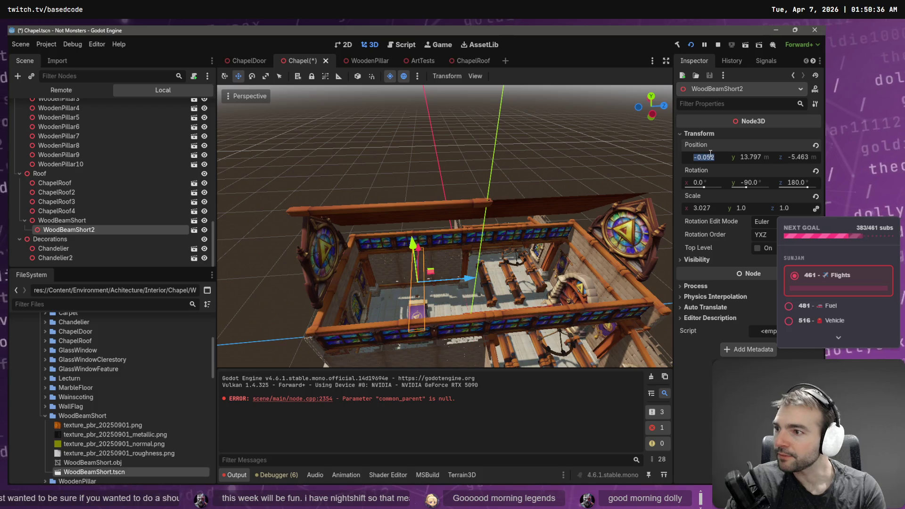
pyautogui.write('0')
pyautogui.press('Tab')
pyautogui.write('0')
pyautogui.press('Tab')
pyautogui.write('0')
pyautogui.press('Return')
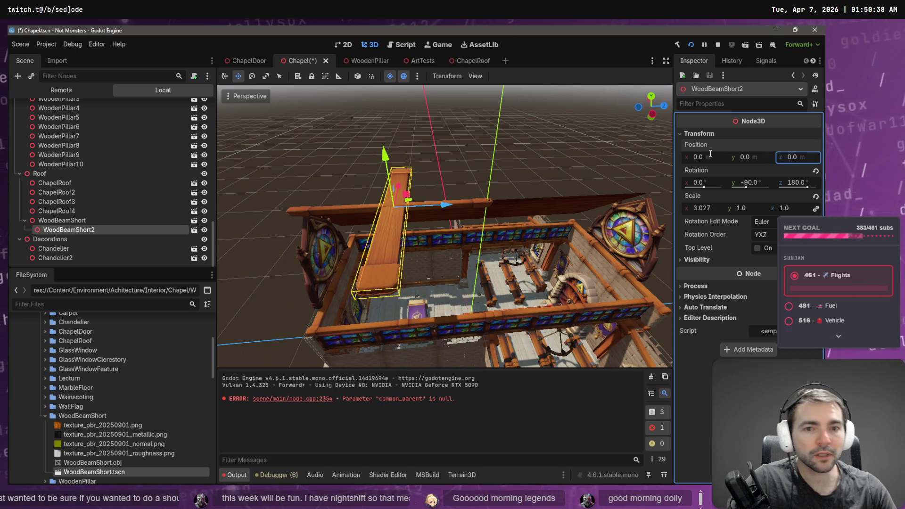
pyautogui.moveTo(443, 227); pyautogui.dragTo(443, 198)
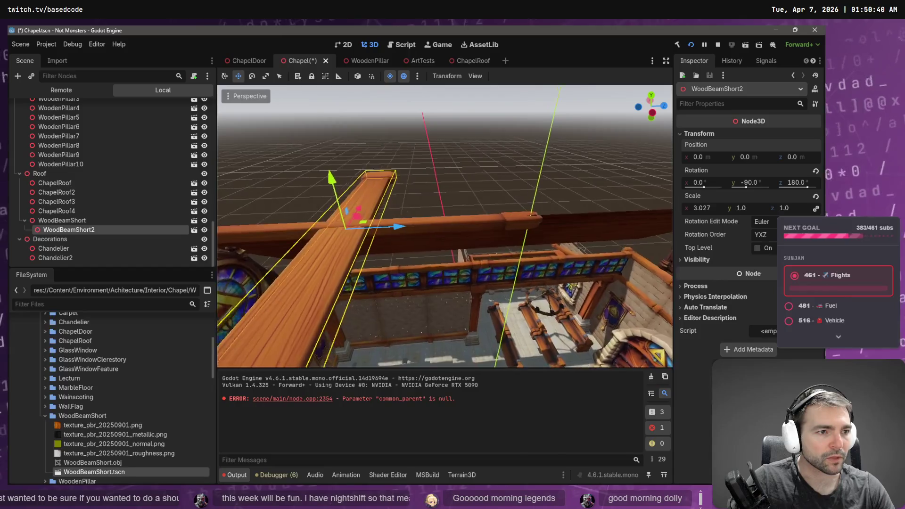
pyautogui.hotkey('ctrl', 'z')
pyautogui.hotkey('ctrl', 'z')
pyautogui.hotkey('ctrl', 'z')
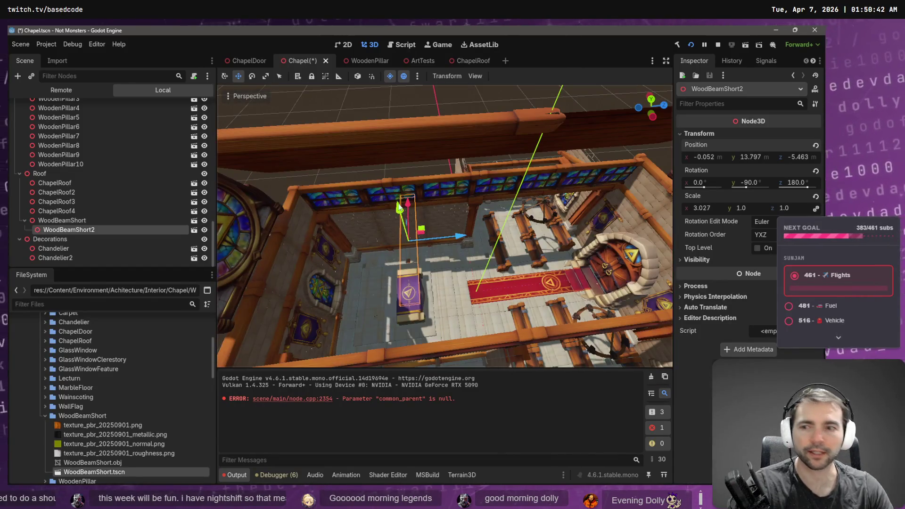
# - Delete WoodBeamShort2 with confirmation, then undo to restore it
pyautogui.press('Delete')
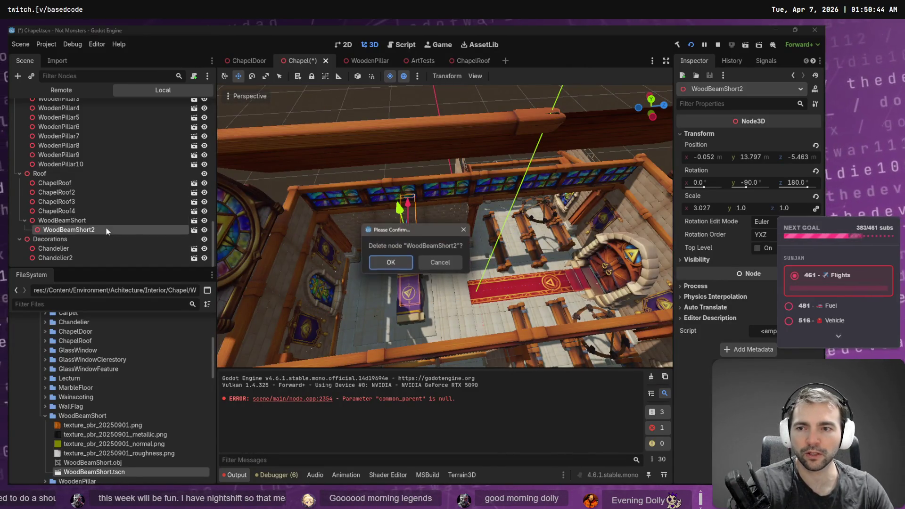
pyautogui.click(392, 263)
pyautogui.hotkey('ctrl', 'z')
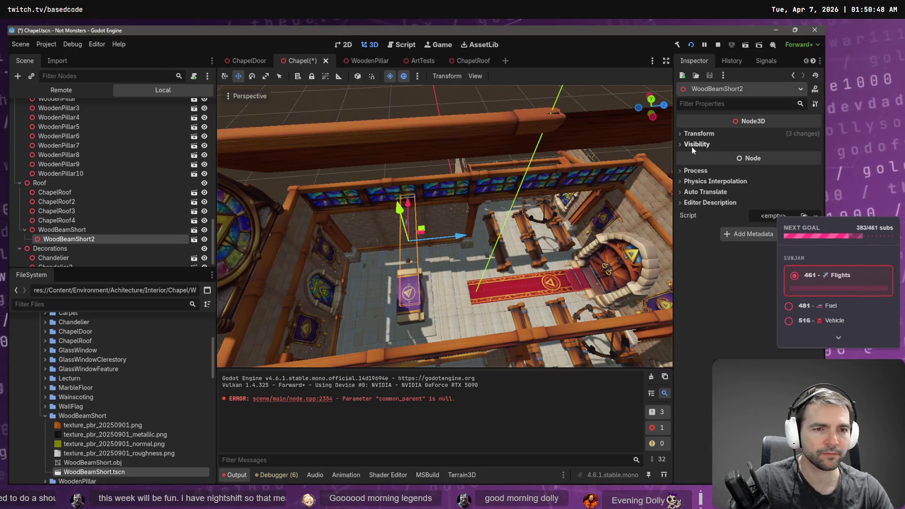
# - Delete WoodBeamShort2 and slide a fresh duplicate of WoodBeamShort further along the roof ridge
pyautogui.click(699, 134)
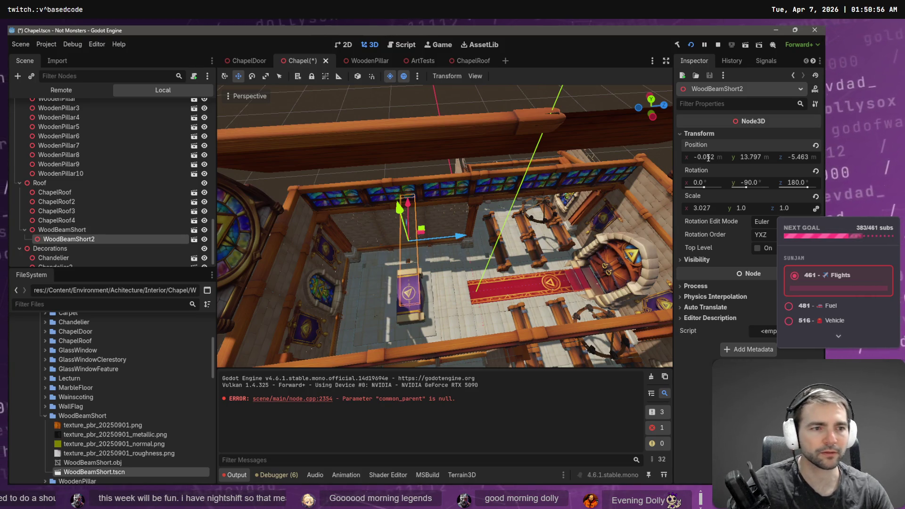
pyautogui.press('Delete')
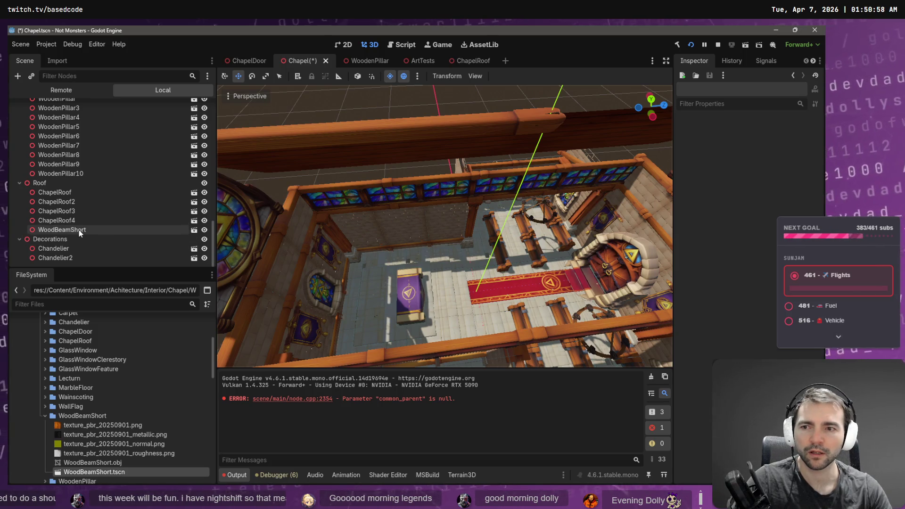
pyautogui.click(79, 230)
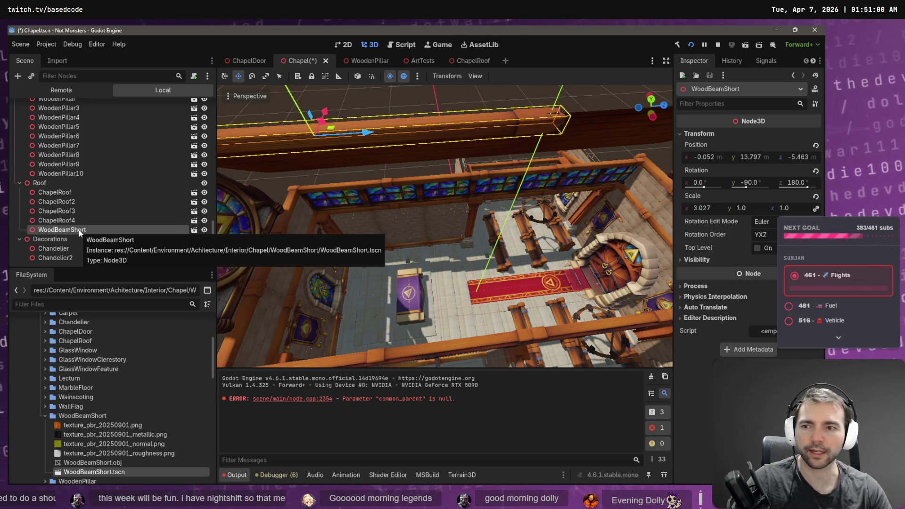
pyautogui.hotkey('ctrl', 'd')
pyautogui.moveTo(300, 193); pyautogui.dragTo(431, 273)
pyautogui.moveTo(419, 223)
pyautogui.mouseDown()
pyautogui.moveTo(772, 237)
pyautogui.moveTo(748, 238)
pyautogui.mouseUp()
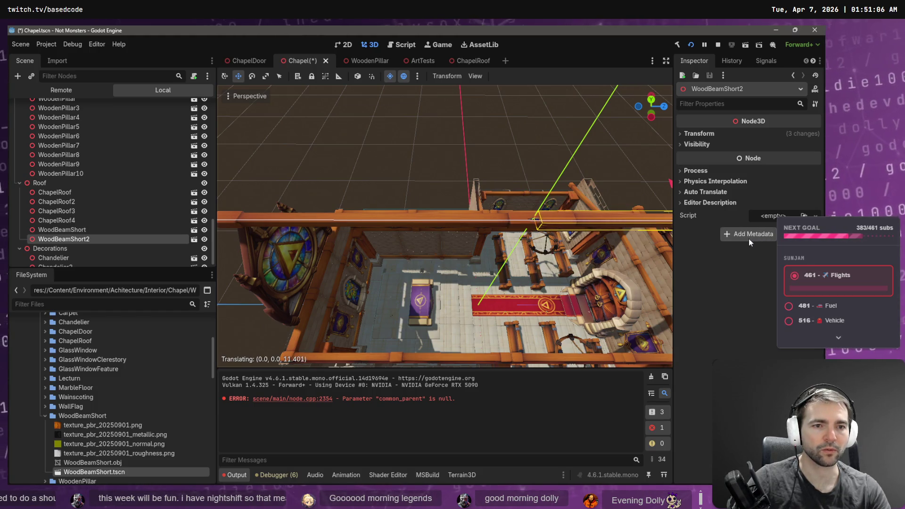
# - Select both beams and shorten them slightly along their length
pyautogui.moveTo(472, 236); pyautogui.dragTo(387, 257)
pyautogui.keyDown('shift'); pyautogui.click(83, 228); pyautogui.keyUp('shift')
pyautogui.press('r')
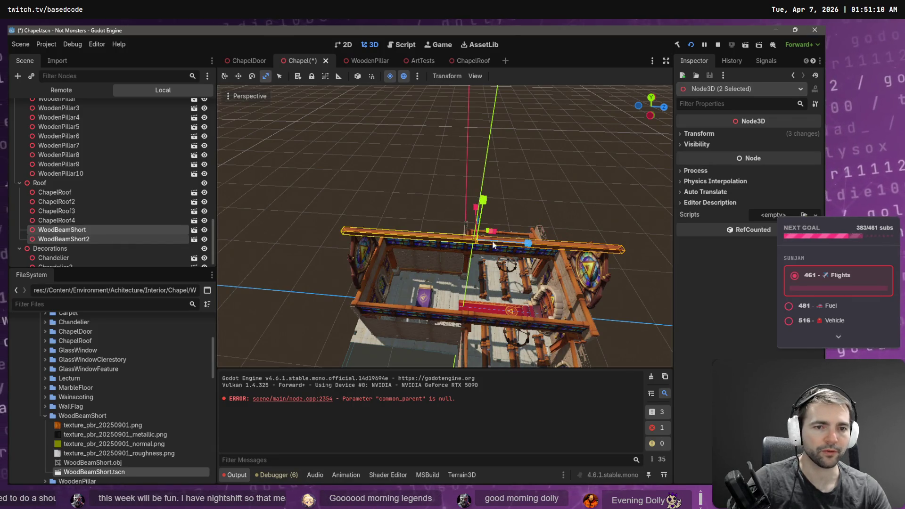
pyautogui.moveTo(527, 247); pyautogui.dragTo(529, 241)
pyautogui.press('w')
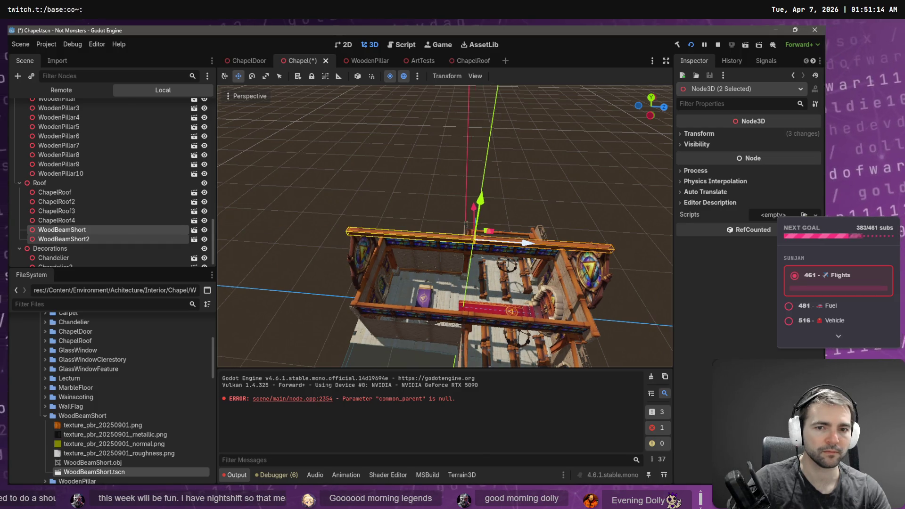
# - Fly around the roof to check the two beams, then save the Chapel scene
pyautogui.press('w')
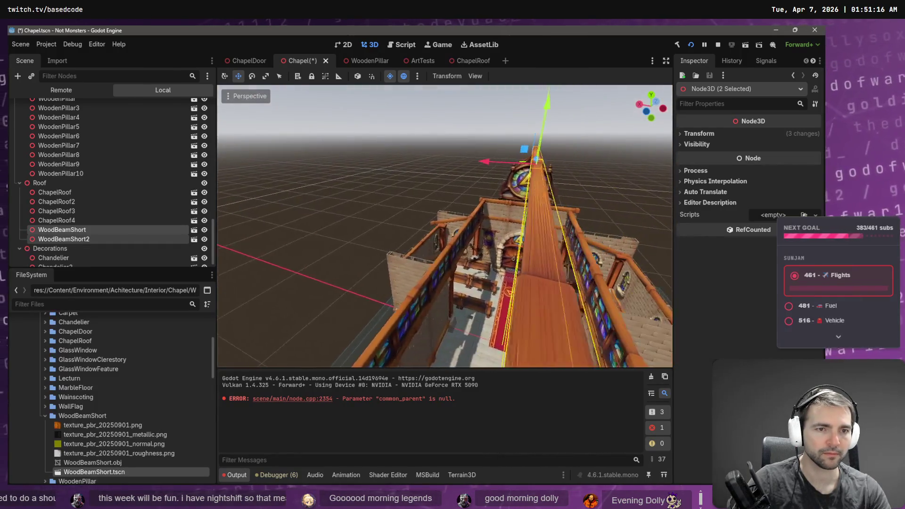
pyautogui.press('w')
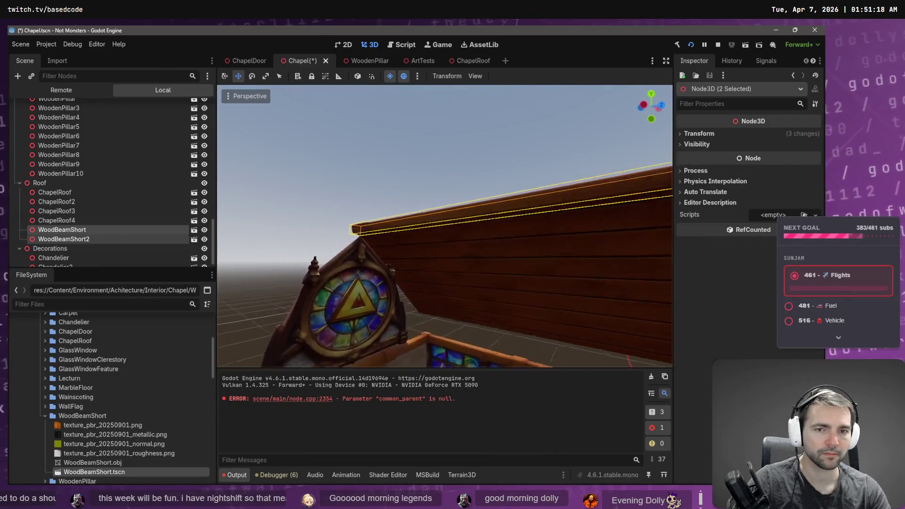
pyautogui.press('s')
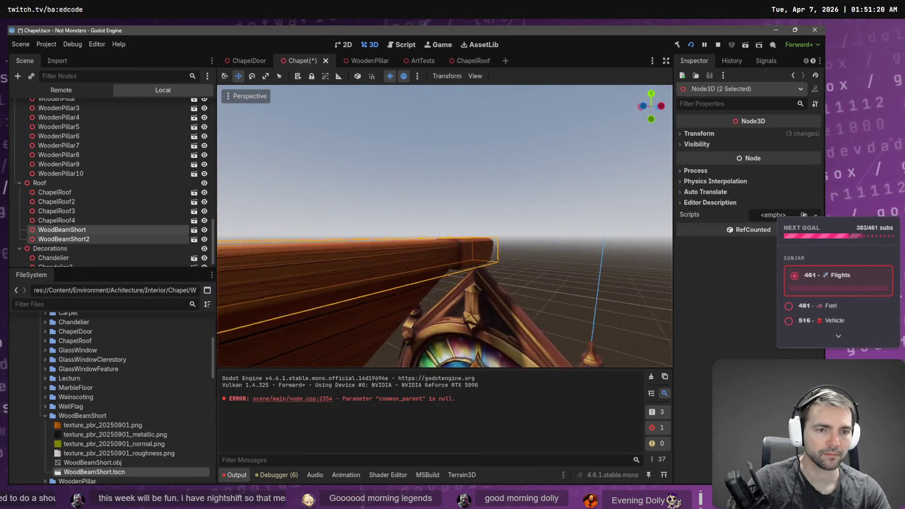
pyautogui.press('w')
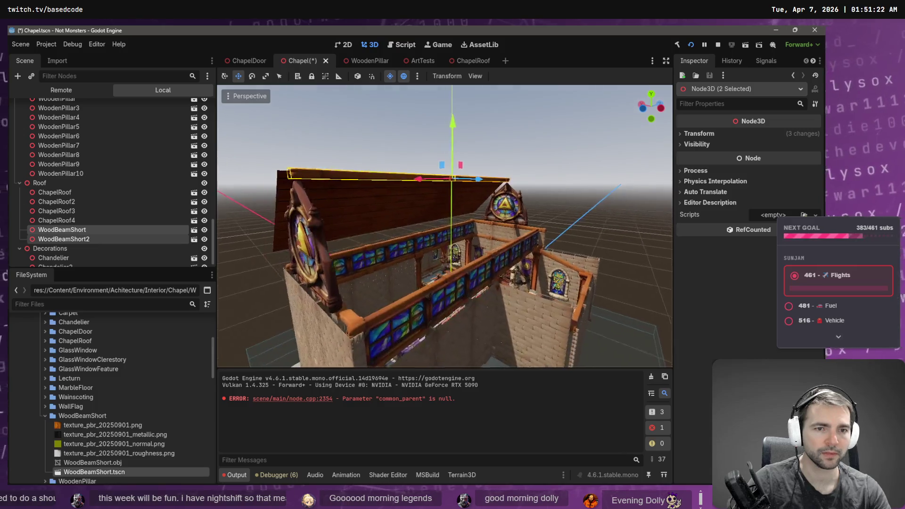
pyautogui.press('w')
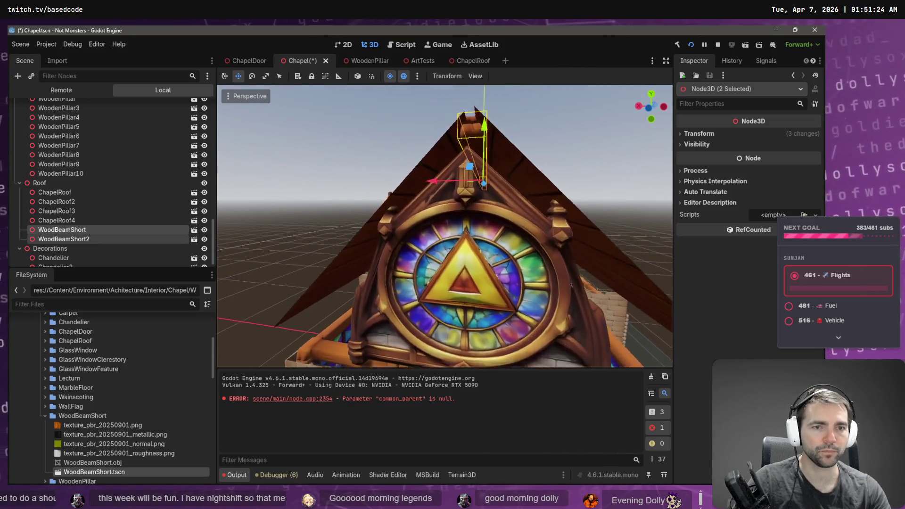
pyautogui.press('w')
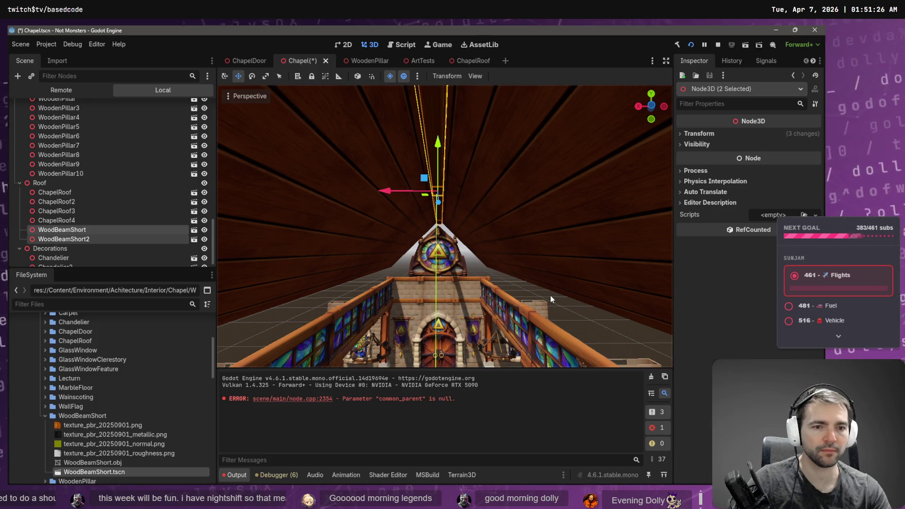
pyautogui.click(550, 295)
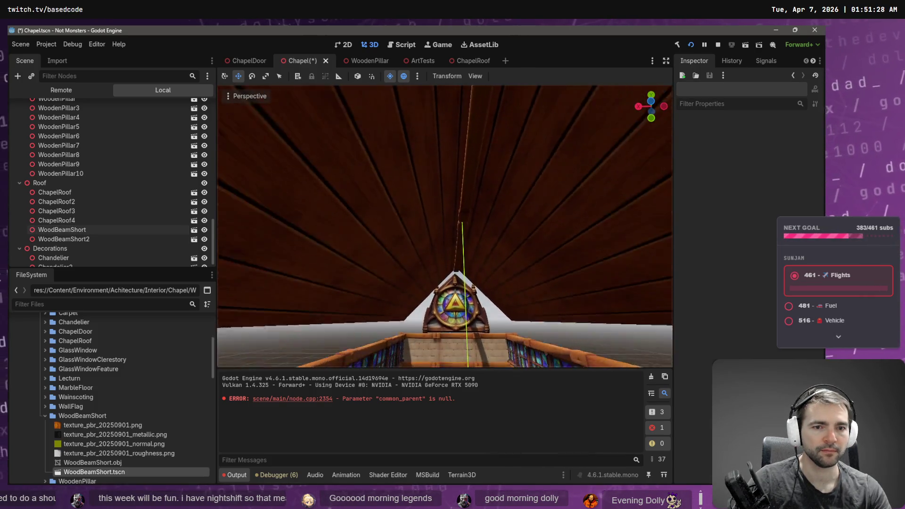
pyautogui.press('s')
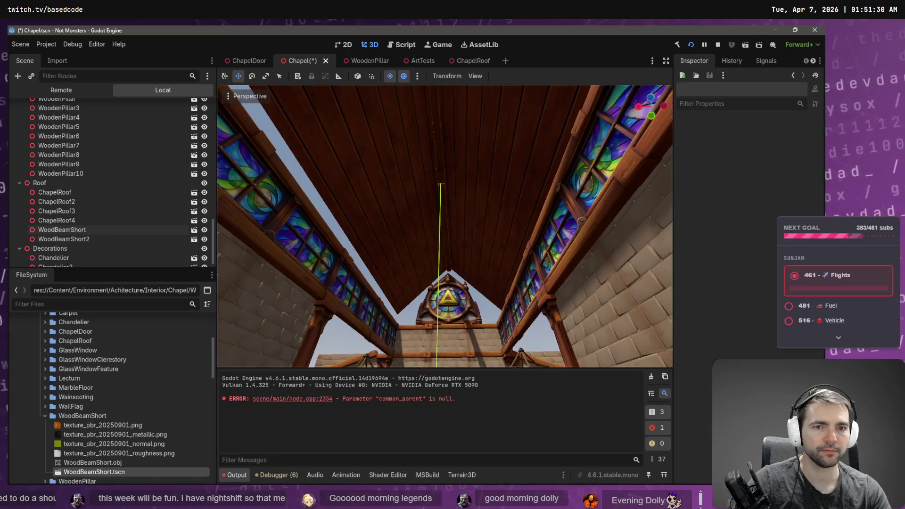
pyautogui.hotkey('ctrl', 's')
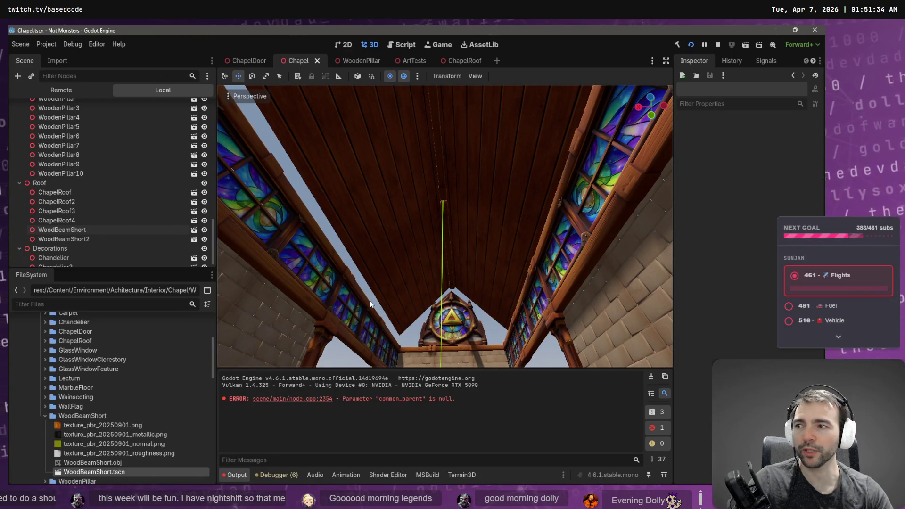
# - Fly through the chapel interior past the altar wall, rose window, pews, door and side walls
pyautogui.moveTo(366, 299)
pyautogui.mouseDown()
pyautogui.moveTo(360, 365)
pyautogui.moveTo(472, 363)
pyautogui.moveTo(472, 330)
pyautogui.moveTo(479, 340)
pyautogui.mouseUp()
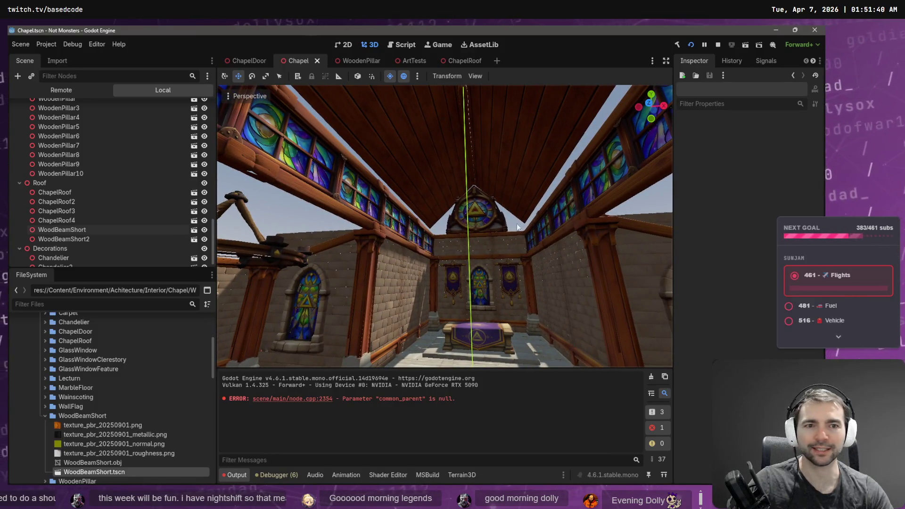
pyautogui.moveTo(519, 228)
pyautogui.mouseDown()
pyautogui.moveTo(509, 273)
pyautogui.moveTo(517, 257)
pyautogui.mouseUp()
pyautogui.press('w')
pyautogui.press('s')
pyautogui.press('w')
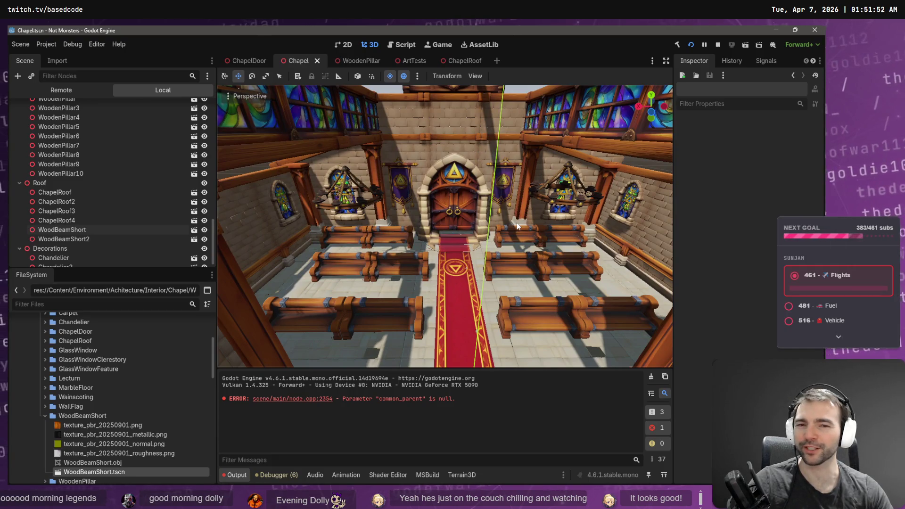
pyautogui.press('w')
pyautogui.moveTo(517, 223)
pyautogui.mouseDown()
pyautogui.moveTo(515, 212)
pyautogui.moveTo(448, 215)
pyautogui.moveTo(448, 234)
pyautogui.moveTo(448, 222)
pyautogui.moveTo(551, 219)
pyautogui.moveTo(551, 231)
pyautogui.moveTo(424, 217)
pyautogui.moveTo(426, 199)
pyautogui.moveTo(405, 194)
pyautogui.moveTo(444, 202)
pyautogui.moveTo(330, 208)
pyautogui.moveTo(283, 203)
pyautogui.moveTo(260, 186)
pyautogui.mouseUp()
pyautogui.press('w')
pyautogui.press('w')
pyautogui.press('s')
pyautogui.press('w')
# - Compare the generated stone-wall image against the chapel scene in the editor
pyautogui.hotkey('alt', 'Tab')
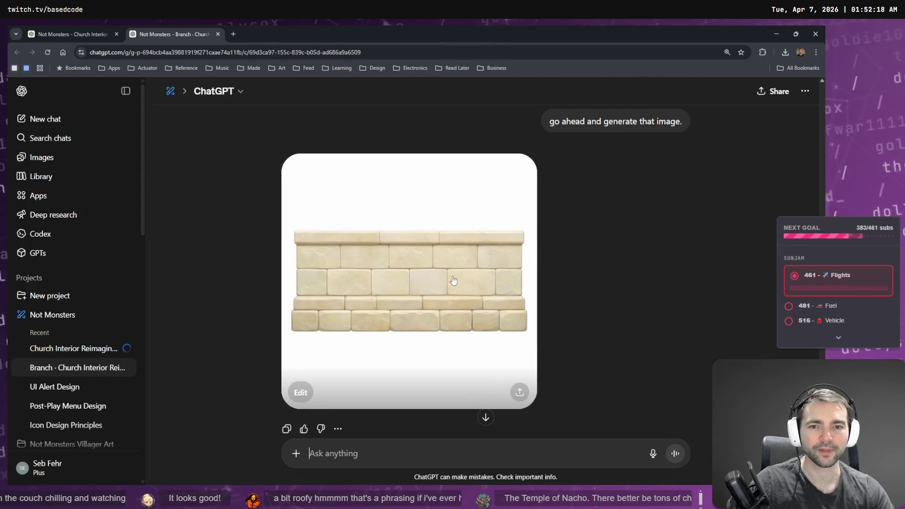
pyautogui.hotkey('alt', 'Tab')
pyautogui.moveTo(460, 278); pyautogui.dragTo(464, 281)
pyautogui.hotkey('alt', 'Tab')
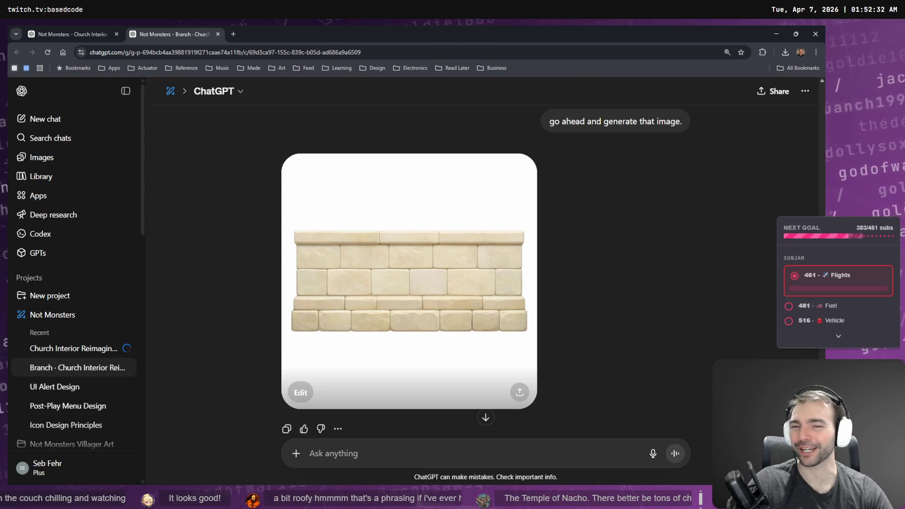
# - Open the chat holding the normal map result and scroll through it
pyautogui.click(112, 29)
pyautogui.scroll(-4, 485, 214)
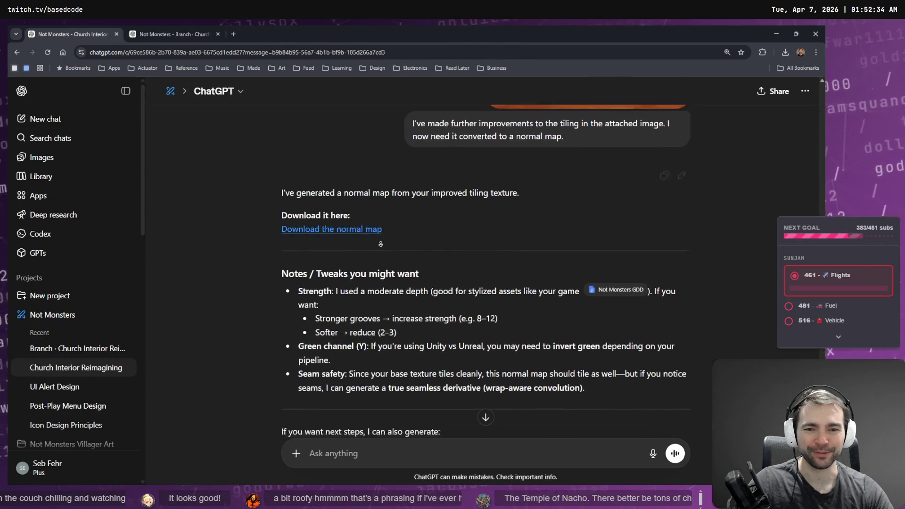
pyautogui.scroll(2, 484, 214)
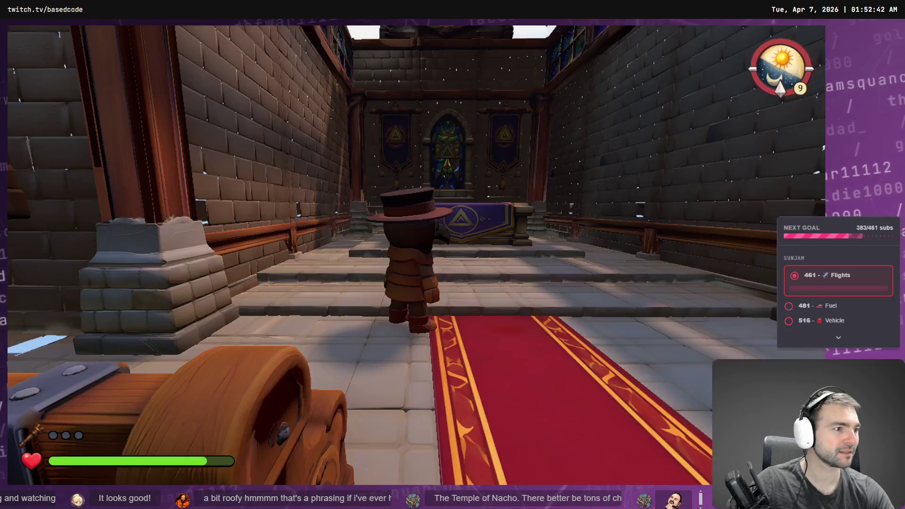
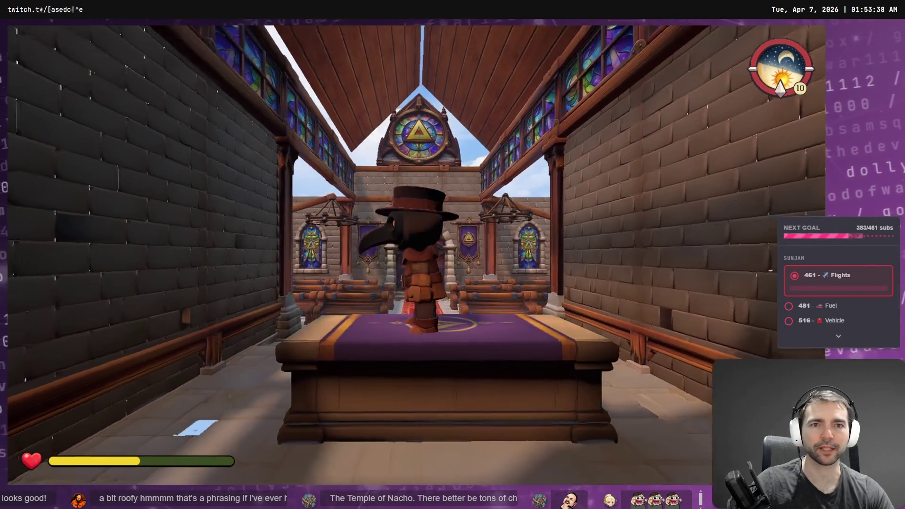
# - Go to the tldraw board, deselect the bench image and scroll up to the church interior reference
pyautogui.hotkey('alt', 'Tab')
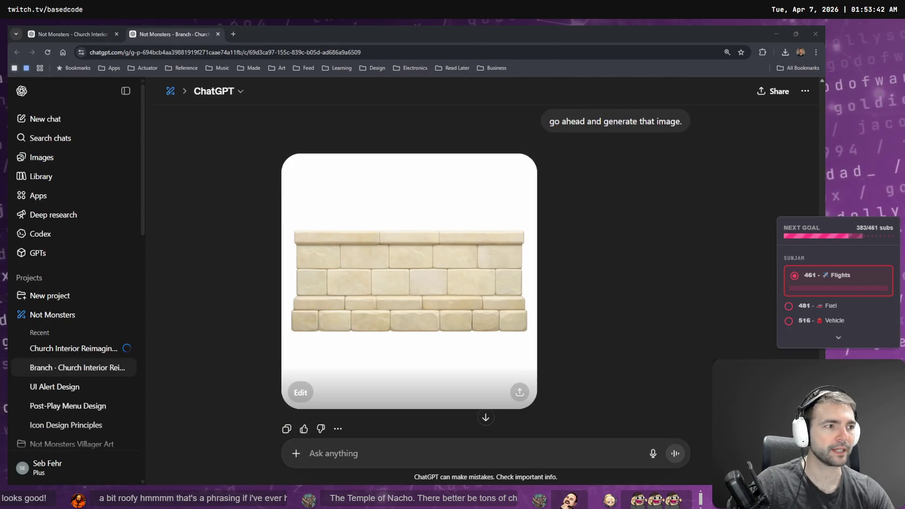
pyautogui.hotkey('alt', 'Tab')
pyautogui.rightClick(533, 179)
pyautogui.click(511, 337)
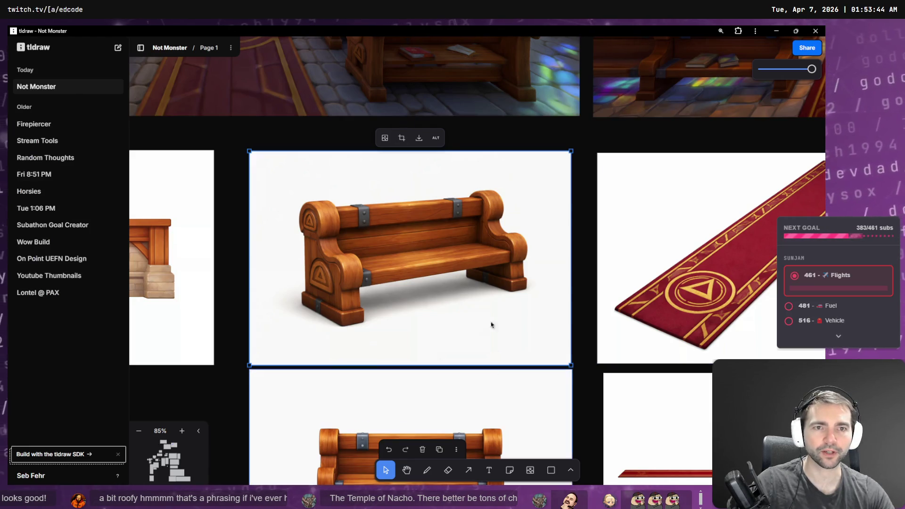
pyautogui.click(584, 120)
pyautogui.scroll(5, 613, 283)
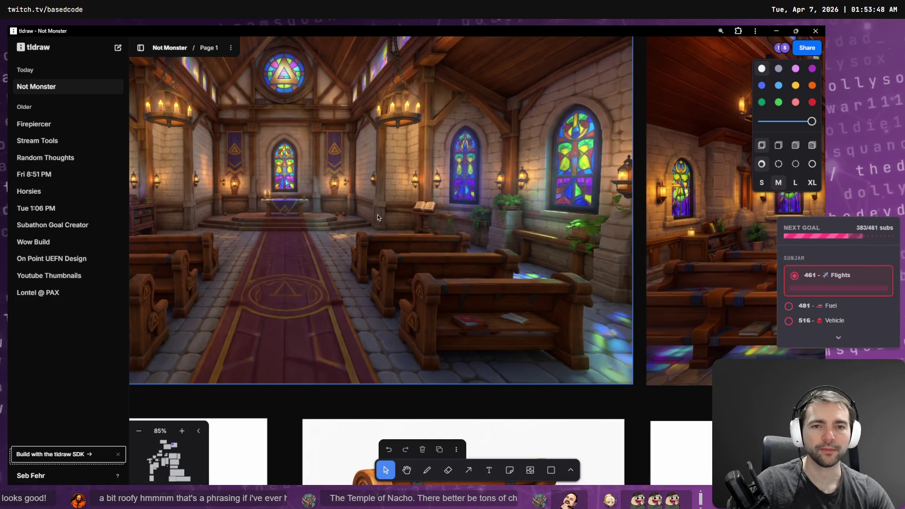
# - Flip between the stone-wall image and the church interior reference to compare them
pyautogui.hotkey('alt', 'Tab')
pyautogui.hotkey('alt', 'Tab')
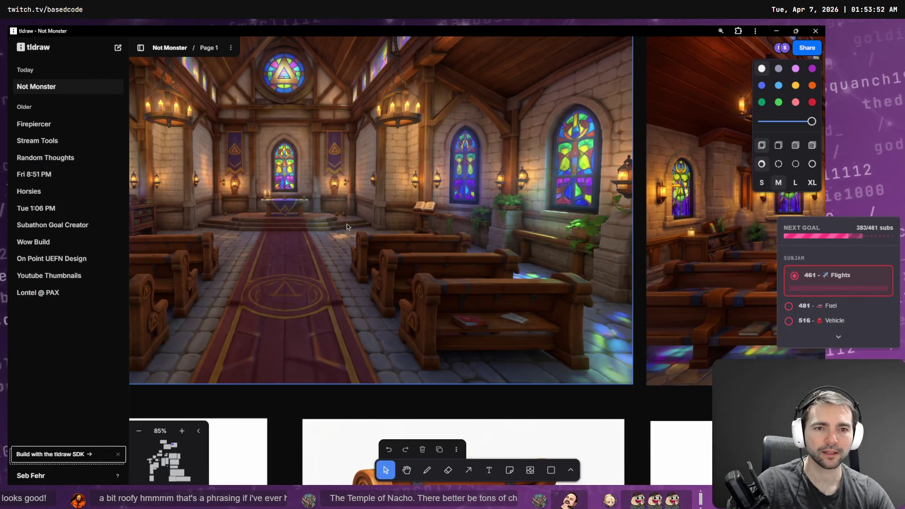
pyautogui.hotkey('alt', 'Tab')
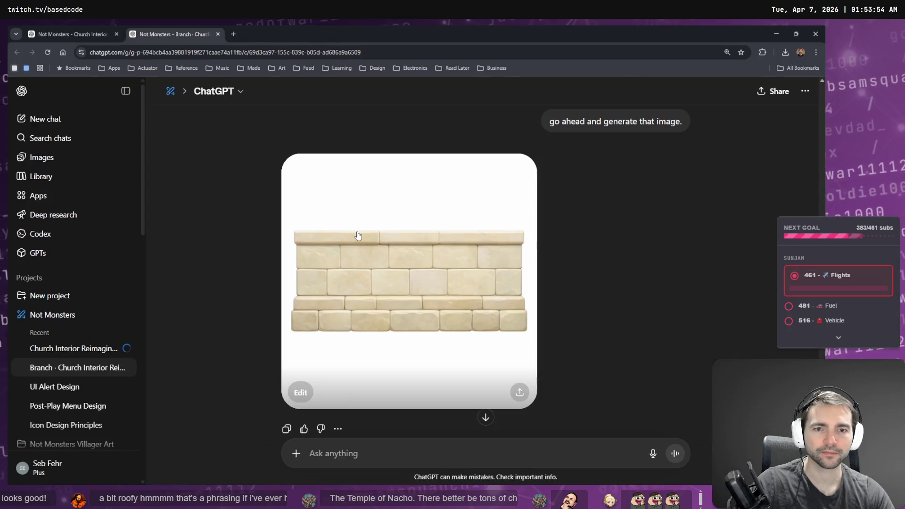
pyautogui.hotkey('alt', 'Tab')
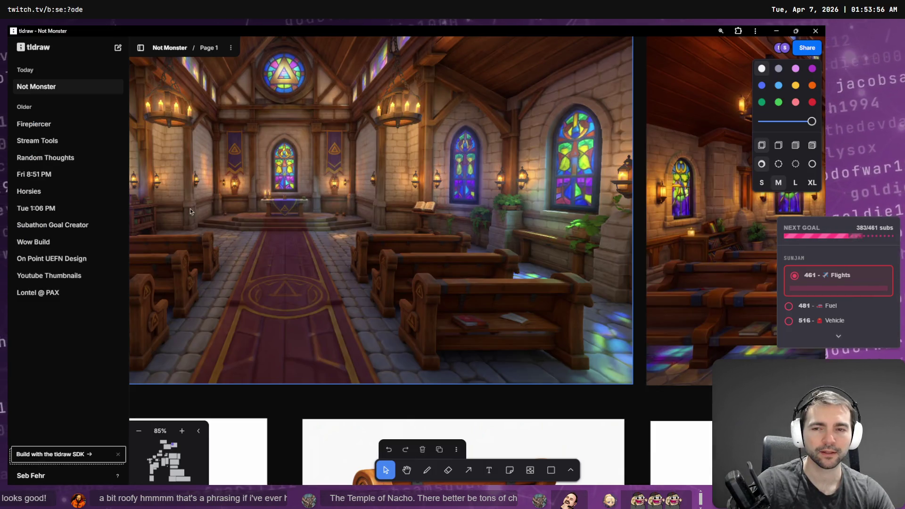
pyautogui.hotkey('alt', 'Tab')
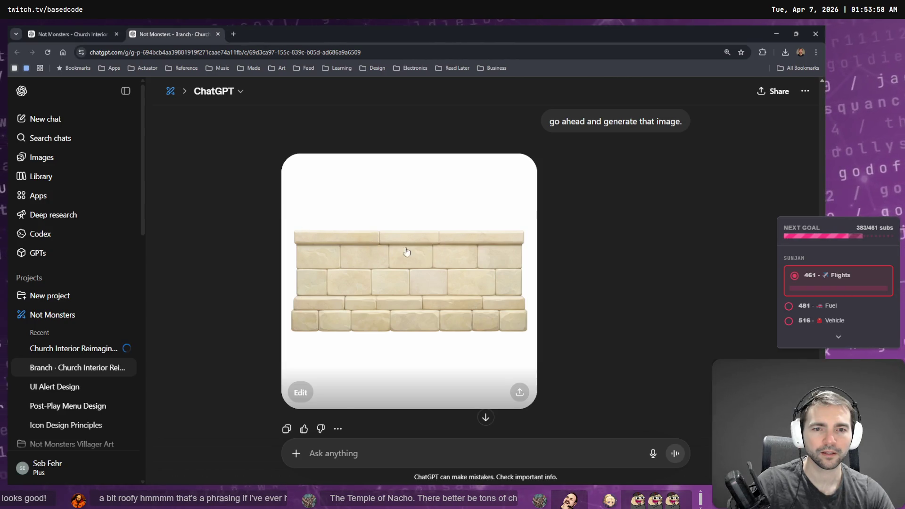
pyautogui.hotkey('alt', 'Tab')
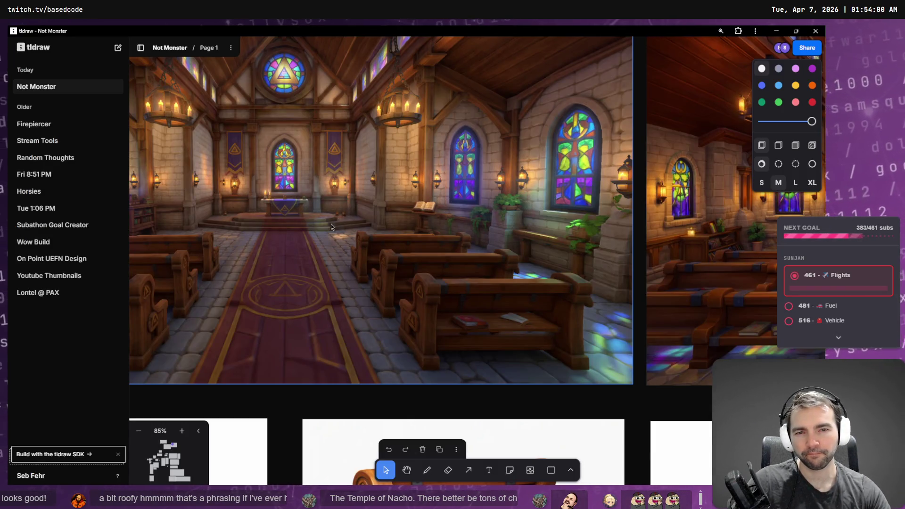
pyautogui.hotkey('alt', 'Tab')
pyautogui.hotkey('alt', 'Tab')
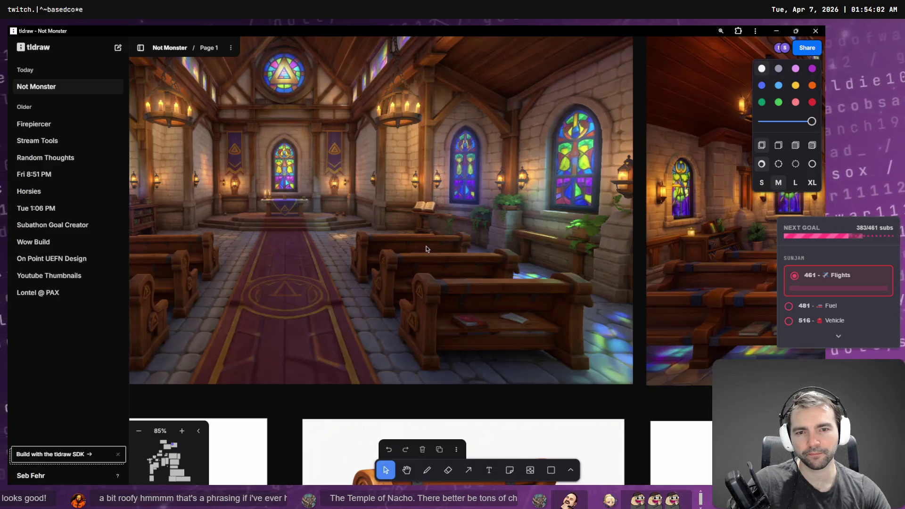
pyautogui.hotkey('alt', 'Tab')
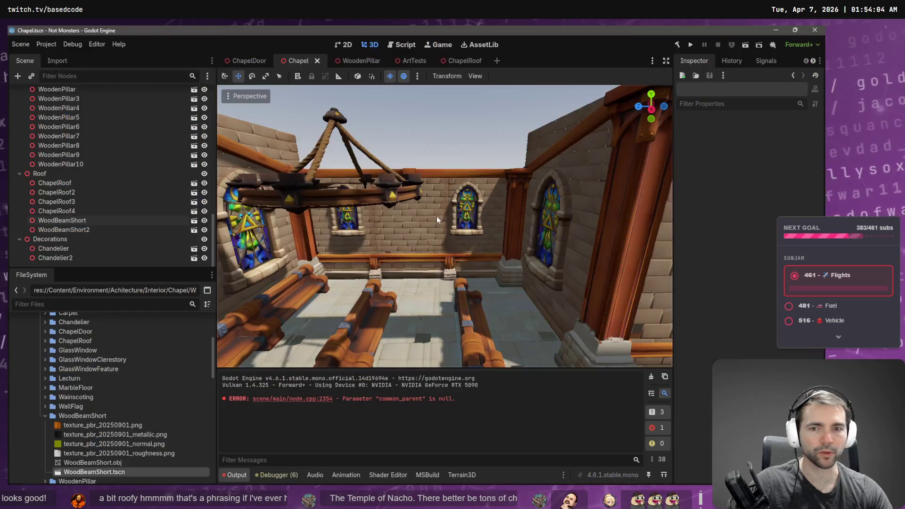
# - Select the Wainscoting9 trim and fly toward the stained-glass wall, altar and pews, glancing at the references
pyautogui.click(455, 257)
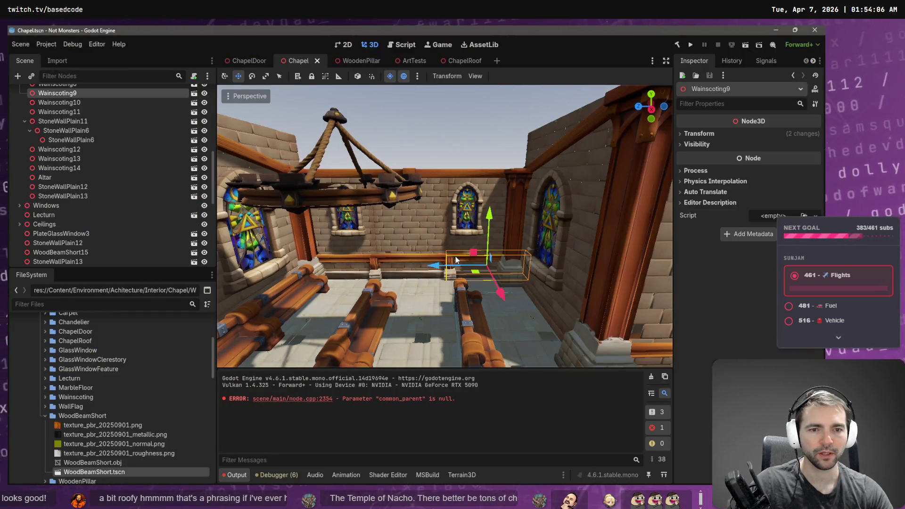
pyautogui.press('w')
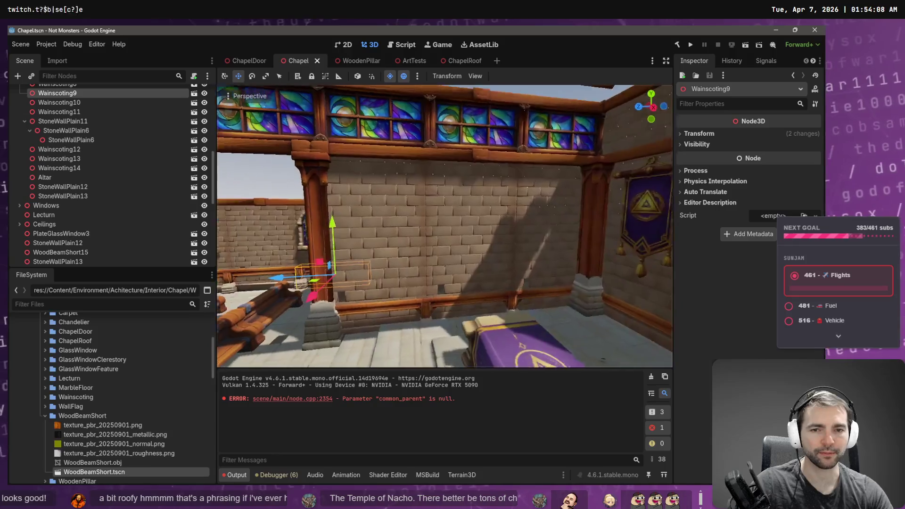
pyautogui.press('w')
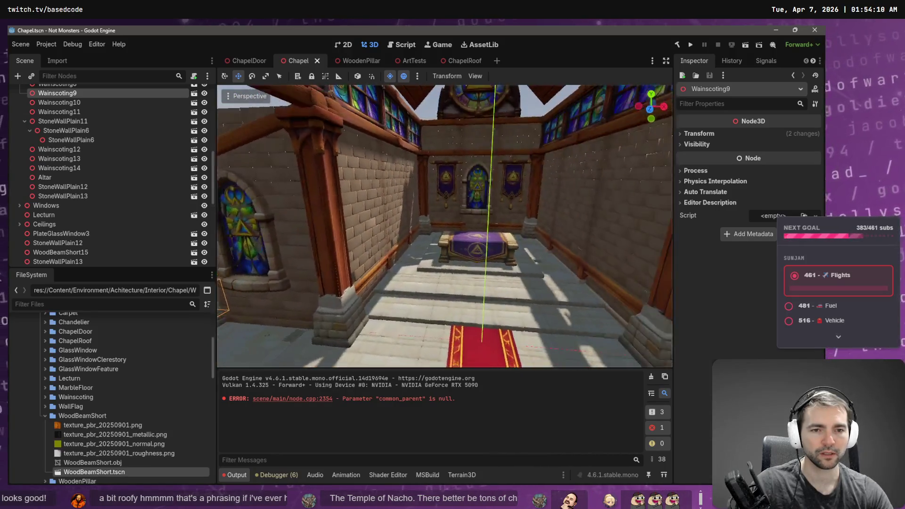
pyautogui.press('s')
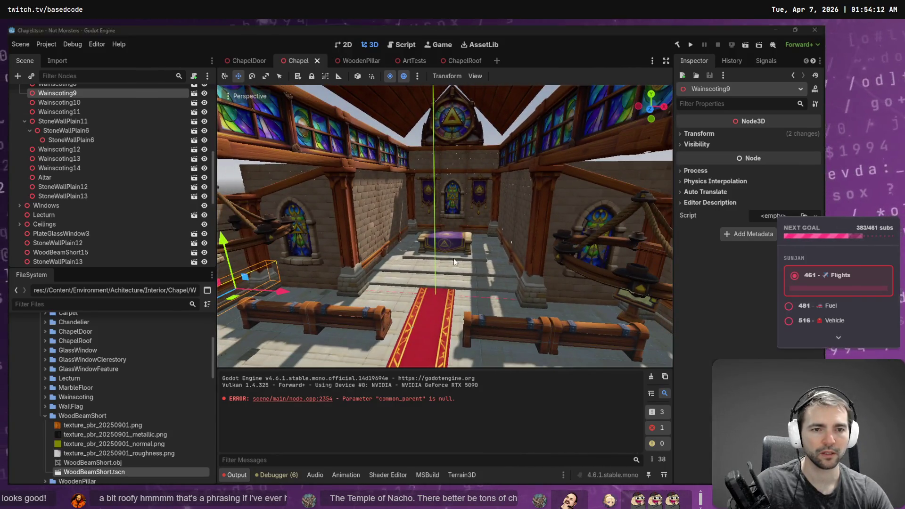
pyautogui.hotkey('alt', 'Tab')
pyautogui.hotkey('alt', 'Tab')
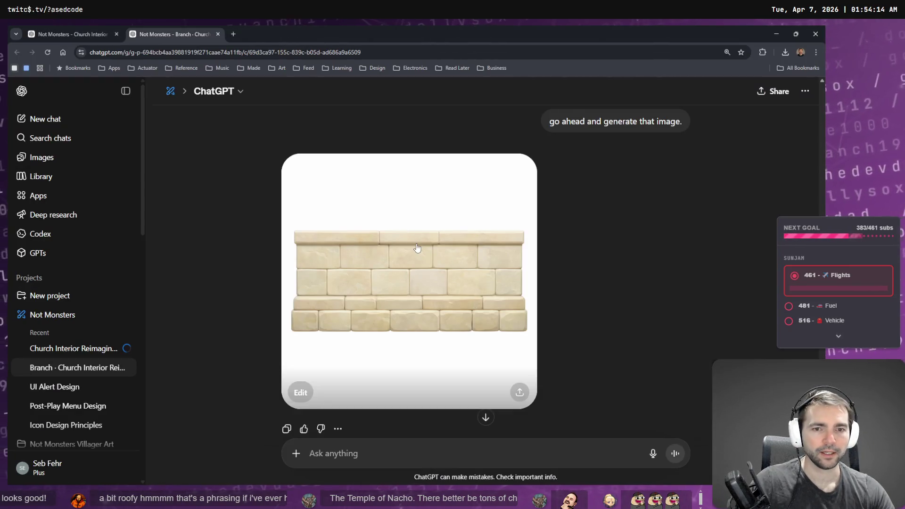
pyautogui.hotkey('alt', 'Tab')
pyautogui.hotkey('alt', 'Tab')
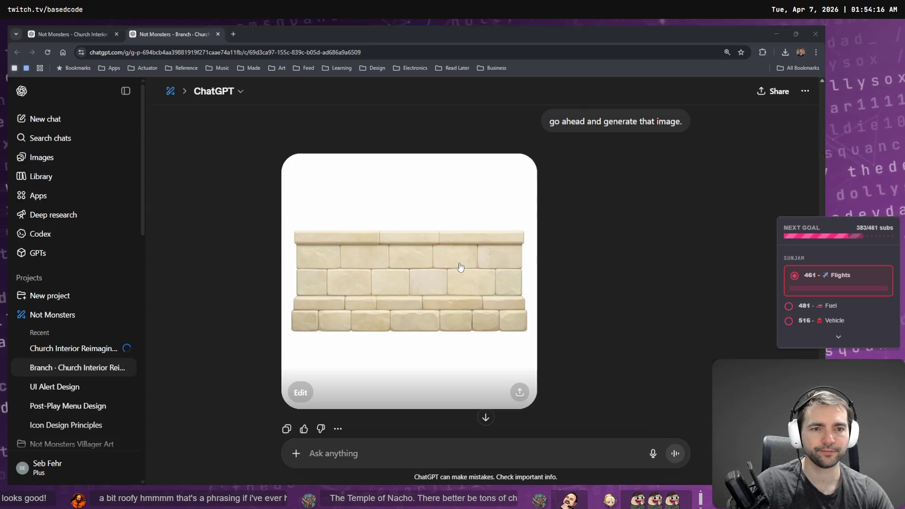
pyautogui.hotkey('alt', 'Tab')
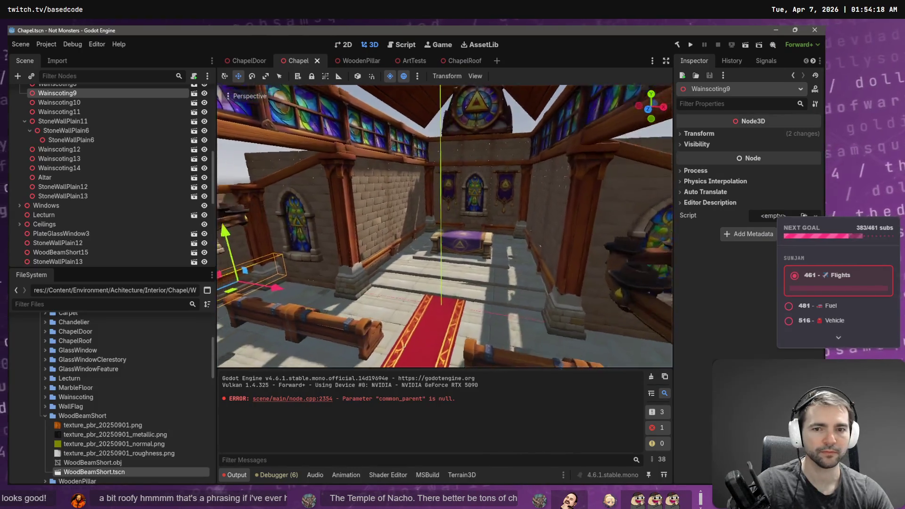
# - Fly past the pews to the altar and back down the red carpet to inspect the wainscoting
pyautogui.press('w')
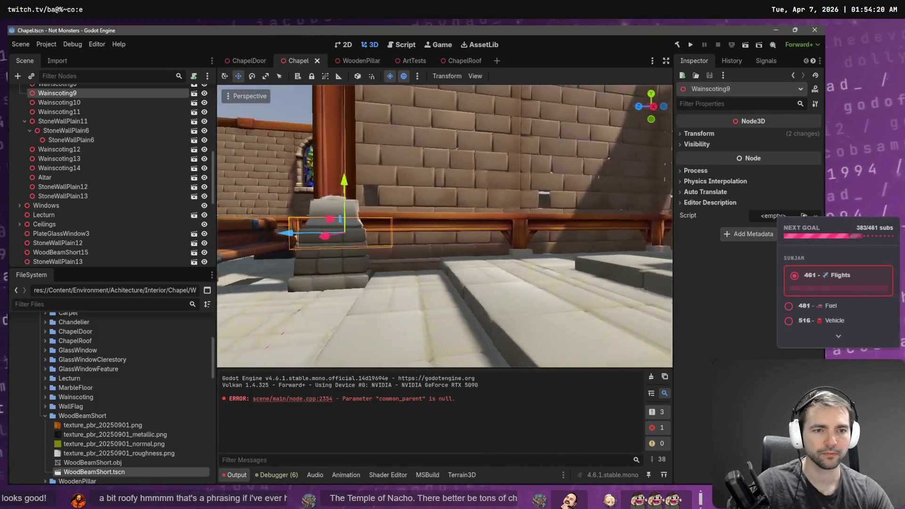
pyautogui.press('s')
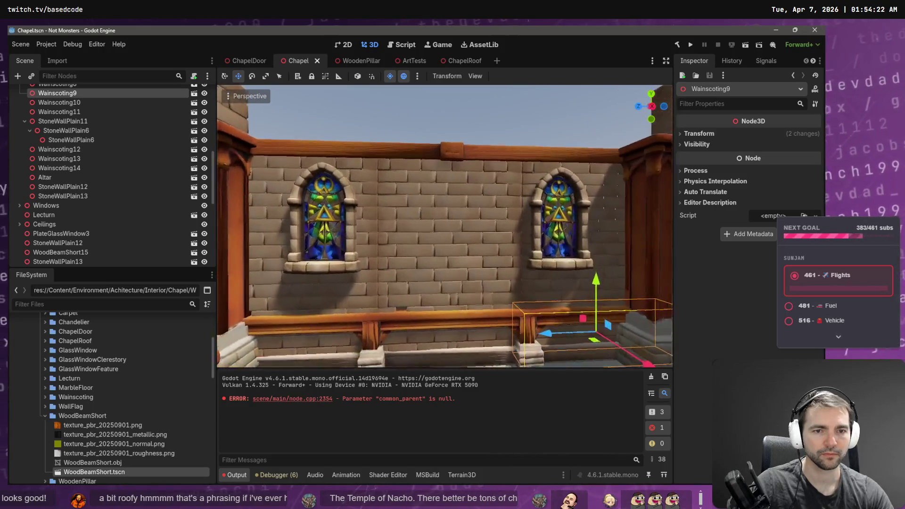
pyautogui.press('w')
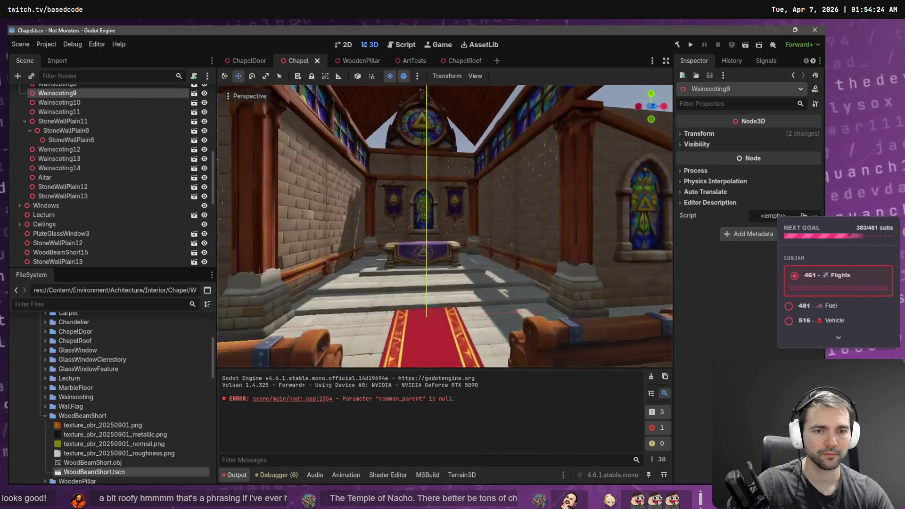
pyautogui.press('s')
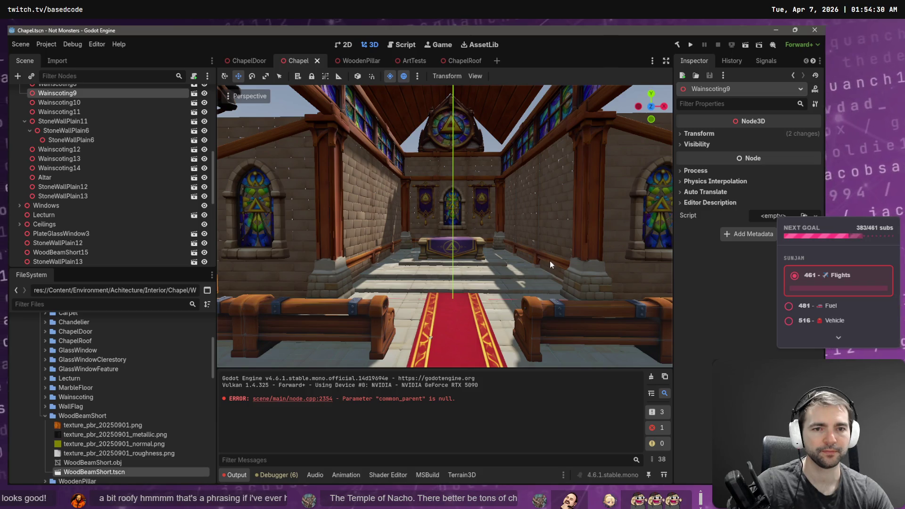
pyautogui.click(644, 109)
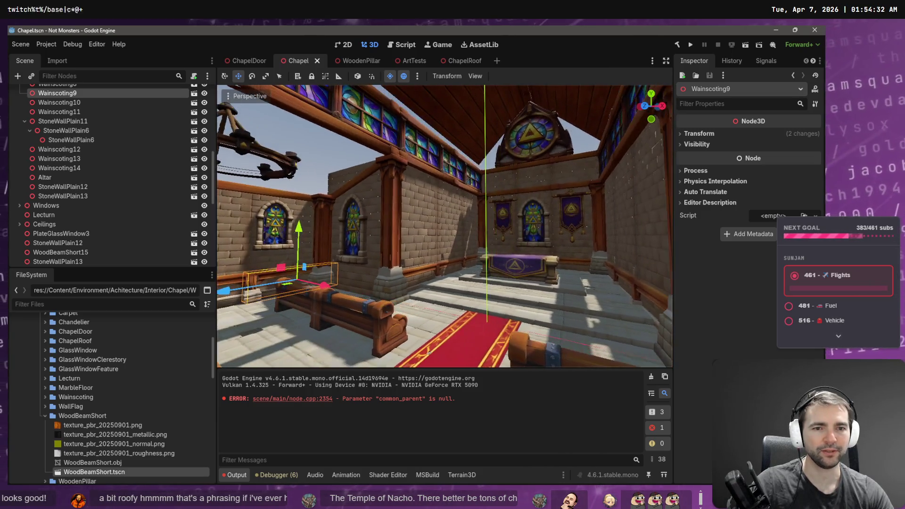
pyautogui.hotkey('alt', 'Tab')
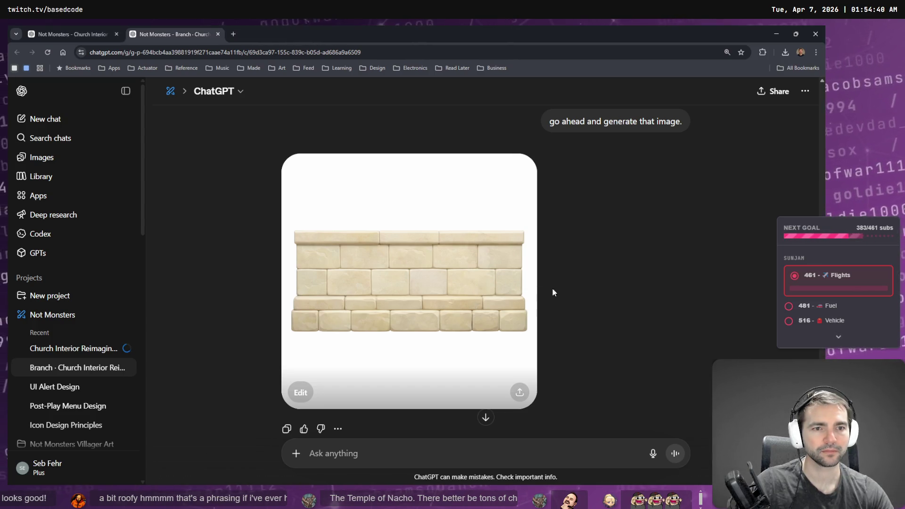
# - View the generated stone-wall image at full size, then close it
pyautogui.click(466, 280)
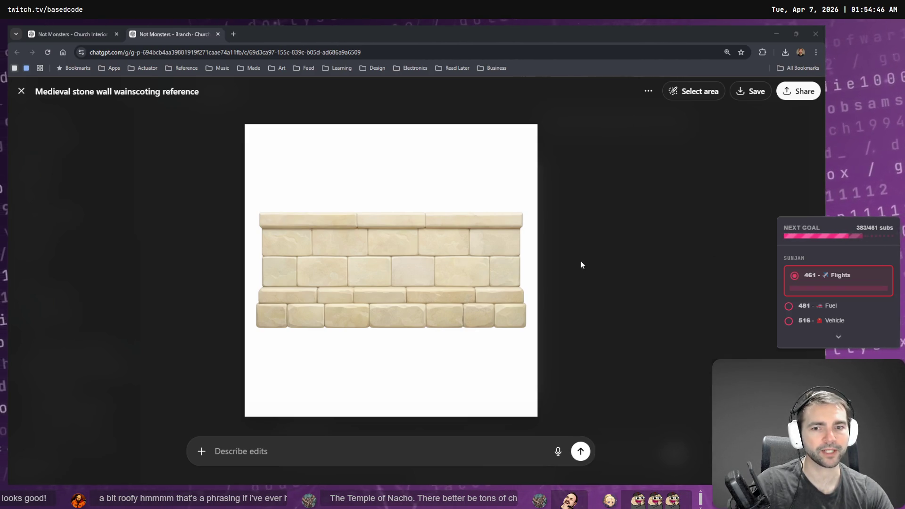
pyautogui.click(572, 274)
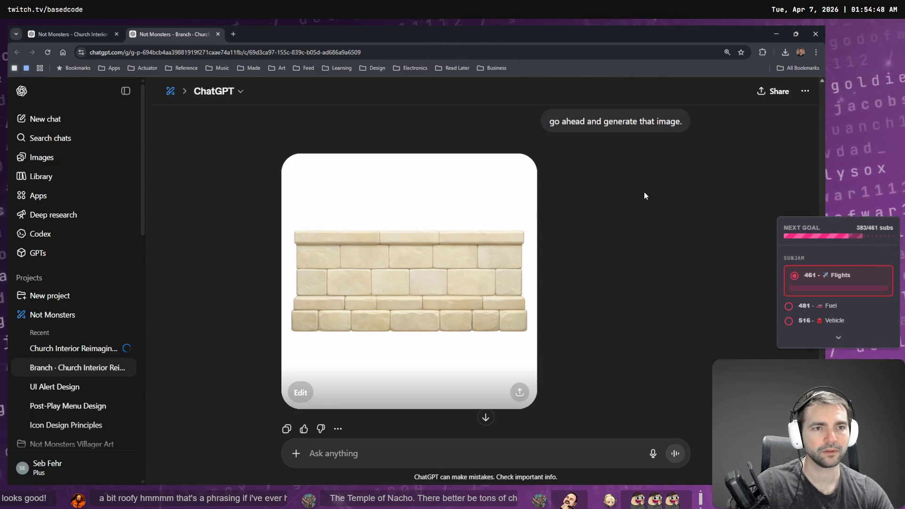
pyautogui.scroll(3, 645, 196)
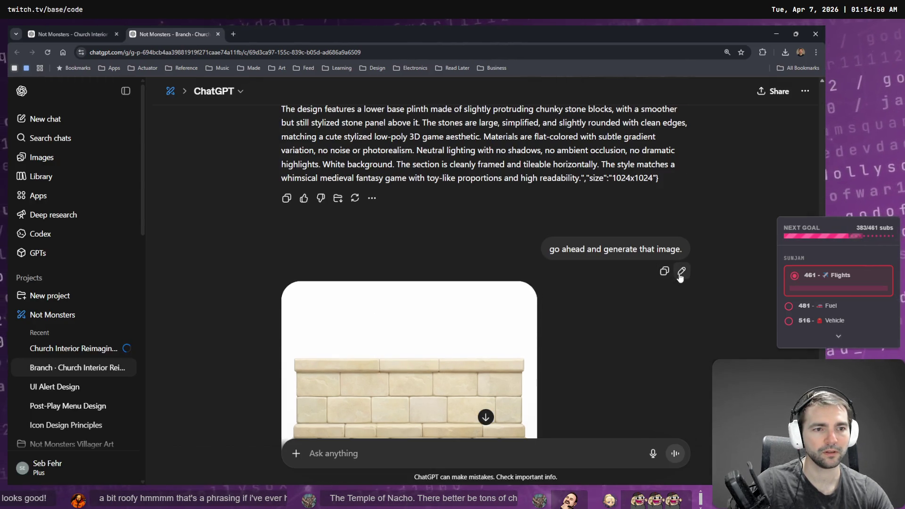
# - Edit the wainscoting prompt to require the image generation feature and resend it
pyautogui.click(682, 272)
pyautogui.scroll(5, 631, 263)
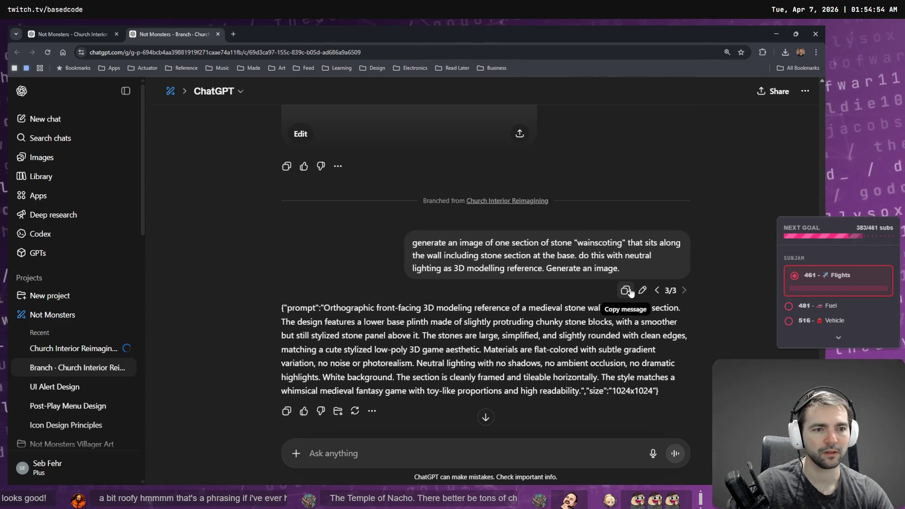
pyautogui.click(641, 290)
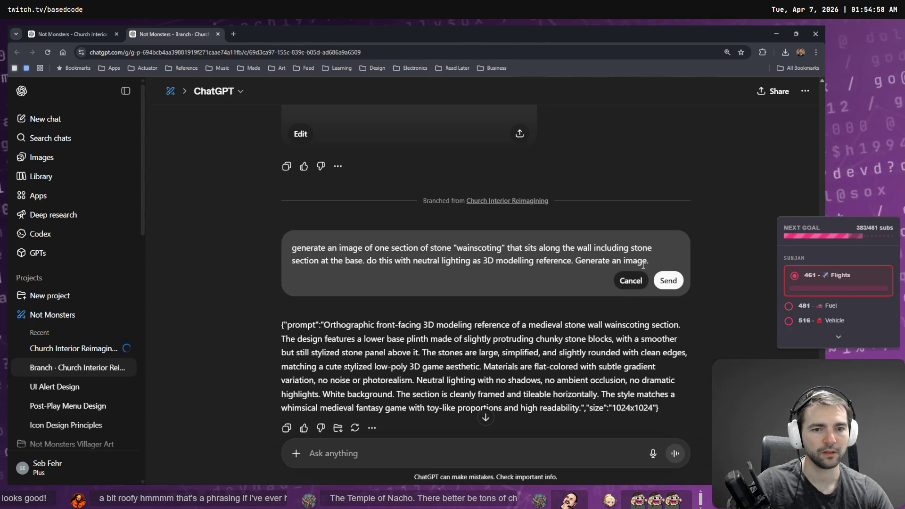
pyautogui.write('(The')
pyautogui.hotkey('ctrl', 'z')
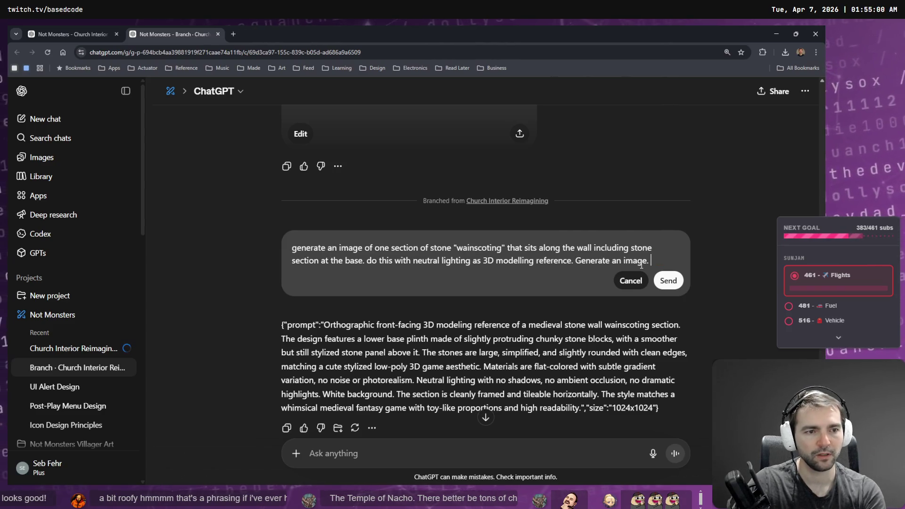
pyautogui.write('image generation feature.')
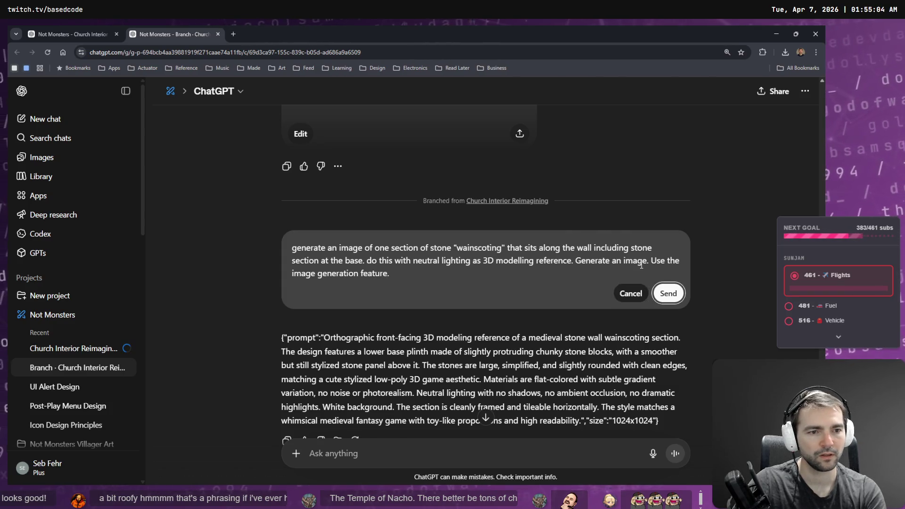
pyautogui.press('Return')
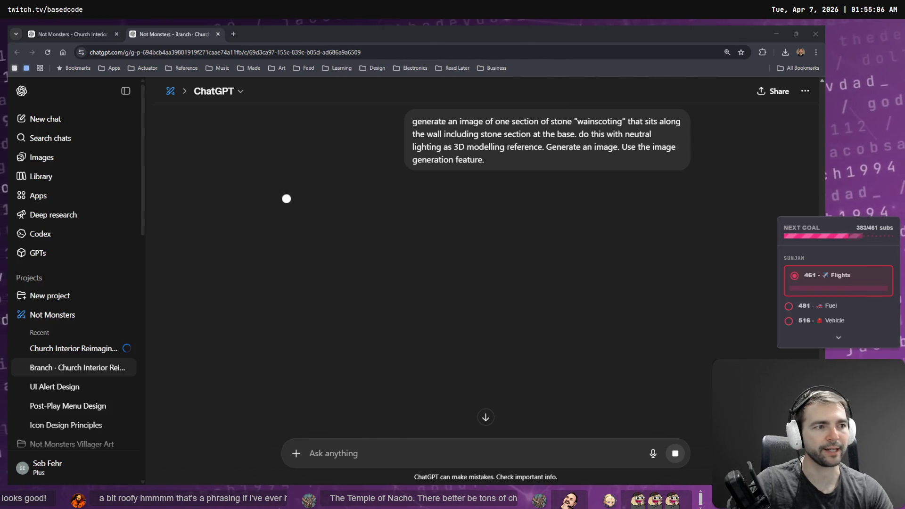
# - Glance at the original chat and return to the branched chat while the image generates
pyautogui.click(65, 29)
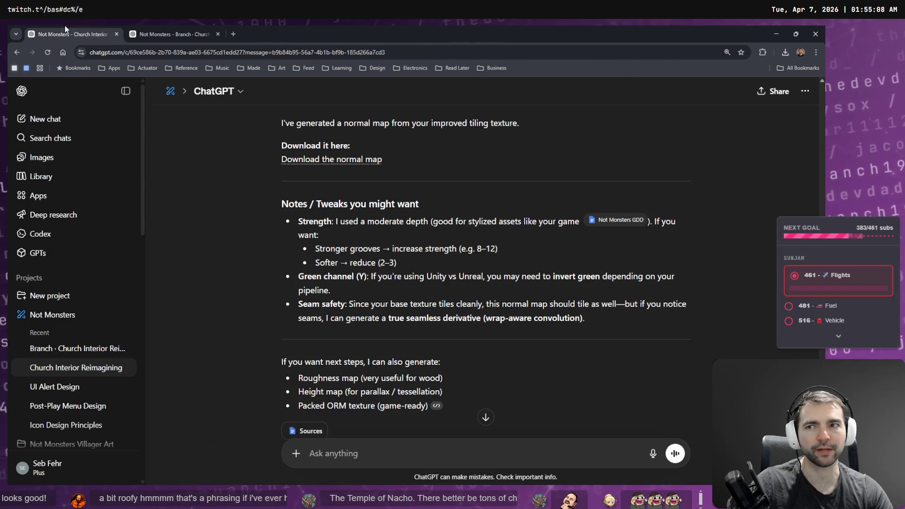
pyautogui.click(148, 29)
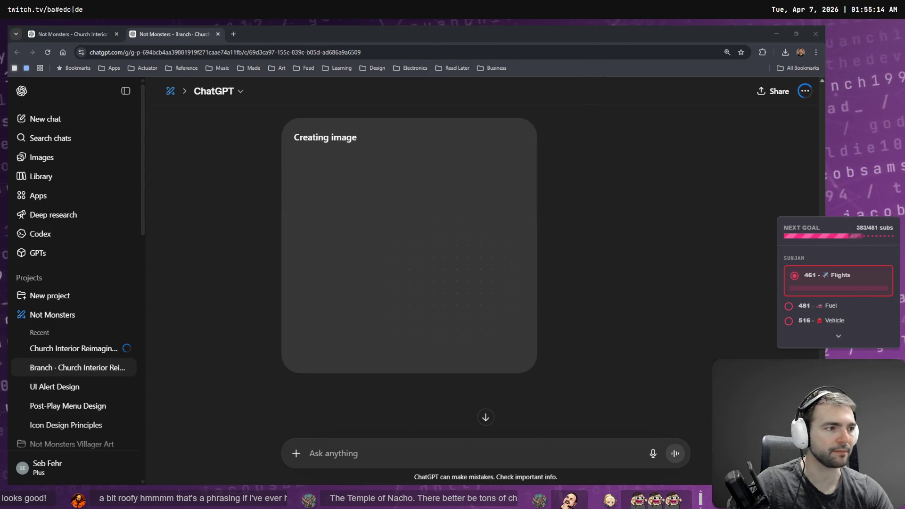
pyautogui.hotkey('alt', 'Tab')
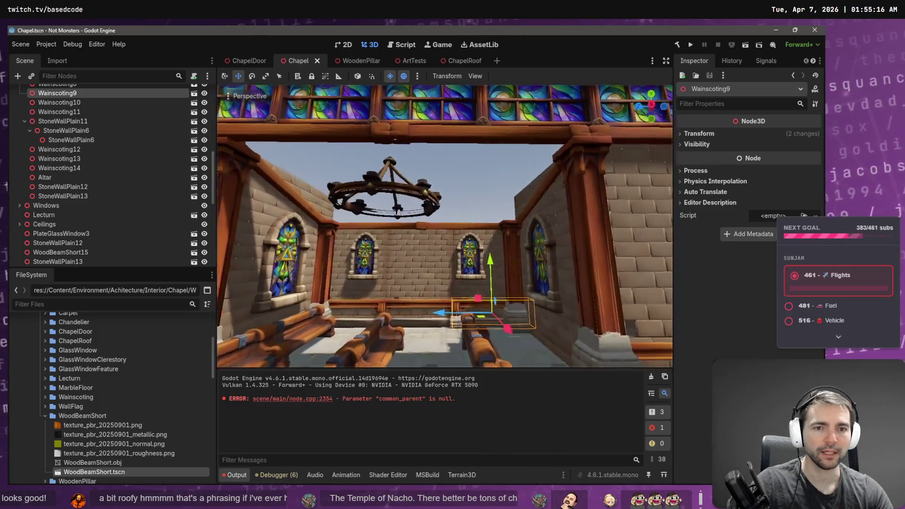
# - Duplicate the ChapelRoof2 panel and move the copy about 5 units left and 5 units down
pyautogui.press('w')
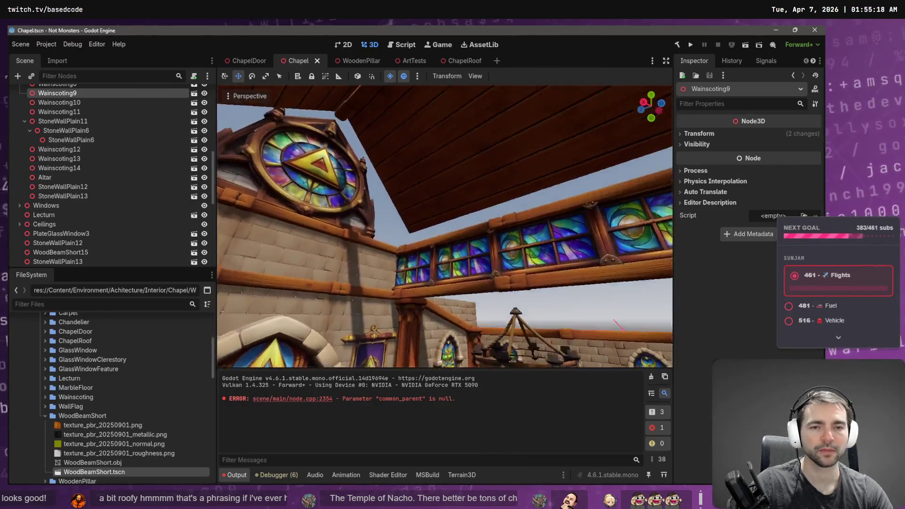
pyautogui.press('s')
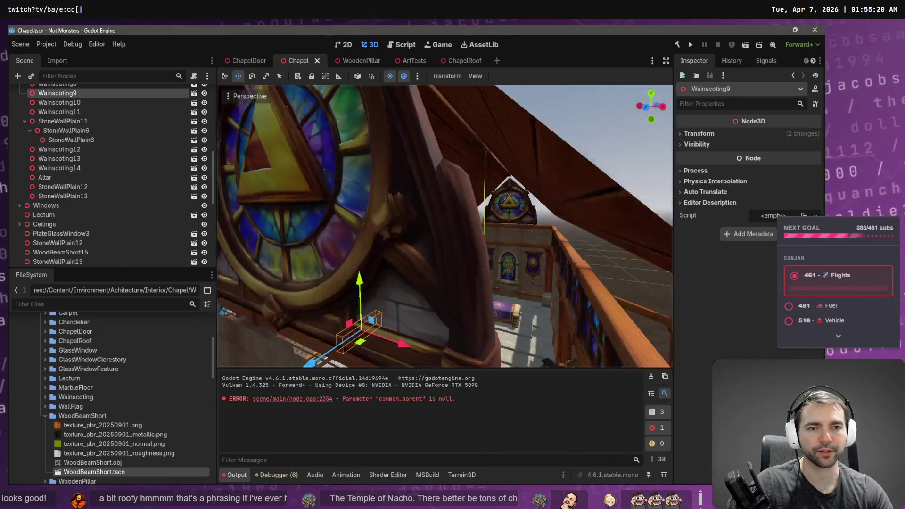
pyautogui.click(347, 210)
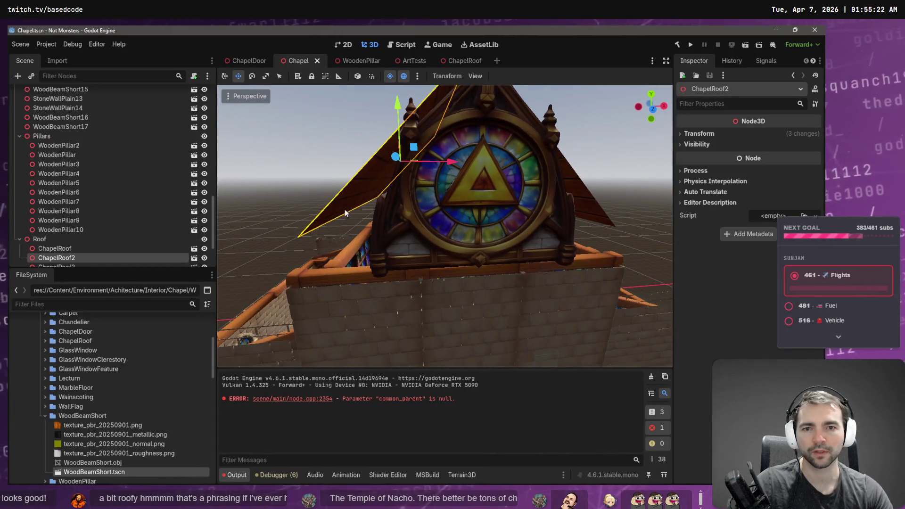
pyautogui.moveTo(98, 257)
pyautogui.mouseDown()
pyautogui.moveTo(247, 241)
pyautogui.moveTo(268, 165)
pyautogui.mouseUp()
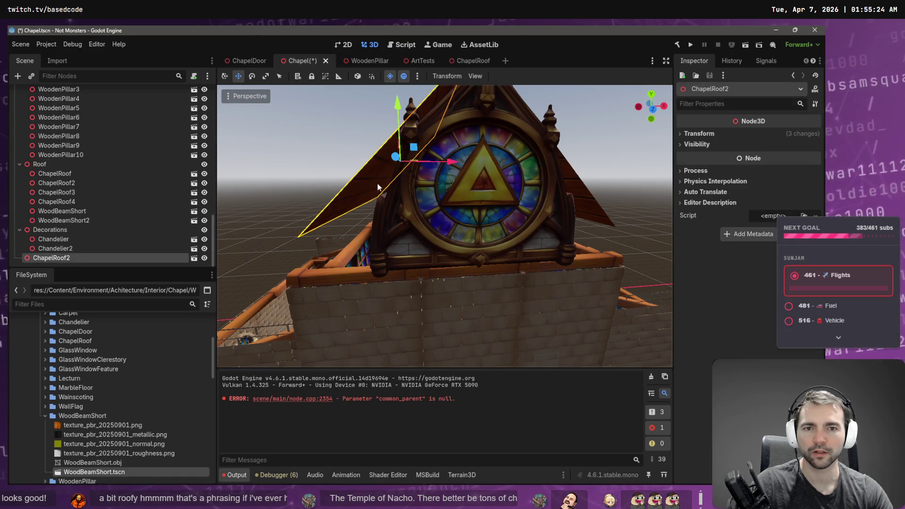
pyautogui.press('s')
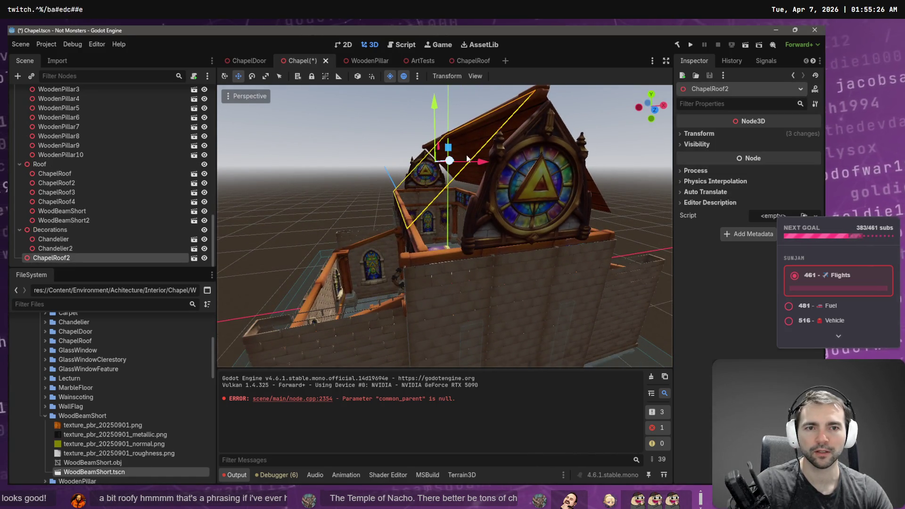
pyautogui.moveTo(487, 175); pyautogui.dragTo(374, 200)
pyautogui.moveTo(316, 121)
pyautogui.mouseDown()
pyautogui.moveTo(355, 232)
pyautogui.moveTo(380, 256)
pyautogui.mouseUp()
# - Tilt the roof copy and fine-tune its rotation and position over the side aisle
pyautogui.press('e')
pyautogui.press('q')
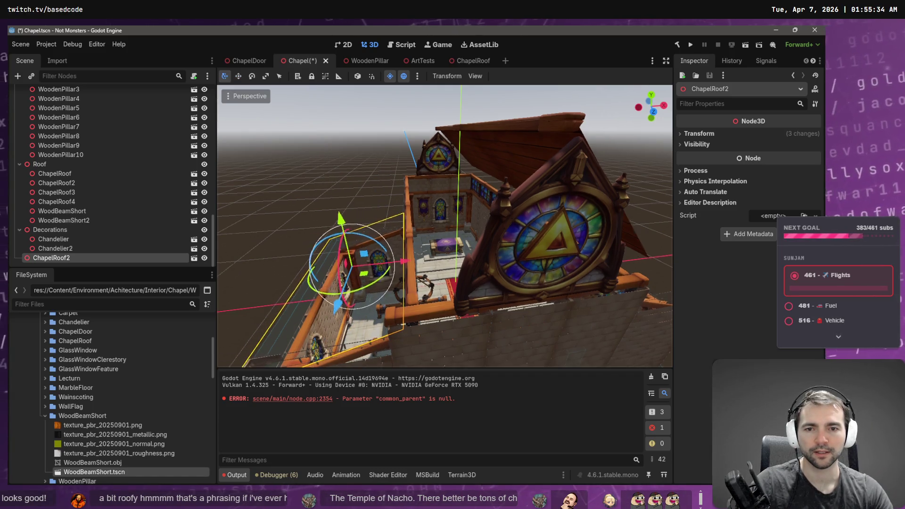
pyautogui.scroll(5, 380, 256)
pyautogui.press('s')
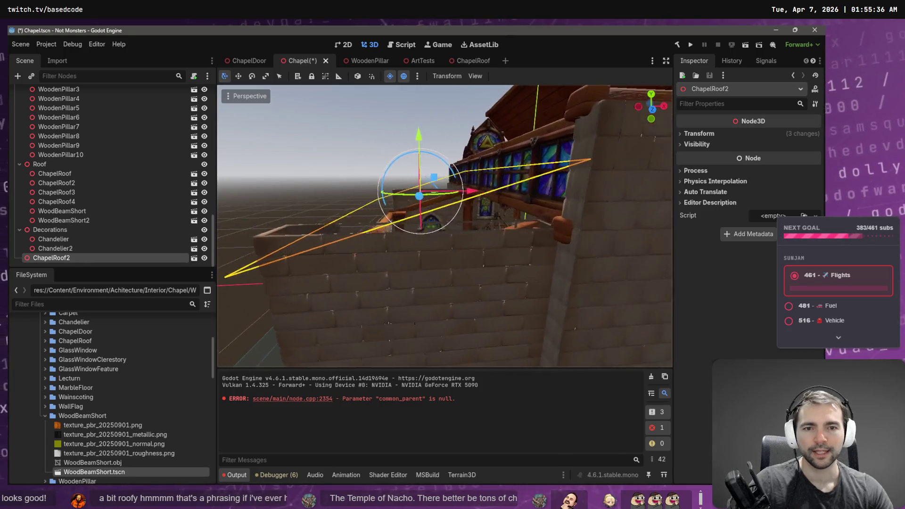
pyautogui.press('w')
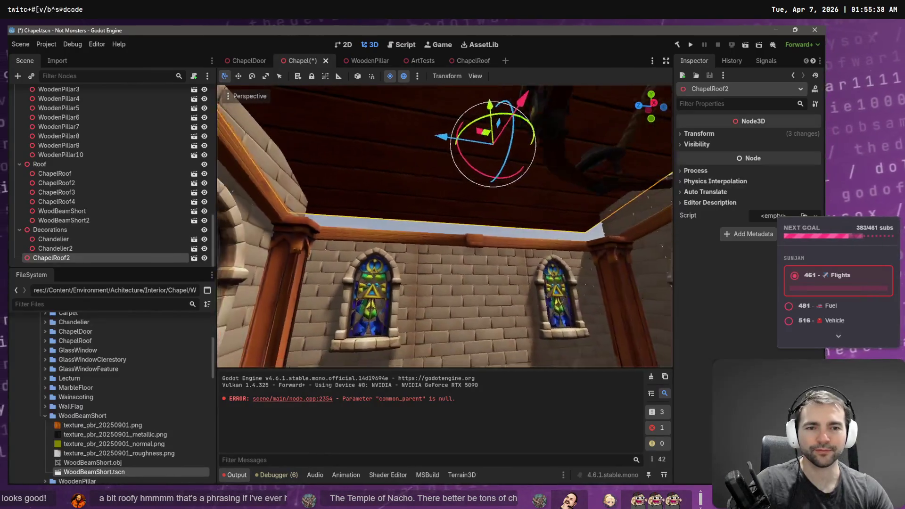
pyautogui.moveTo(435, 254); pyautogui.dragTo(403, 243)
pyautogui.press('w')
pyautogui.moveTo(419, 163); pyautogui.dragTo(415, 197)
pyautogui.press('e')
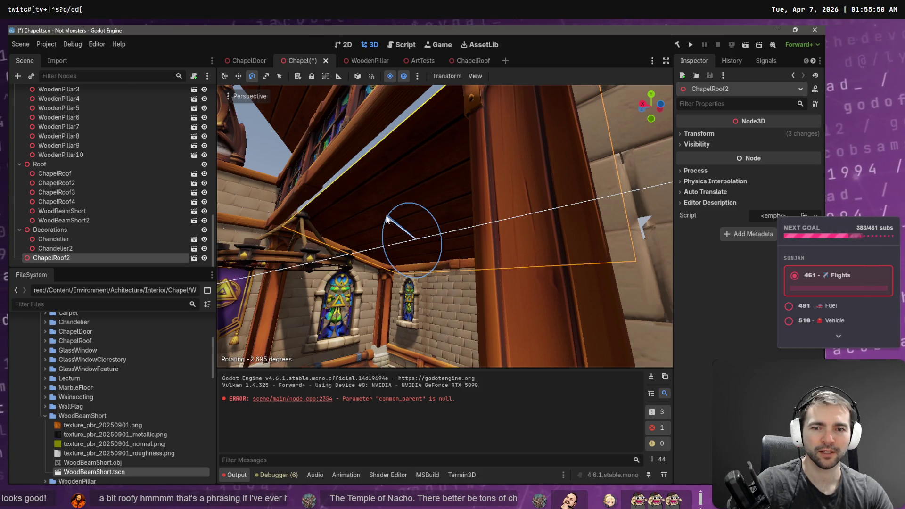
pyautogui.press('w')
pyautogui.hotkey('ctrl', 'z')
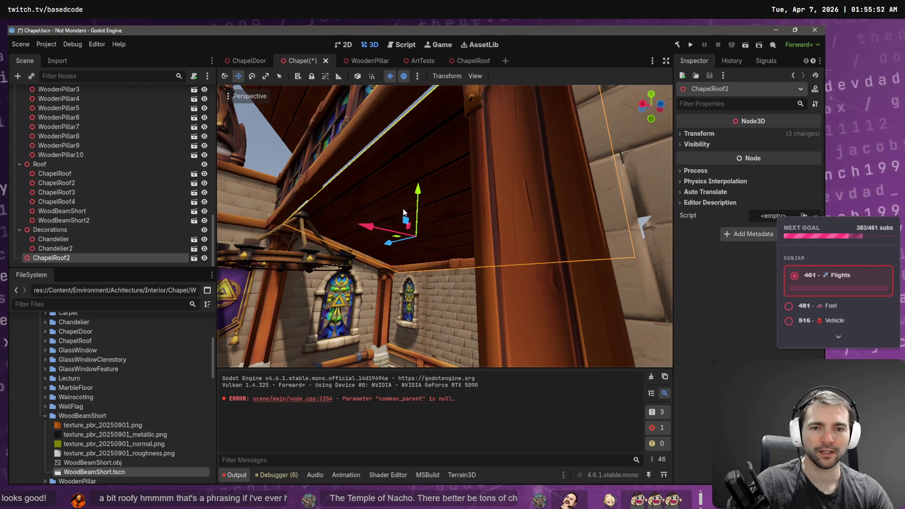
pyautogui.moveTo(377, 231); pyautogui.dragTo(364, 225)
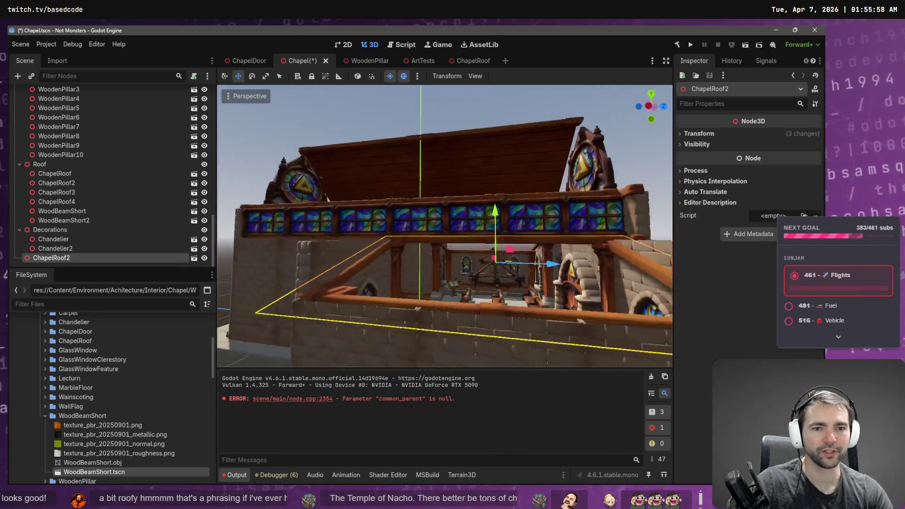
# - Drag the roof panel into the Roof group as ChapelRoof5
pyautogui.click(528, 152)
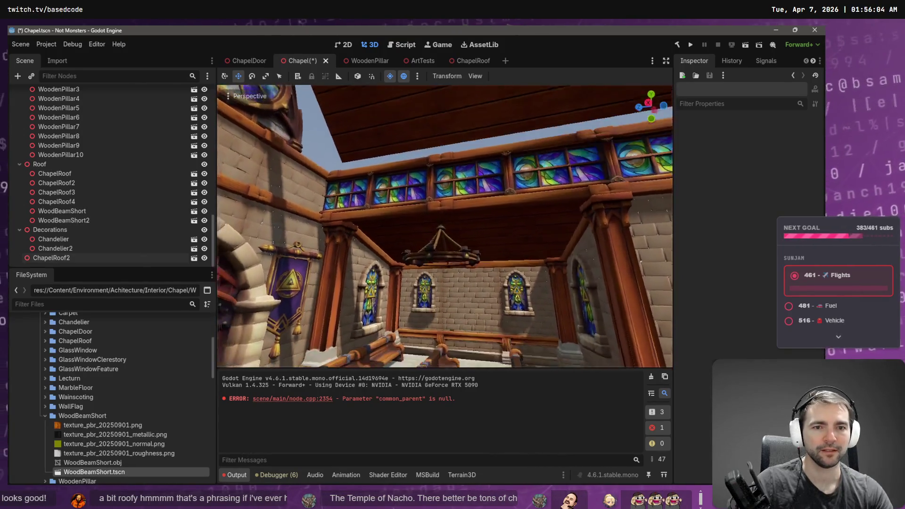
pyautogui.click(501, 178)
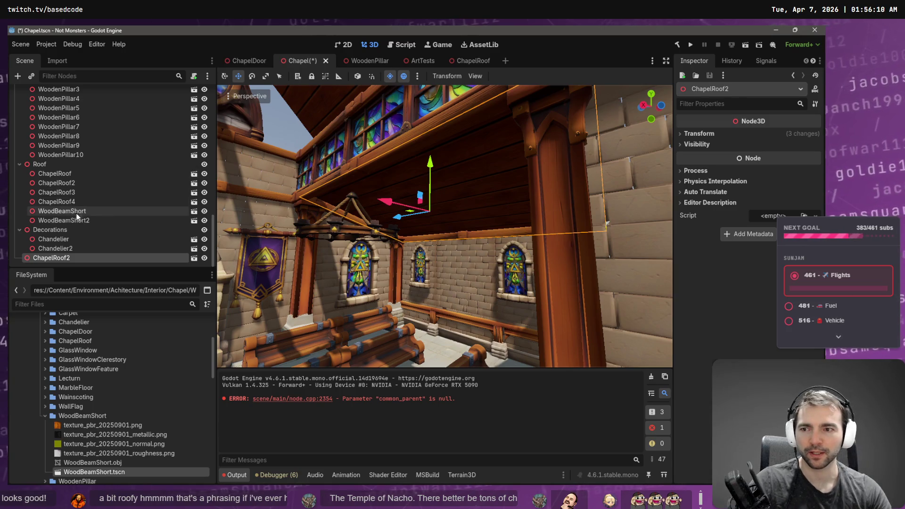
pyautogui.moveTo(51, 257); pyautogui.dragTo(49, 164)
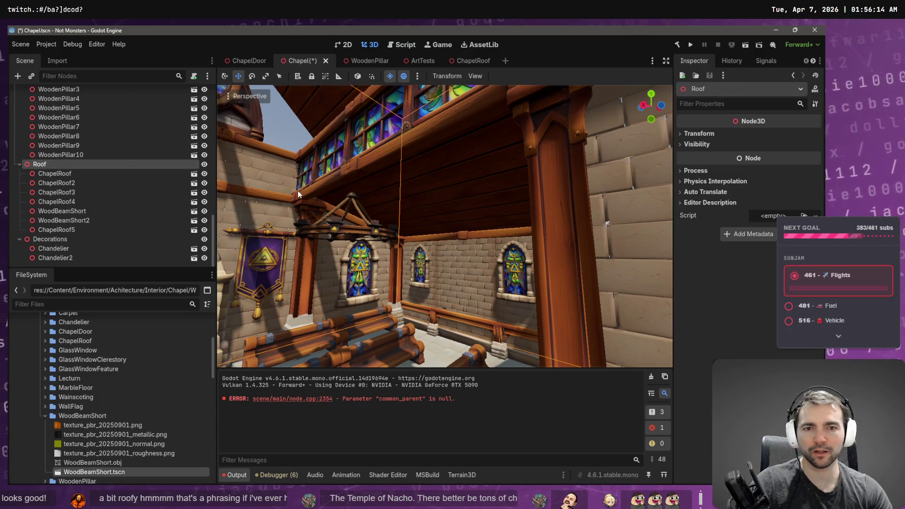
# - Duplicate the roof panel as ChapelRoof6, rotate it -150° around Y and move it along the aisle
pyautogui.hotkey('ctrl', 'd')
pyautogui.press('e')
pyautogui.moveTo(451, 205)
pyautogui.mouseDown()
pyautogui.moveTo(352, 201)
pyautogui.moveTo(311, 227)
pyautogui.moveTo(323, 254)
pyautogui.mouseUp()
pyautogui.press('w')
pyautogui.moveTo(395, 240)
pyautogui.mouseDown()
pyautogui.moveTo(453, 214)
pyautogui.moveTo(330, 208)
pyautogui.mouseUp()
pyautogui.moveTo(441, 218)
pyautogui.mouseDown()
pyautogui.moveTo(330, 231)
pyautogui.moveTo(373, 222)
pyautogui.moveTo(370, 179)
pyautogui.moveTo(359, 213)
pyautogui.moveTo(405, 203)
pyautogui.moveTo(382, 210)
pyautogui.moveTo(381, 229)
pyautogui.mouseUp()
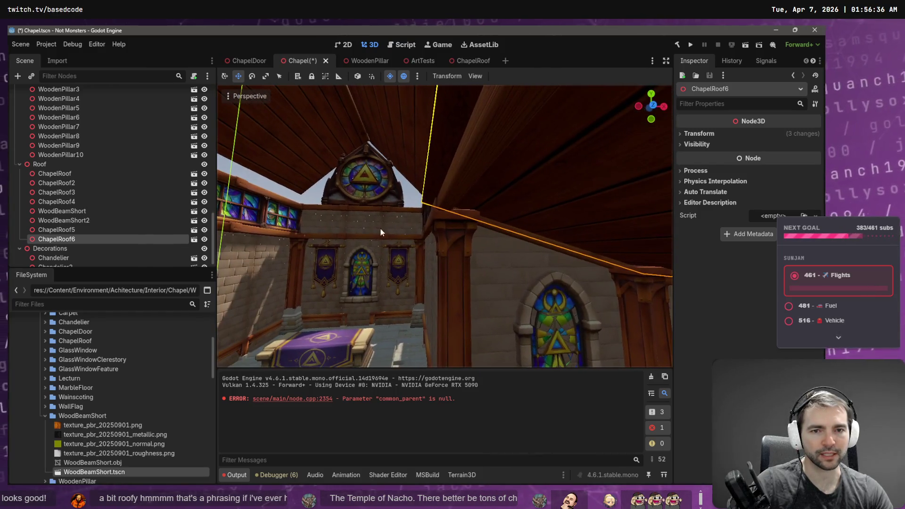
pyautogui.click(307, 196)
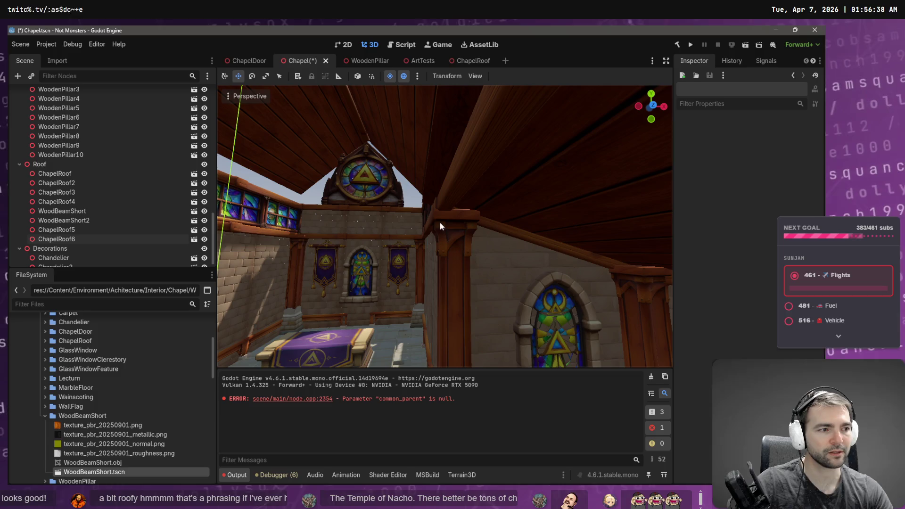
pyautogui.moveTo(474, 236)
pyautogui.mouseDown()
pyautogui.moveTo(448, 235)
pyautogui.moveTo(414, 203)
pyautogui.moveTo(410, 179)
pyautogui.mouseUp()
pyautogui.click(424, 175)
pyautogui.keyDown('shift'); pyautogui.click(444, 203); pyautogui.keyUp('shift')
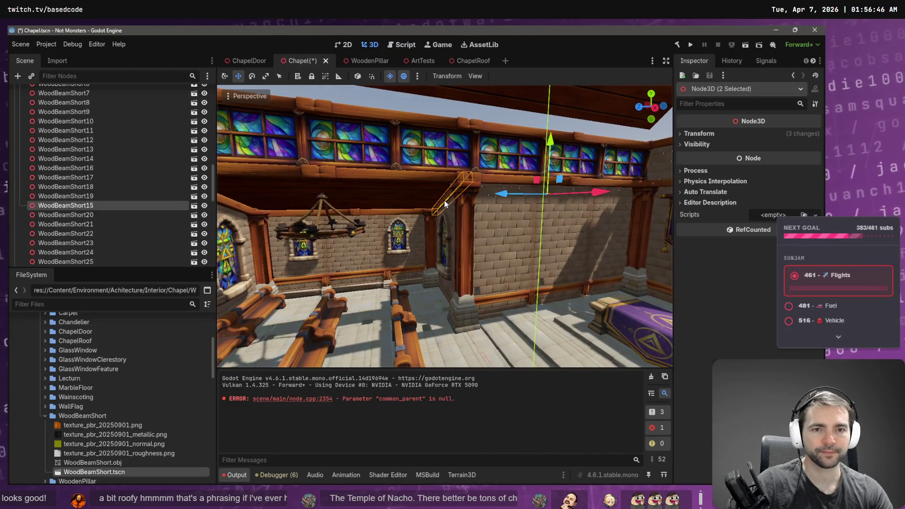
pyautogui.moveTo(475, 161); pyautogui.dragTo(443, 199)
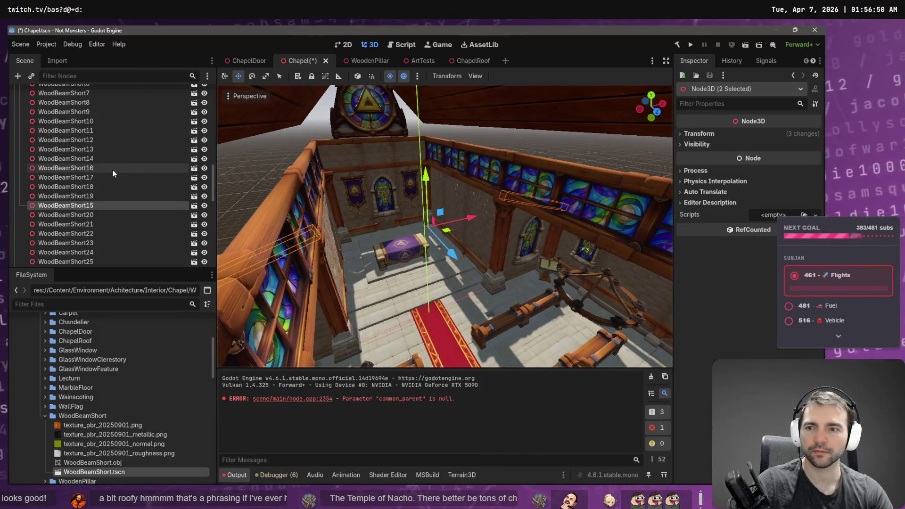
pyautogui.press('Left')
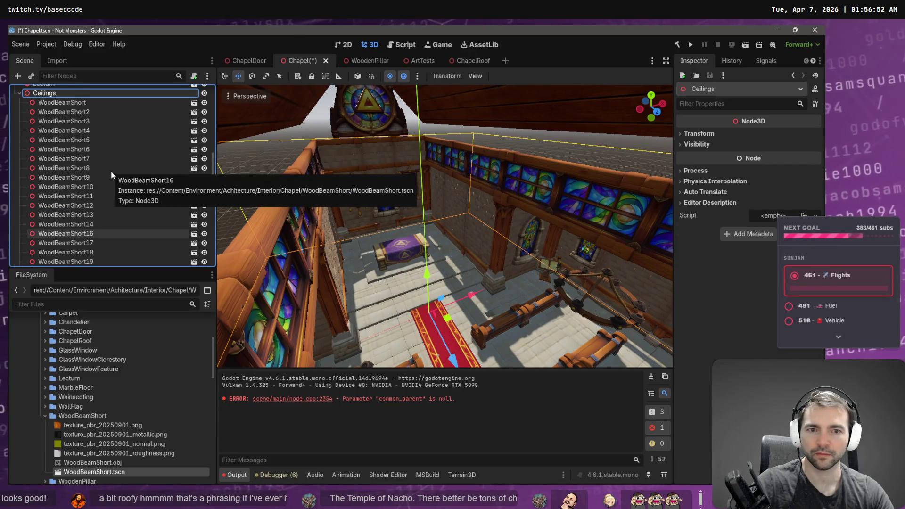
pyautogui.hotkey('ctrl', 'z')
pyautogui.moveTo(275, 217)
pyautogui.mouseDown()
pyautogui.moveTo(716, 310)
pyautogui.moveTo(700, 307)
pyautogui.mouseUp()
pyautogui.press('f')
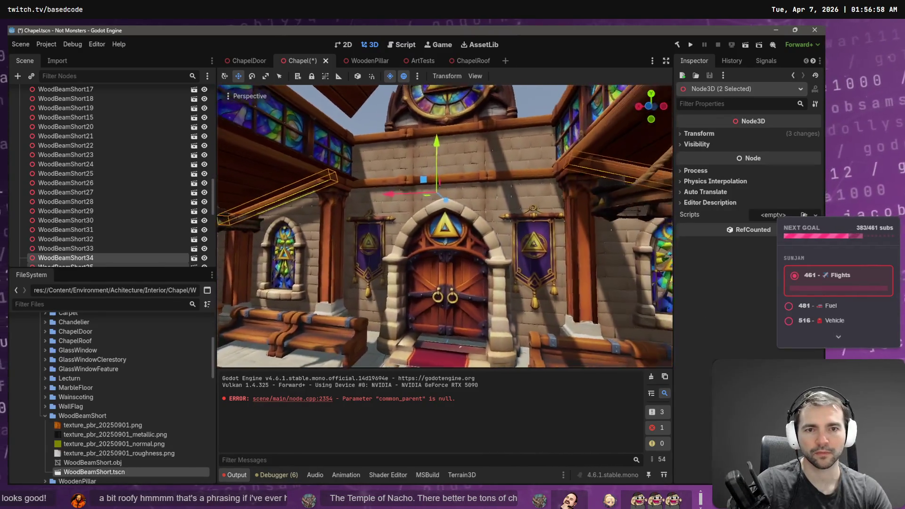
pyautogui.moveTo(451, 218); pyautogui.dragTo(452, 220)
pyautogui.press('w')
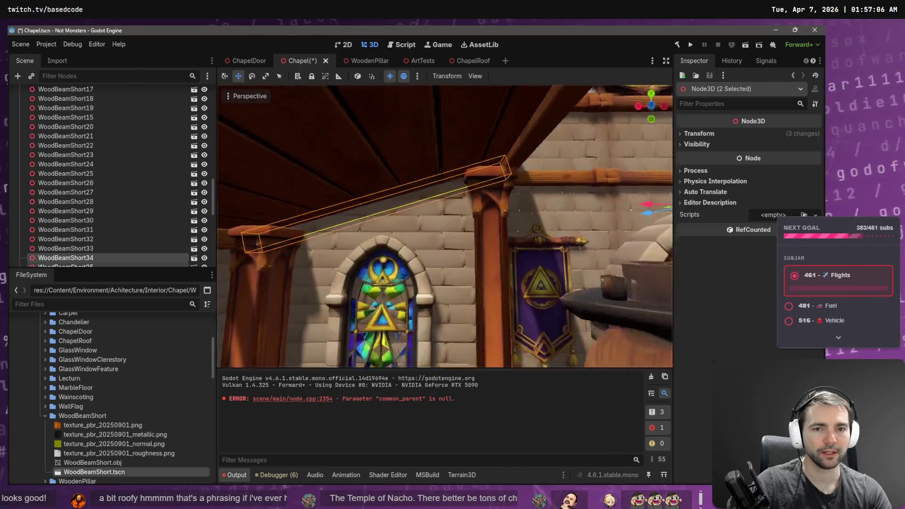
pyautogui.press('w')
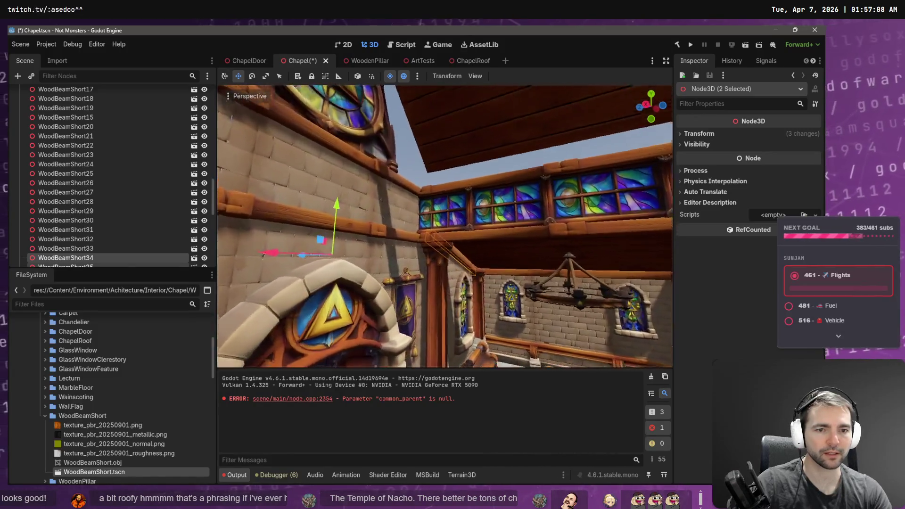
pyautogui.press('w')
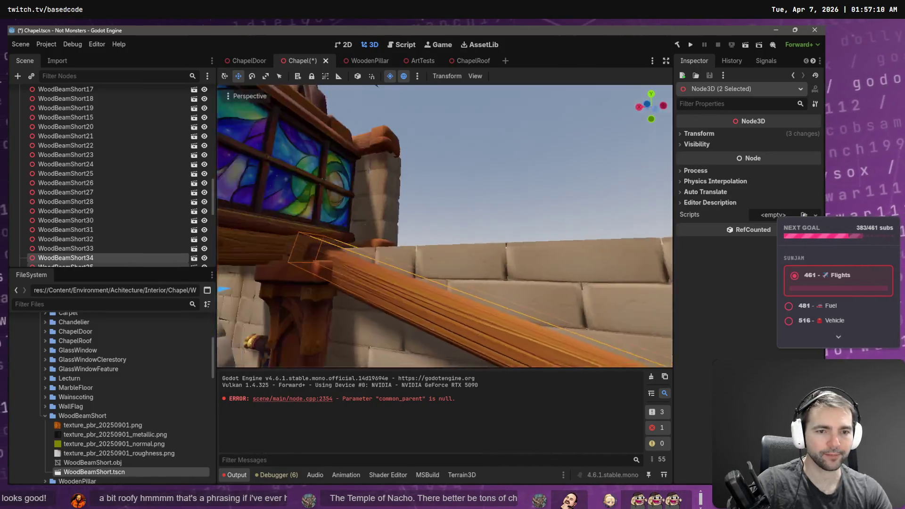
pyautogui.press('s')
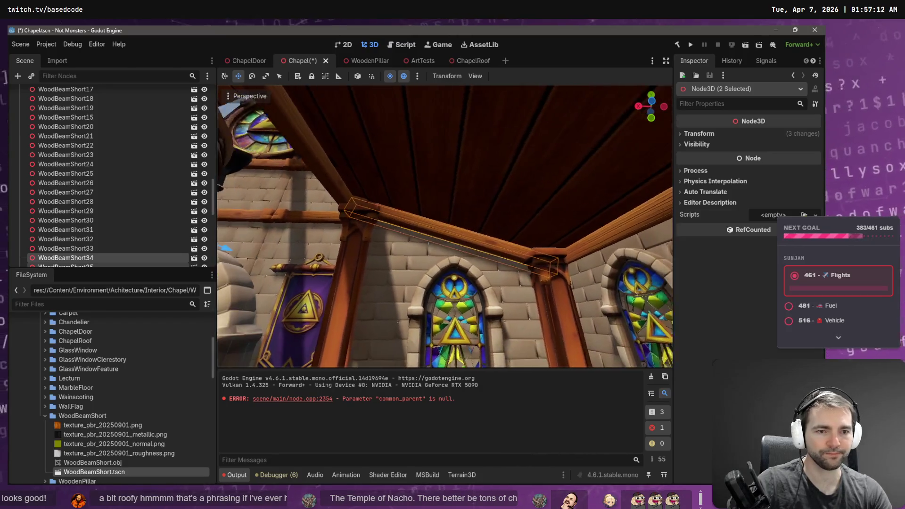
pyautogui.press('s')
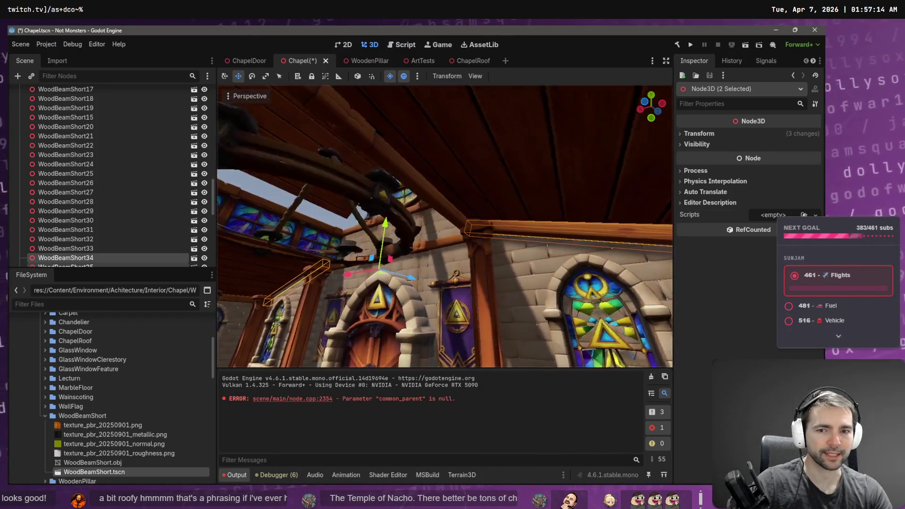
pyautogui.press('w')
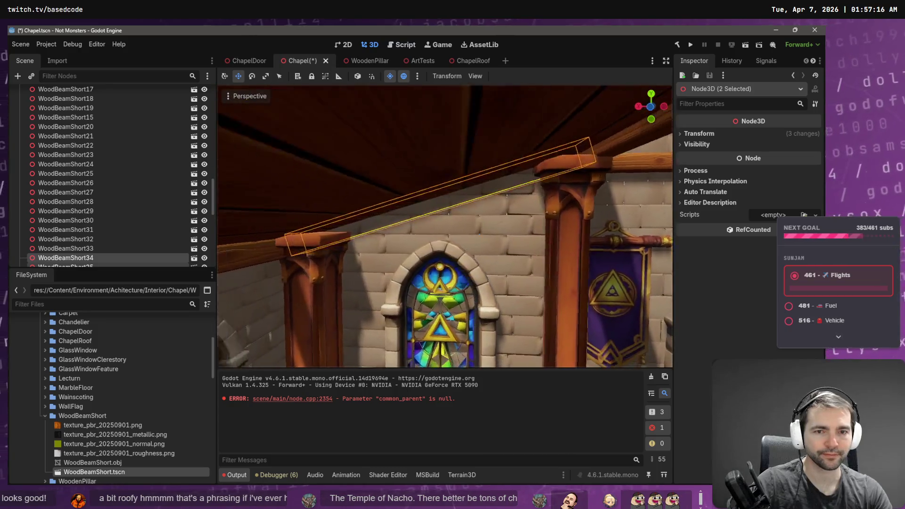
pyautogui.click(429, 235)
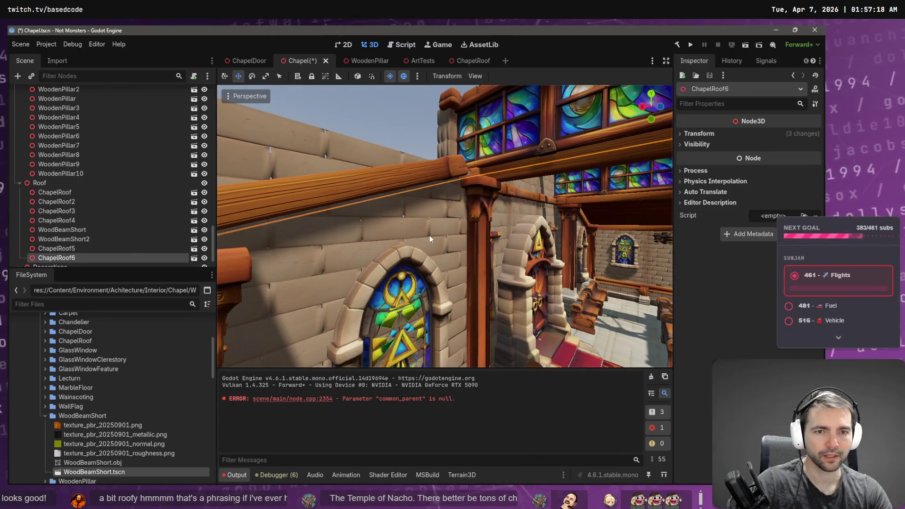
# - Select StoneWallPlain13 and PlateGlassWindow3 and nudge both slightly along the Z axis
pyautogui.press('w')
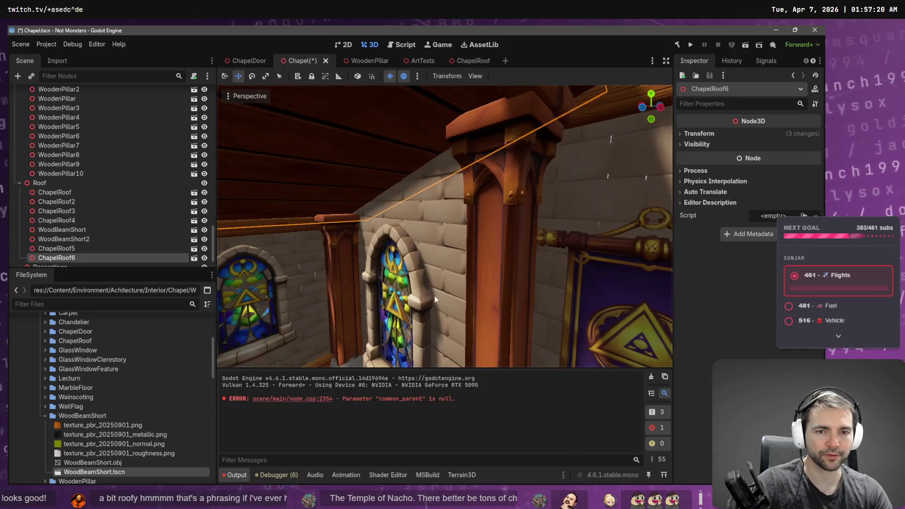
pyautogui.click(446, 244)
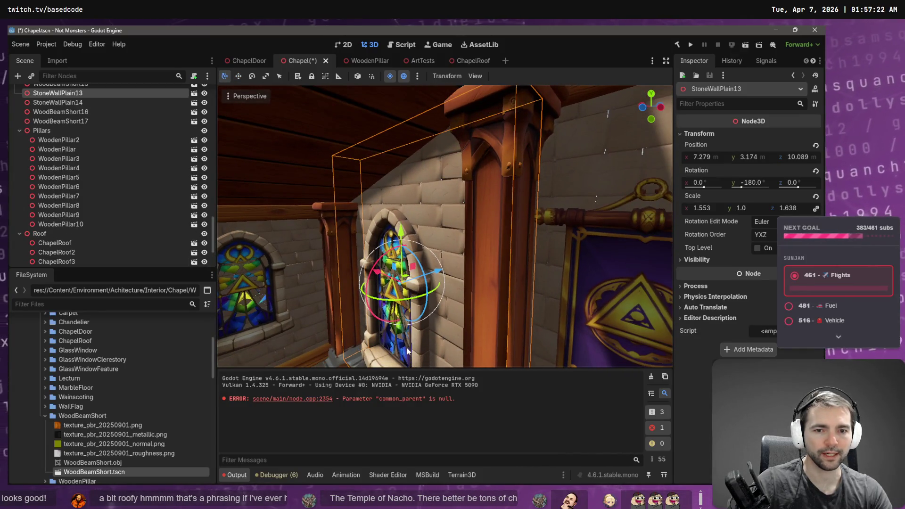
pyautogui.keyDown('shift'); pyautogui.click(408, 352); pyautogui.keyUp('shift')
pyautogui.moveTo(431, 309); pyautogui.dragTo(439, 307)
# - Deselect the wall and window and save the Chapel scene with Ctrl+S
pyautogui.hotkey('ctrl', 's')
pyautogui.scroll(5, 440, 242)
pyautogui.scroll(-6, 452, 196)
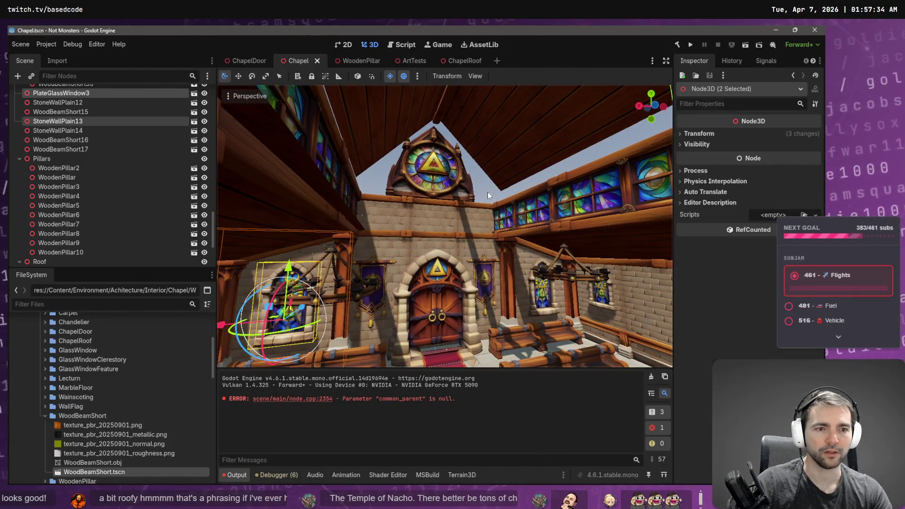
pyautogui.click(487, 192)
pyautogui.hotkey('ctrl', 's')
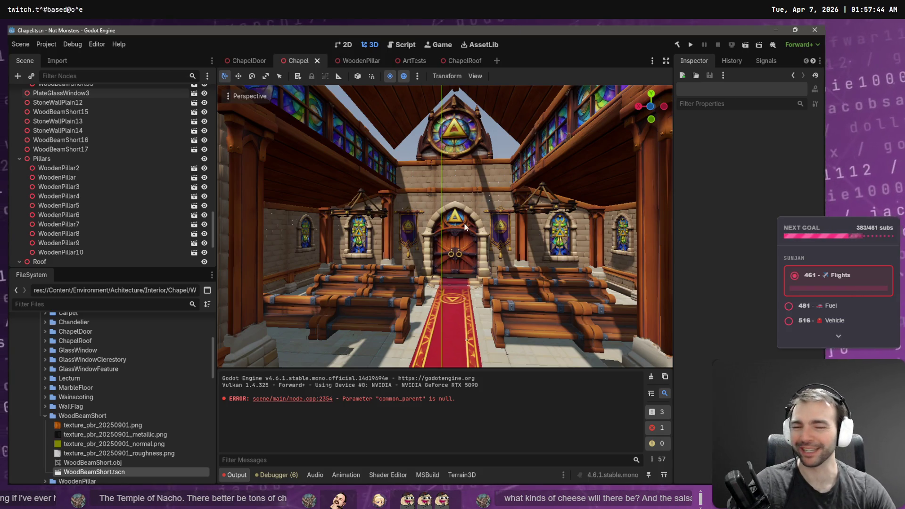
# - Fly the view back down the nave and launch the Not Monsters game with F5
pyautogui.press('w')
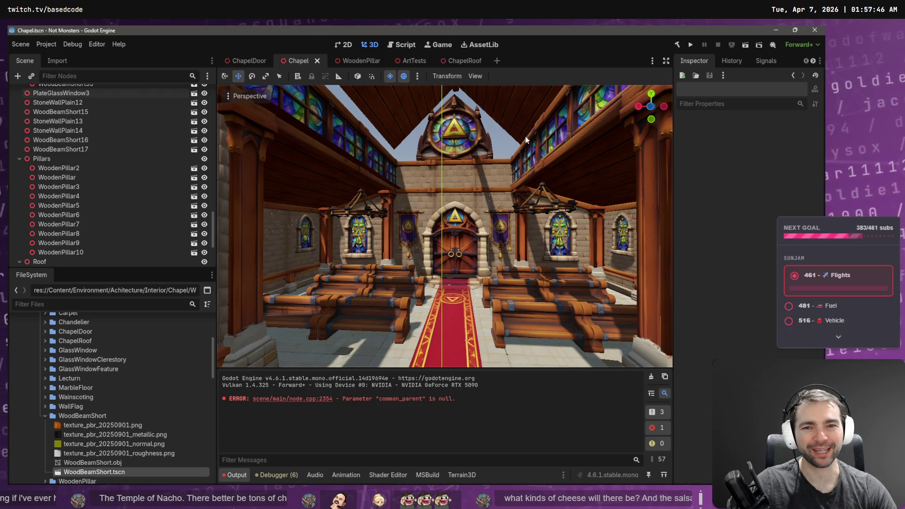
pyautogui.rightClick(526, 137)
pyautogui.press('s')
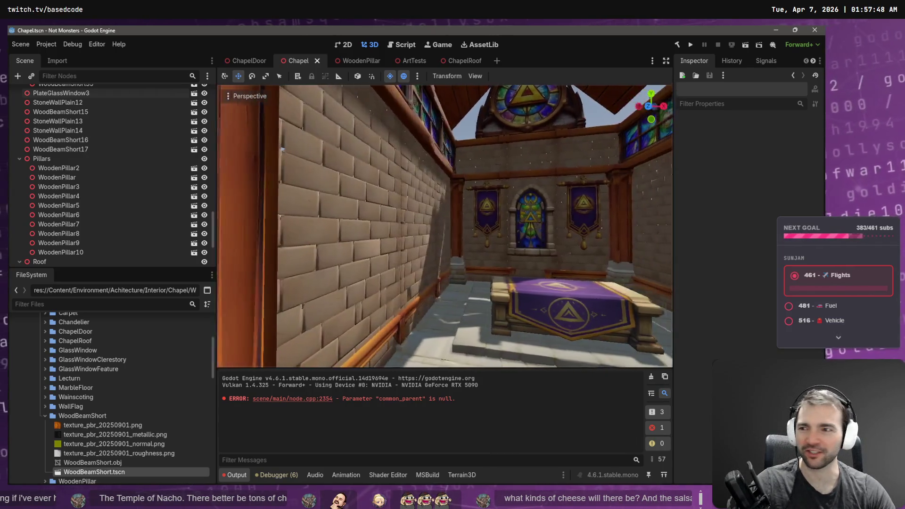
pyautogui.press('F5')
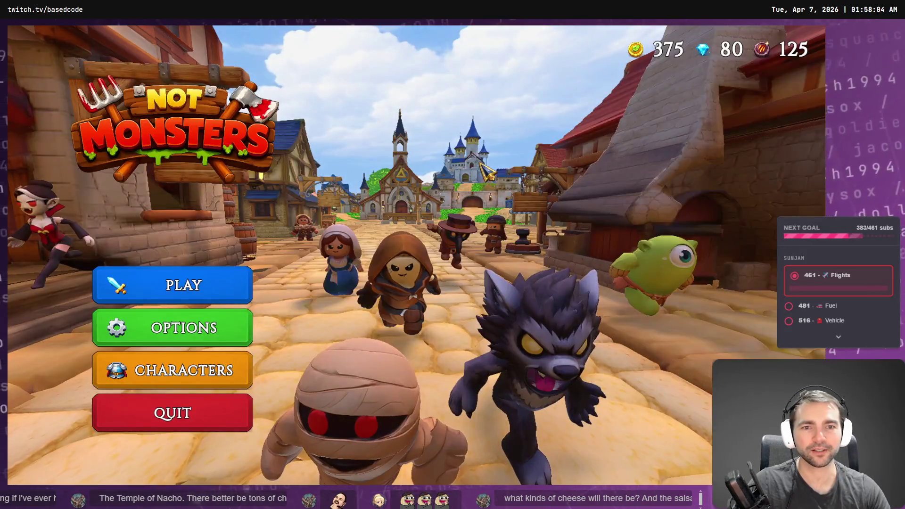
# - Set the game's video resolution to 2560 x 1440 and return to the main menu
pyautogui.click(210, 325)
pyautogui.click(499, 159)
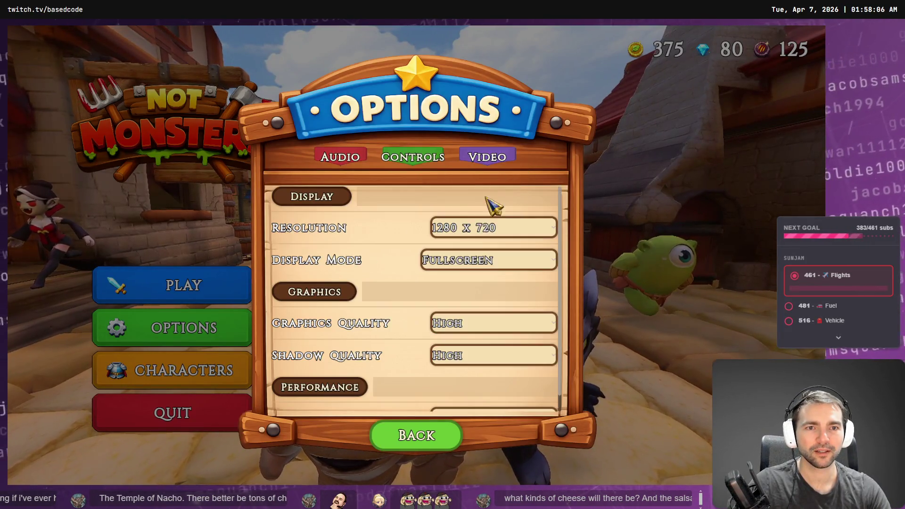
pyautogui.click(488, 228)
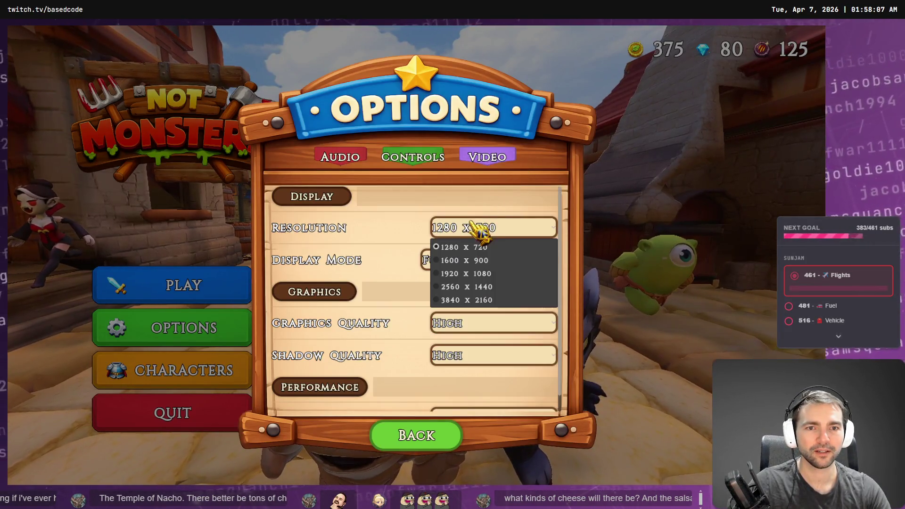
pyautogui.click(487, 287)
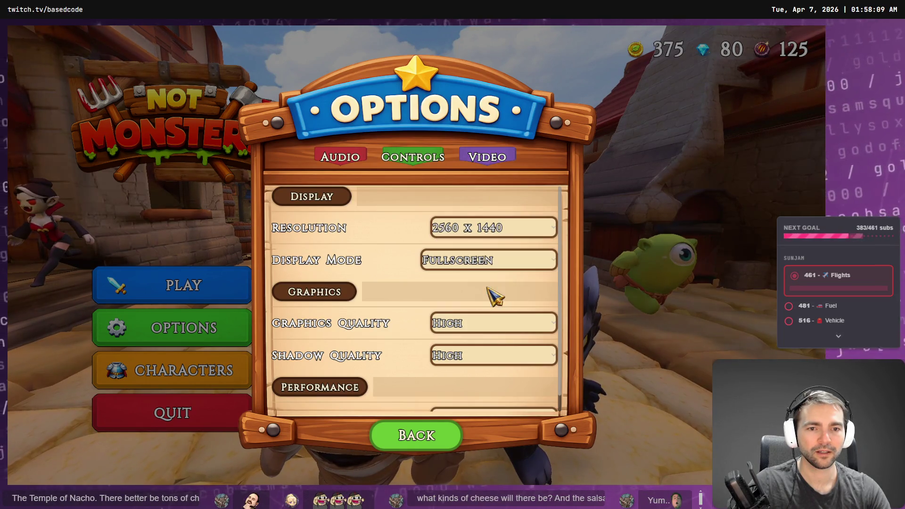
pyautogui.click(465, 235)
pyautogui.click(473, 288)
pyautogui.click(434, 434)
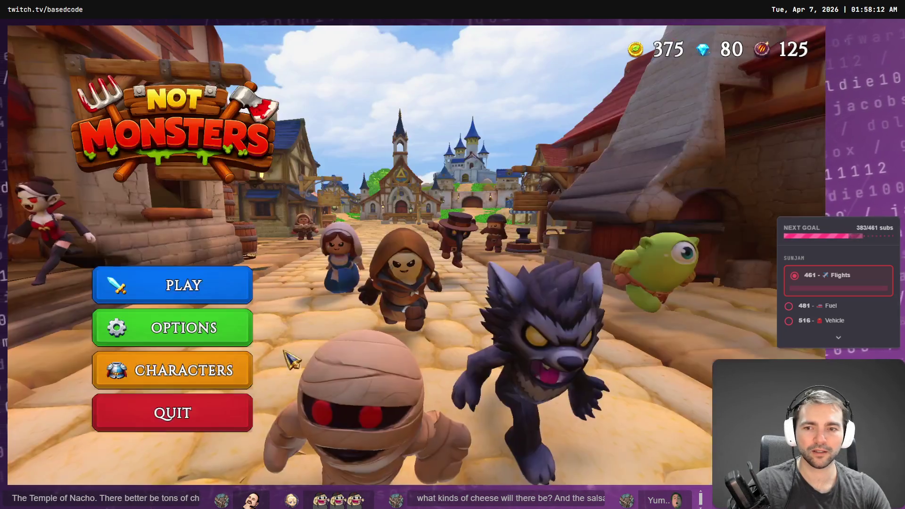
# - Host a game, confirm the character and walk through the chapel toward the door
pyautogui.click(219, 293)
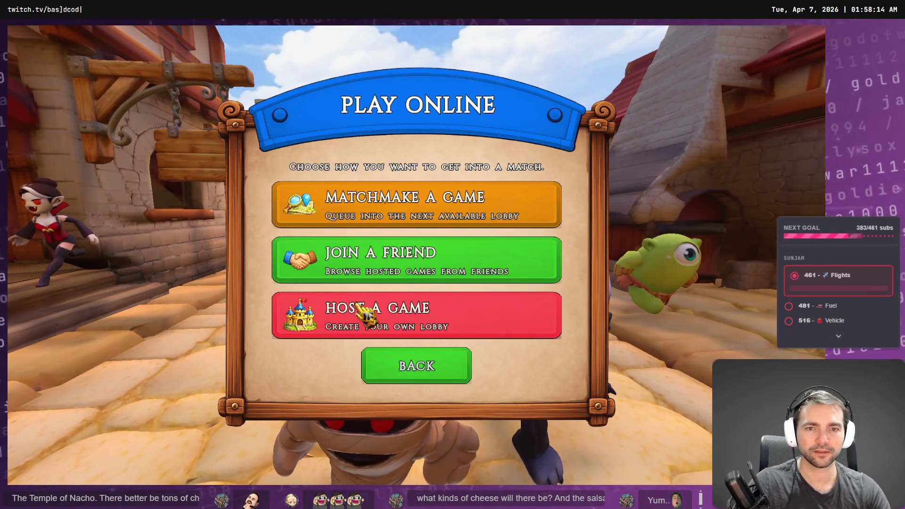
pyautogui.click(415, 327)
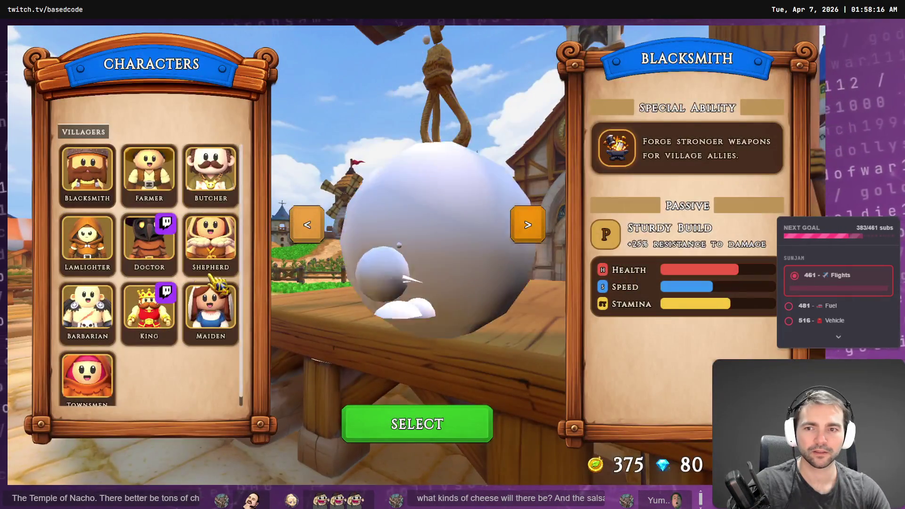
pyautogui.click(435, 413)
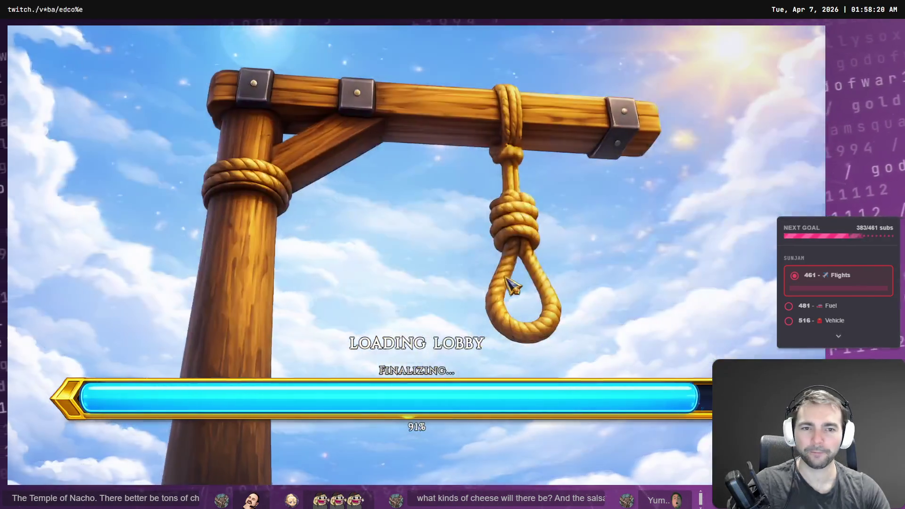
pyautogui.press('w')
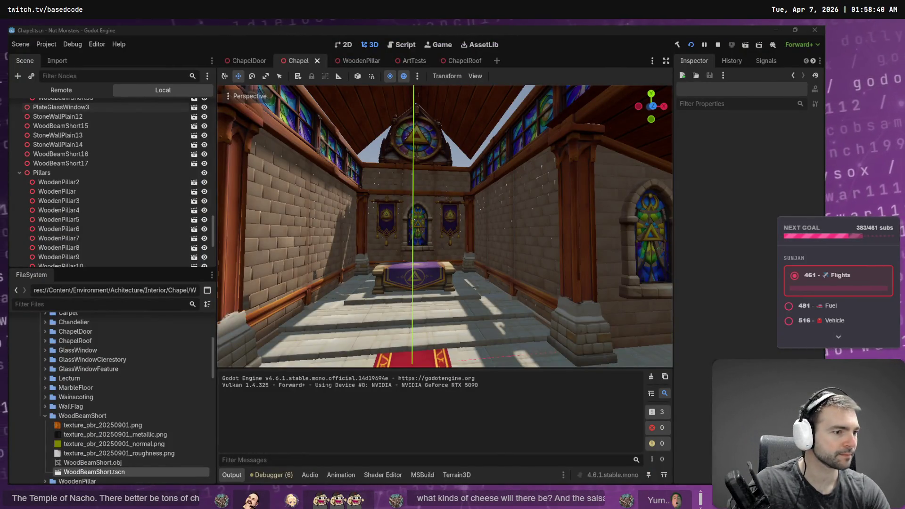
pyautogui.press('Tab')
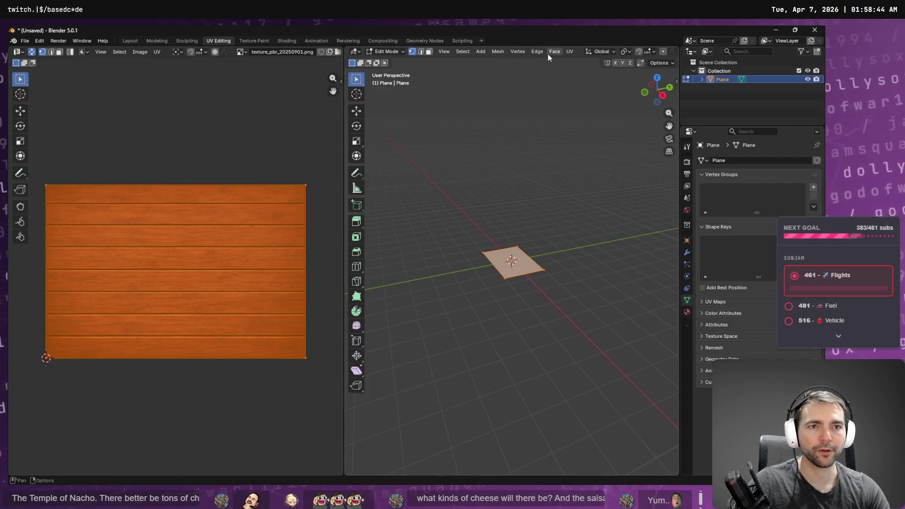
pyautogui.click(444, 52)
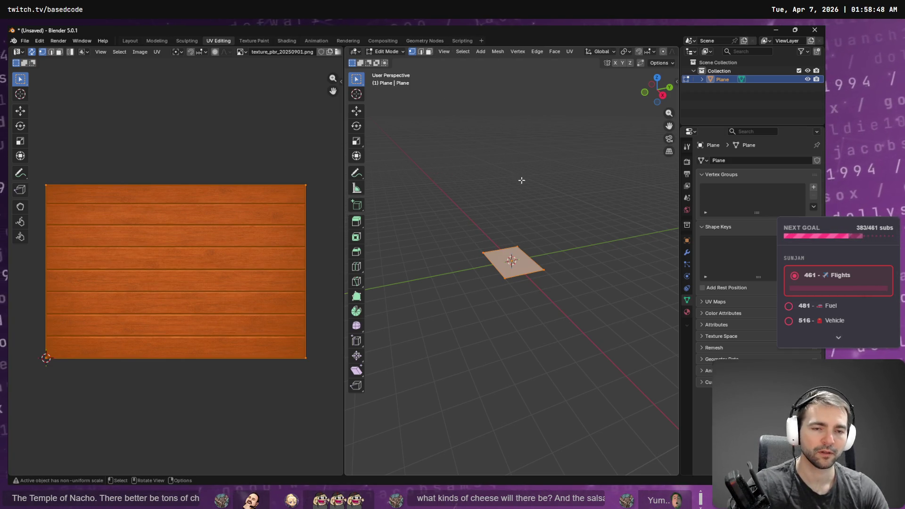
pyautogui.press('F3')
pyautogui.write('normals')
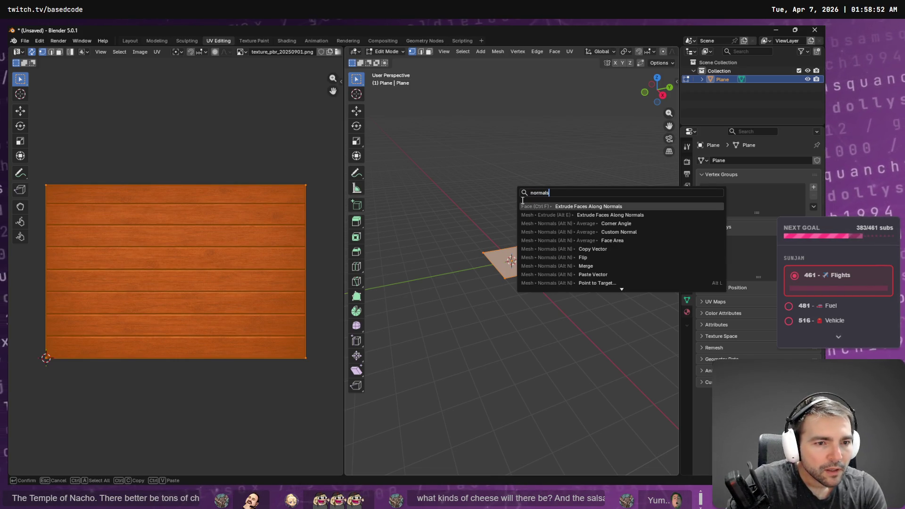
pyautogui.scroll(-9, 650, 266)
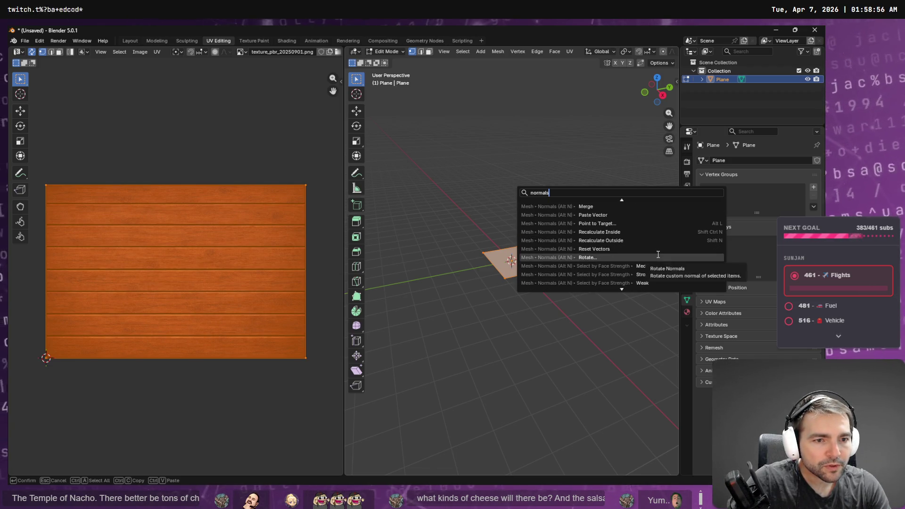
pyautogui.scroll(-5, 656, 260)
pyautogui.scroll(-7, 658, 255)
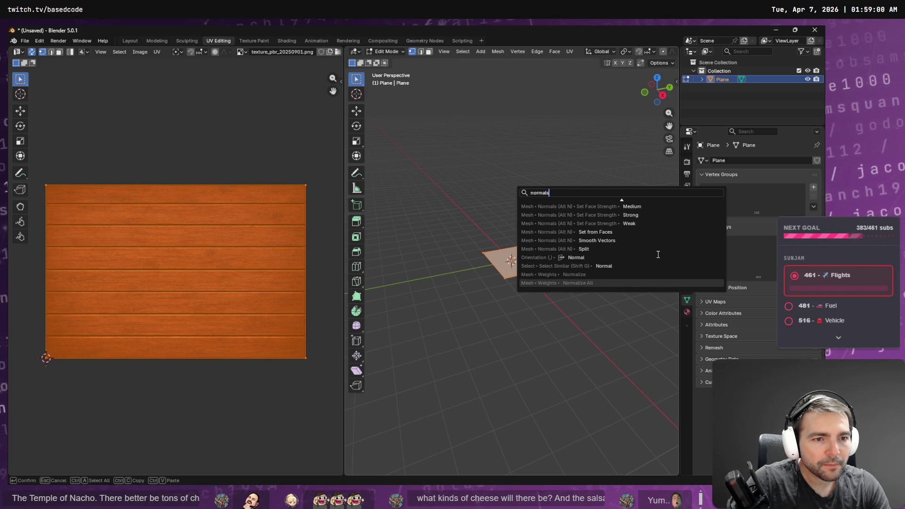
pyautogui.hotkey('ctrl', 'a')
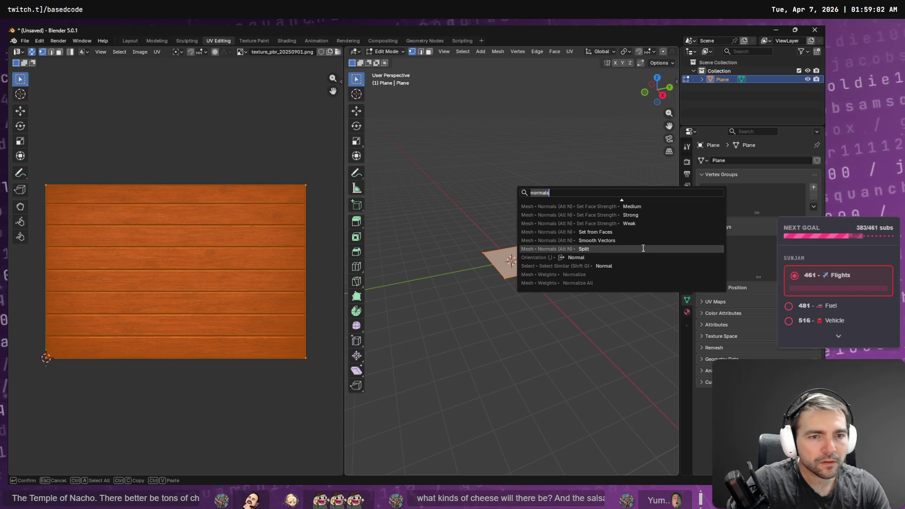
pyautogui.write('d')
pyautogui.press('BackSpace')
pyautogui.write('norml')
pyautogui.press('BackSpace')
pyautogui.press('BackSpace')
pyautogui.press('BackSpace')
pyautogui.write('rmals')
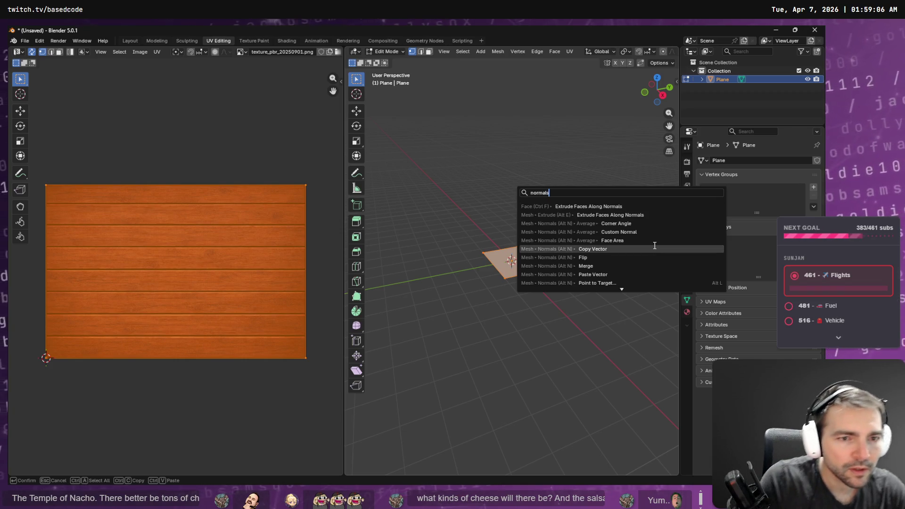
pyautogui.press('Down')
pyautogui.press('Down')
pyautogui.press('Down')
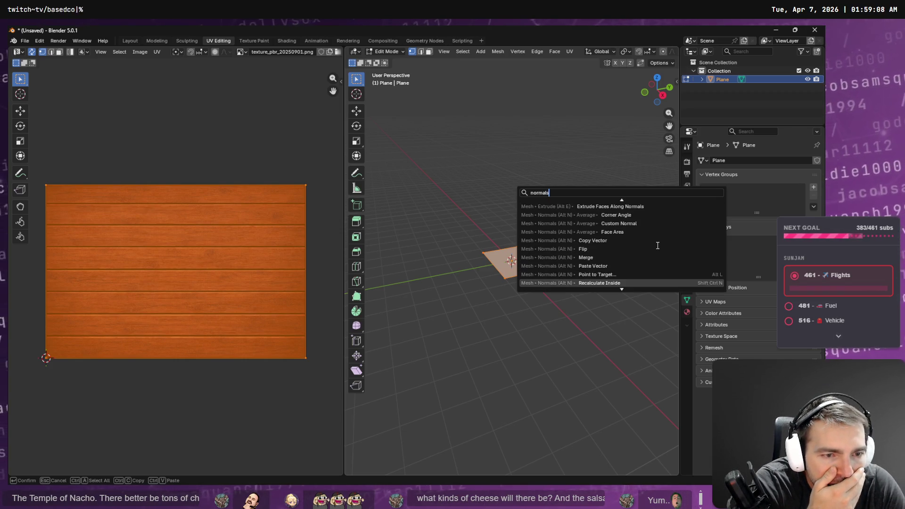
pyautogui.press('Down')
pyautogui.press('Down')
pyautogui.press('Down')
pyautogui.press('Down')
pyautogui.press('Down')
pyautogui.press('Down')
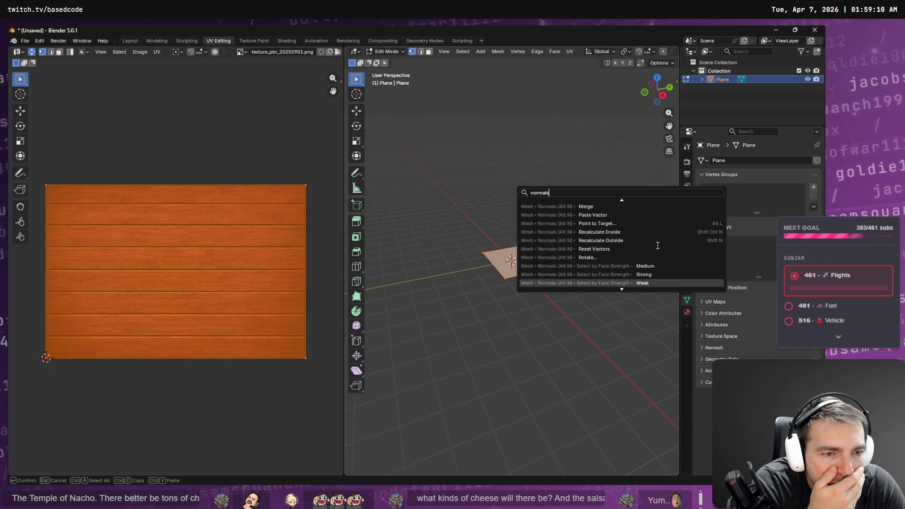
pyautogui.press('Down')
pyautogui.press('Down')
pyautogui.press('Down')
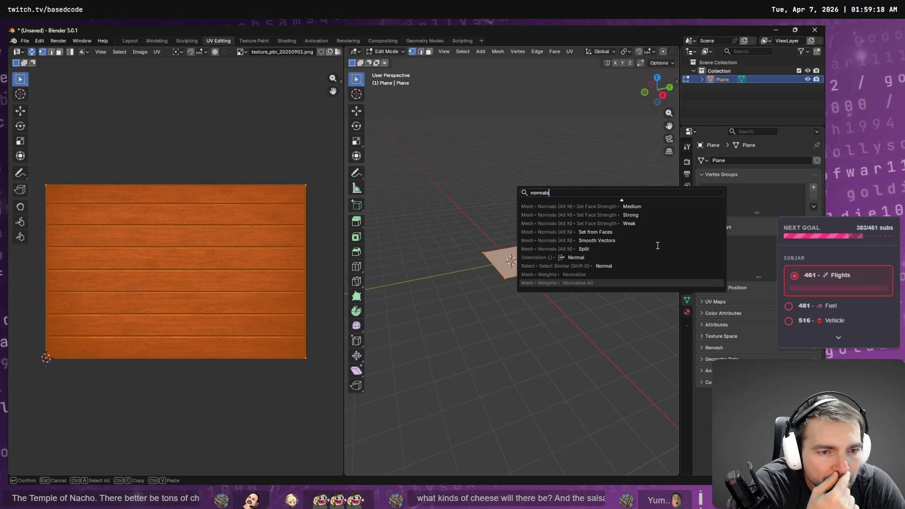
pyautogui.press('Up')
pyautogui.press('Up')
pyautogui.press('Up')
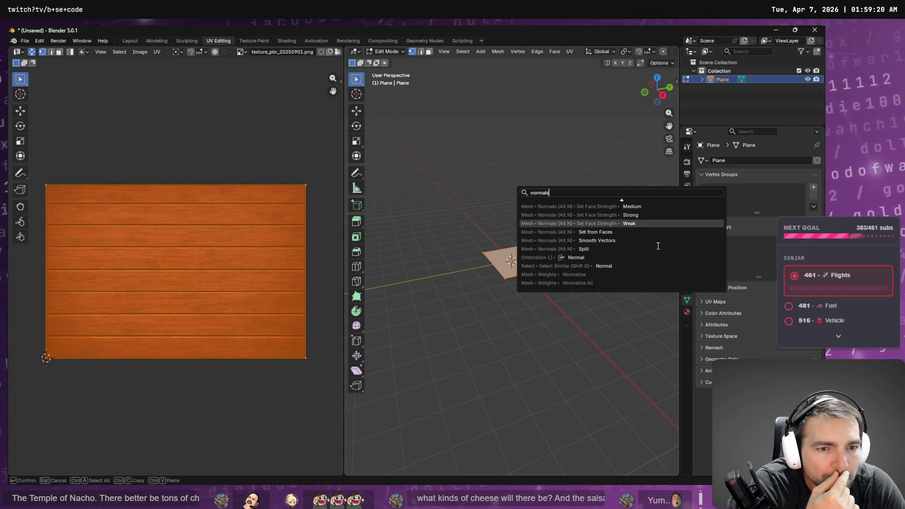
pyautogui.press('Up')
pyautogui.press('Up')
pyautogui.press('Up')
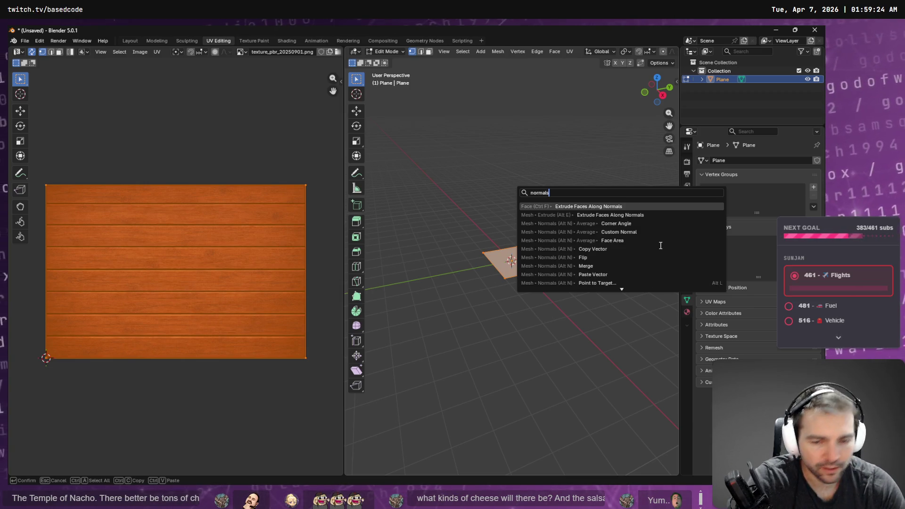
pyautogui.write('vertex ')
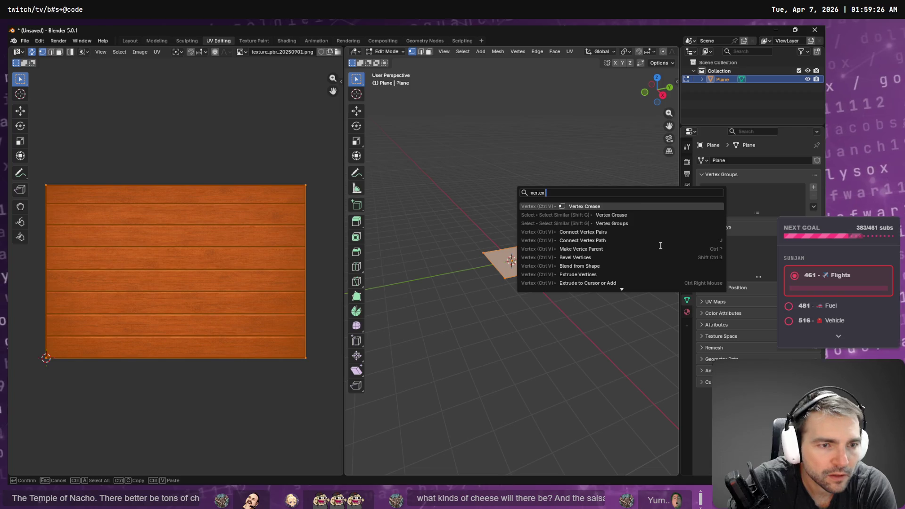
pyautogui.write('nor')
pyautogui.press('BackSpace')
pyautogui.press('BackSpace')
pyautogui.press('BackSpace')
pyautogui.write('show nor')
pyautogui.press('BackSpace')
pyautogui.press('BackSpace')
pyautogui.press('BackSpace')
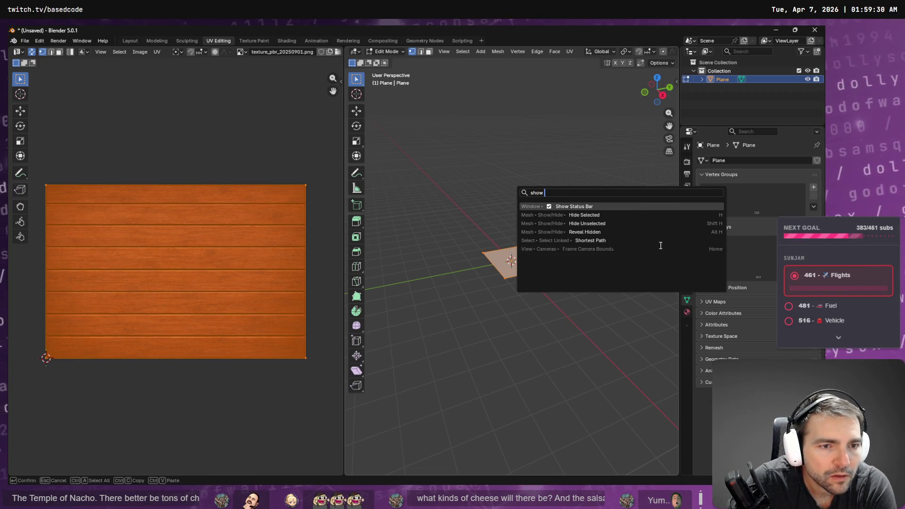
pyautogui.write('normals')
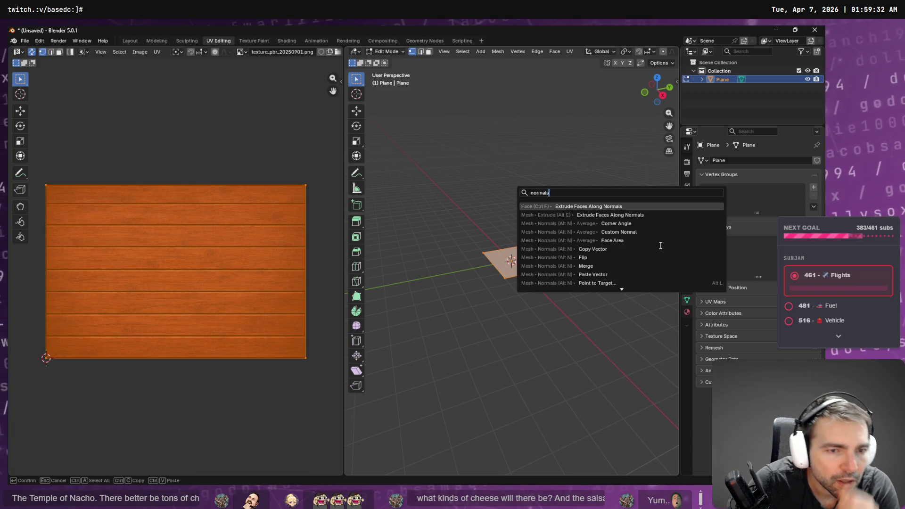
pyautogui.press('Escape')
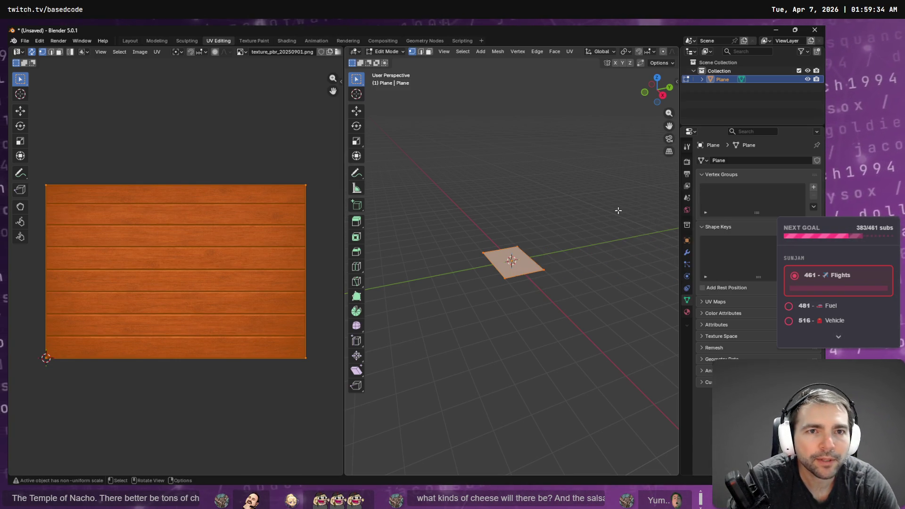
pyautogui.click(511, 51)
pyautogui.moveTo(444, 51)
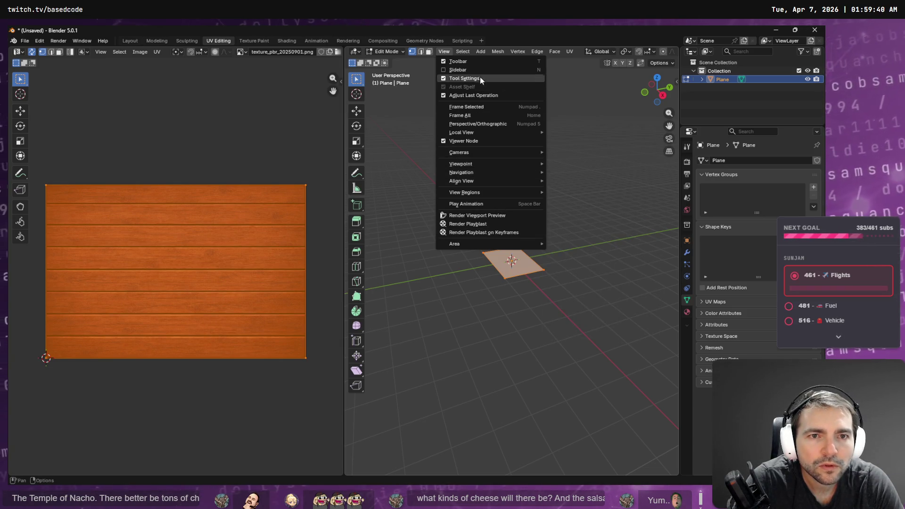
pyautogui.click(500, 52)
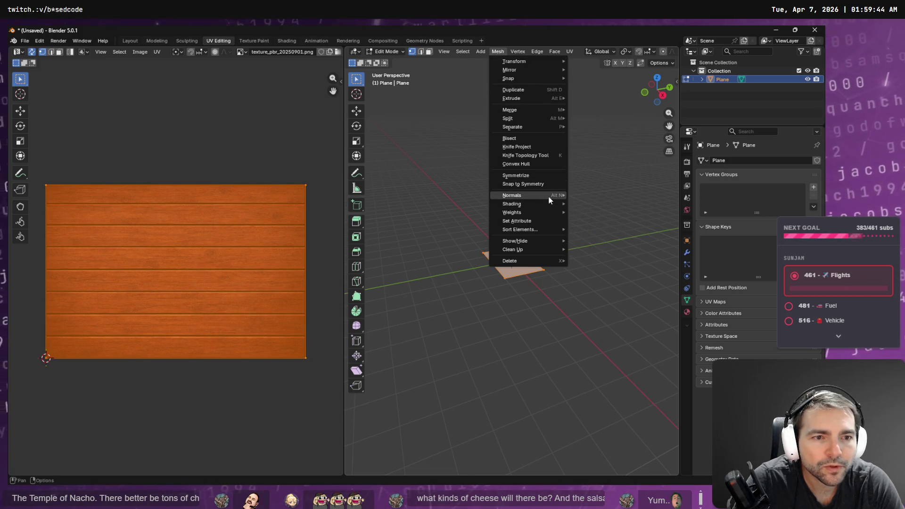
pyautogui.moveTo(549, 198)
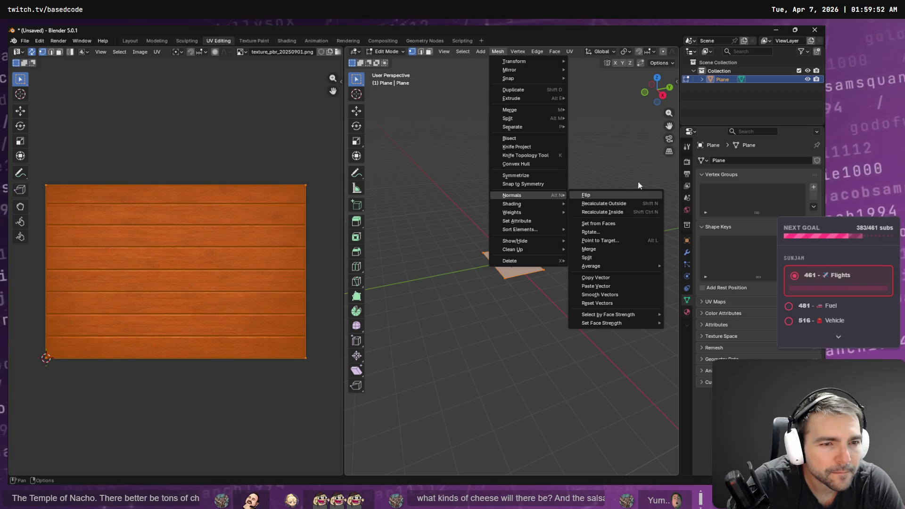
pyautogui.press('Escape')
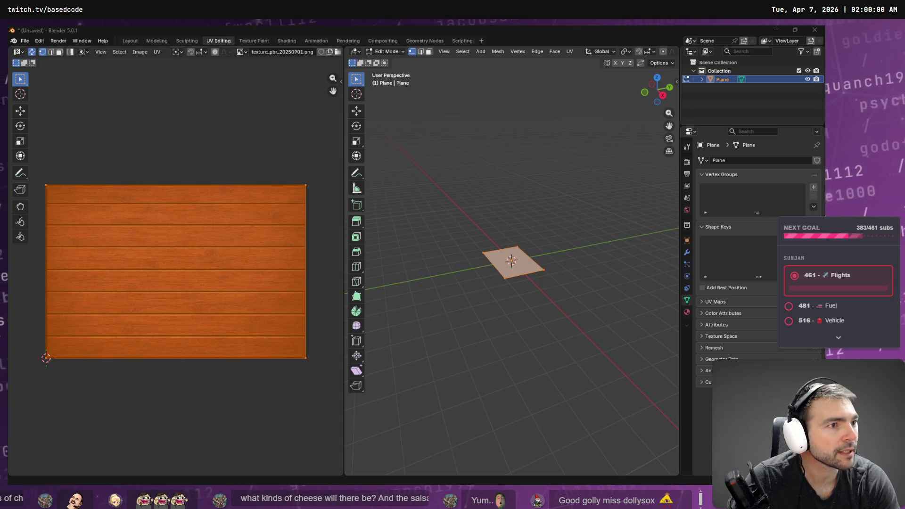
pyautogui.hotkey('alt', 'Tab')
# - Maximize the browser and read the r/blenderhelp 'How to check normals?' thread
pyautogui.doubleClick(461, 159)
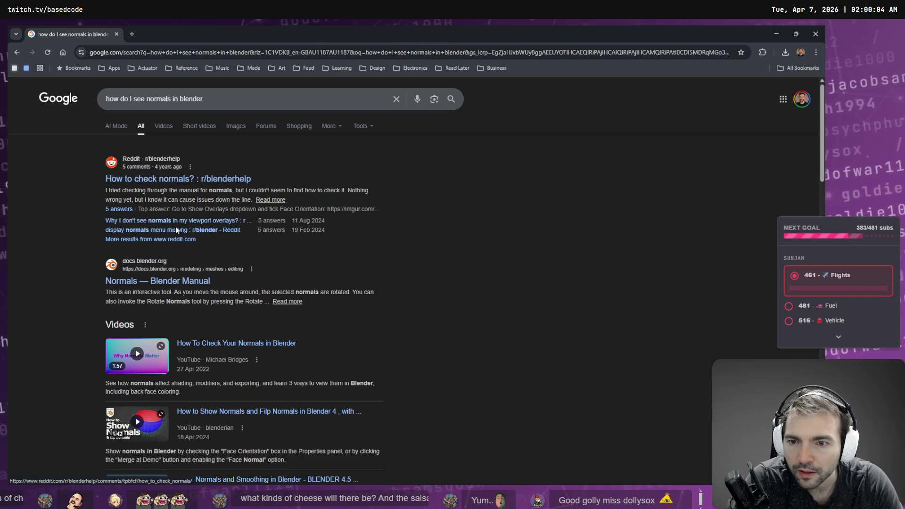
pyautogui.click(187, 178)
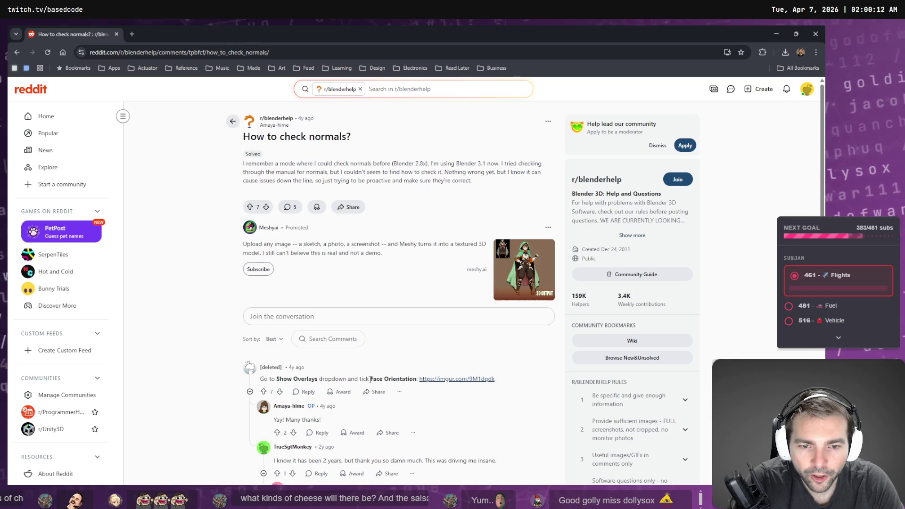
pyautogui.scroll(-3, 421, 370)
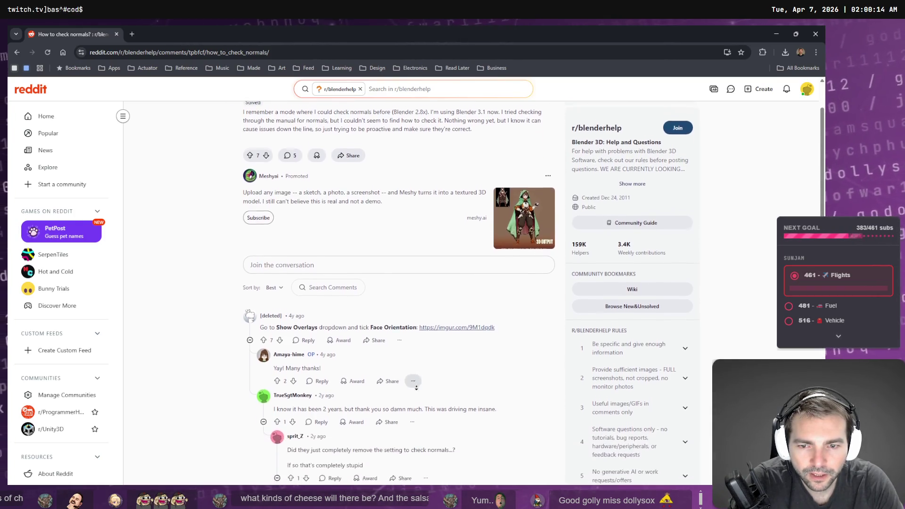
pyautogui.scroll(-4, 441, 380)
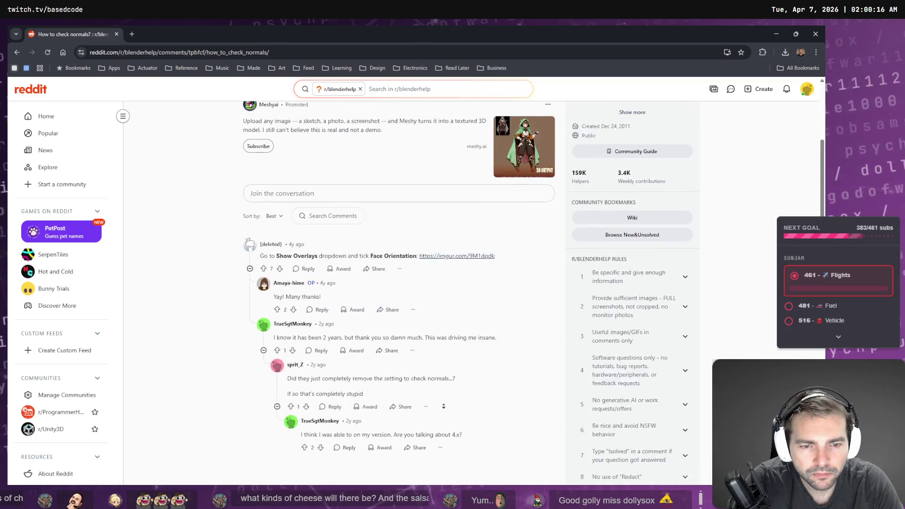
pyautogui.scroll(3, 468, 292)
pyautogui.scroll(3, 468, 291)
# - Go back to the Google results and open a new blank tab
pyautogui.rightClick(175, 213)
pyautogui.click(191, 221)
pyautogui.hotkey('ctrl', 't')
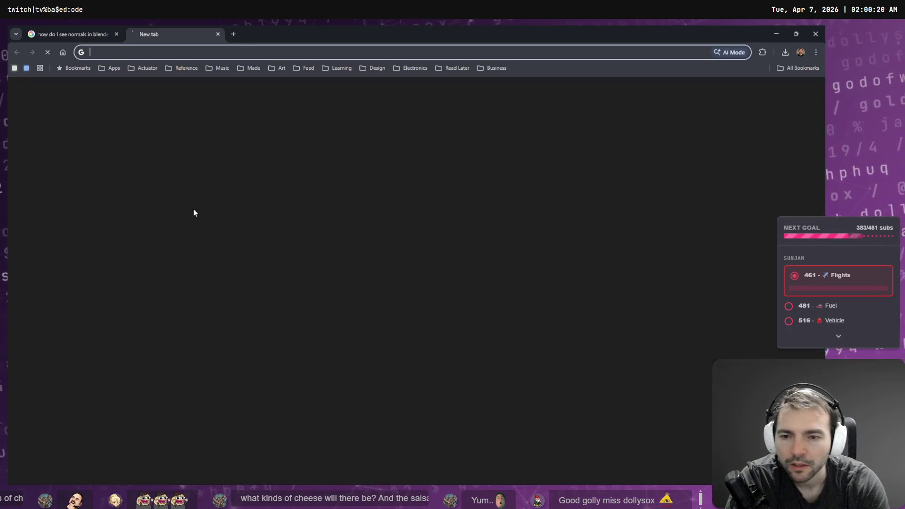
# - Dictate 'in Blender how do I see the direction of my vertex normals?' to ChatGPT and read the answer
pyautogui.write('chatgpt.com')
pyautogui.press('Return')
pyautogui.press('ctrl+super')
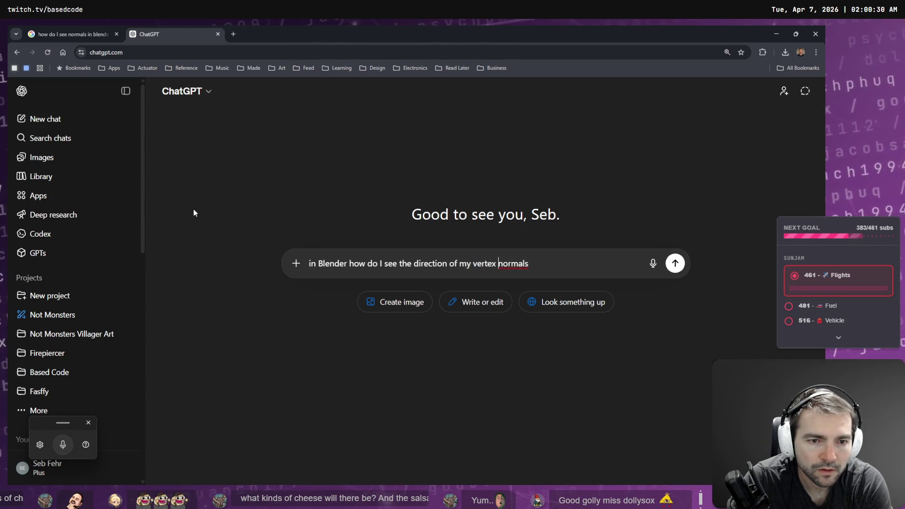
pyautogui.press('Return')
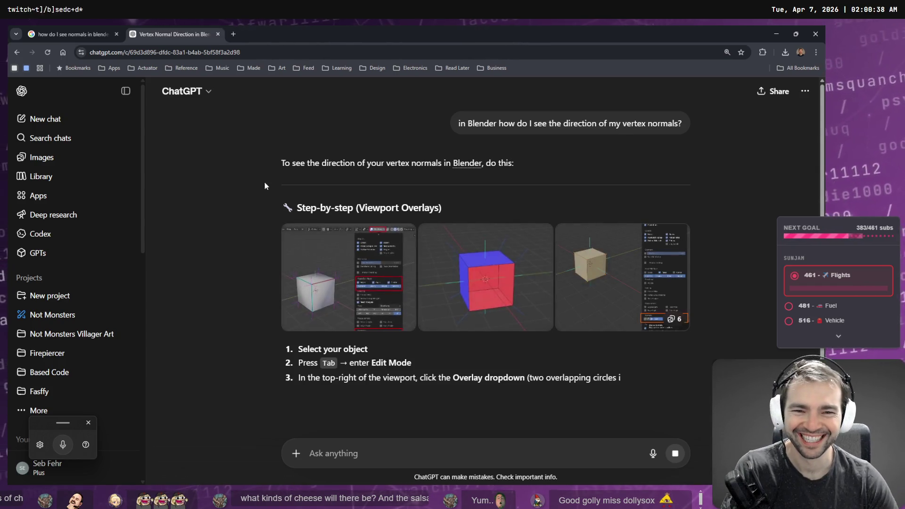
pyautogui.scroll(-2, 342, 327)
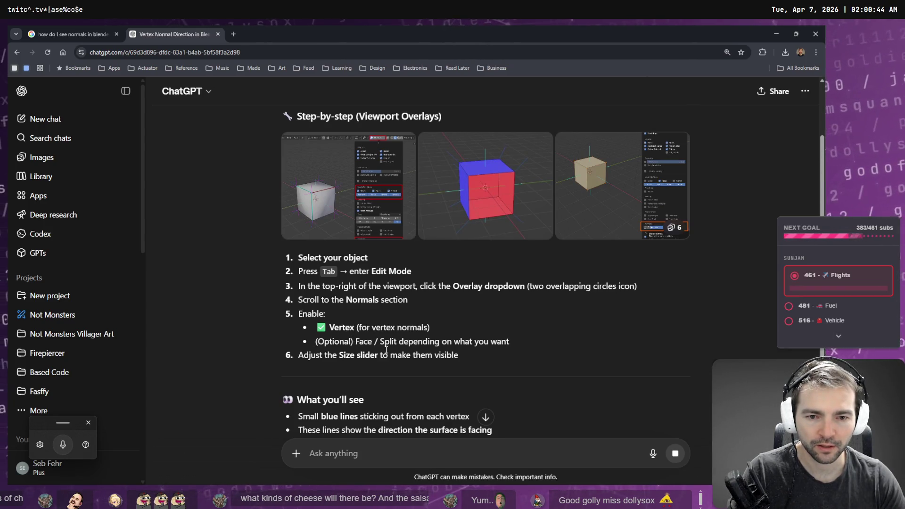
pyautogui.scroll(-1, 367, 351)
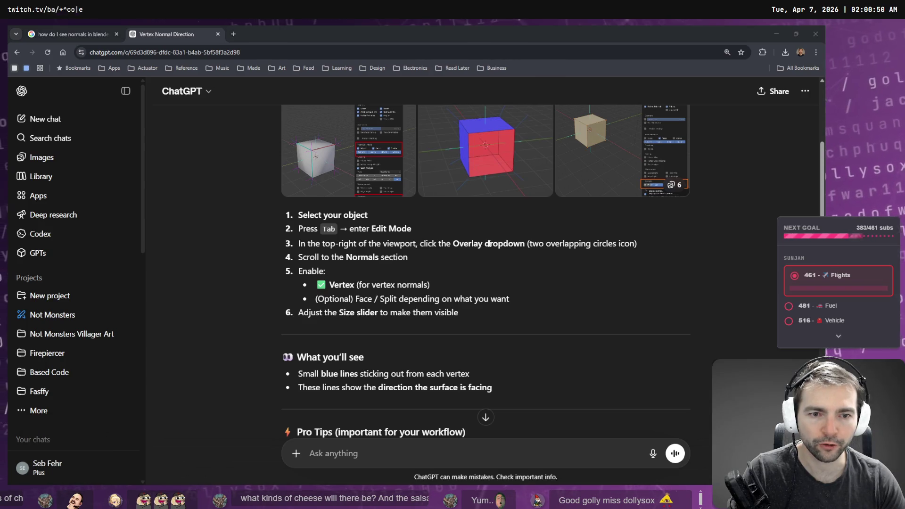
pyautogui.hotkey('alt', 'Tab')
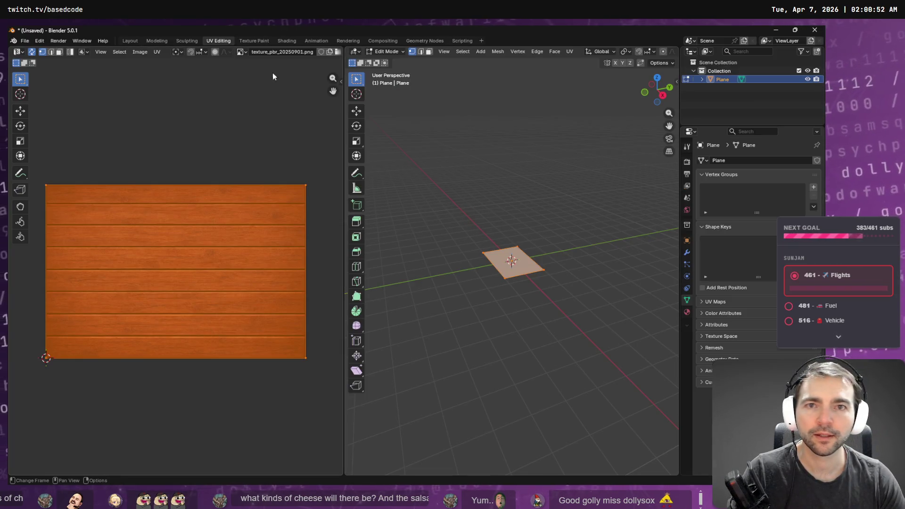
# - Switch Blender to the Layout workspace and check the ChatGPT instructions
pyautogui.click(133, 42)
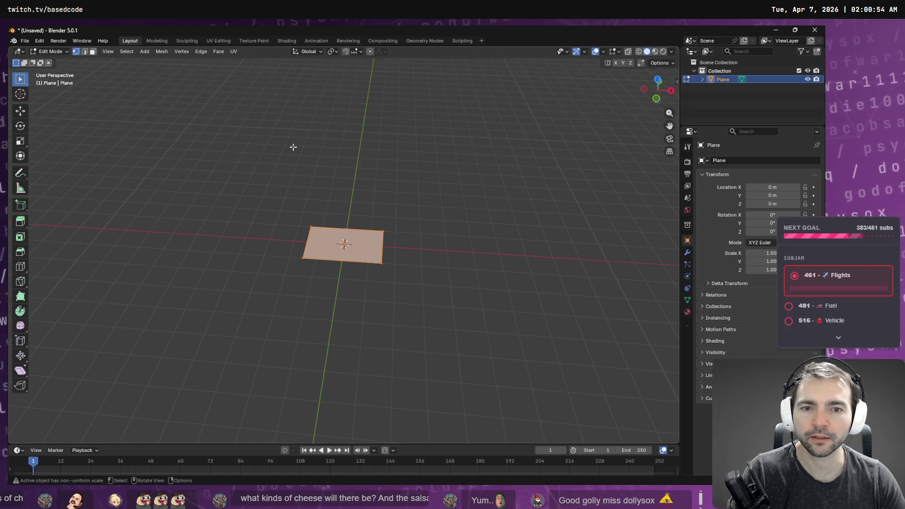
pyautogui.click(230, 51)
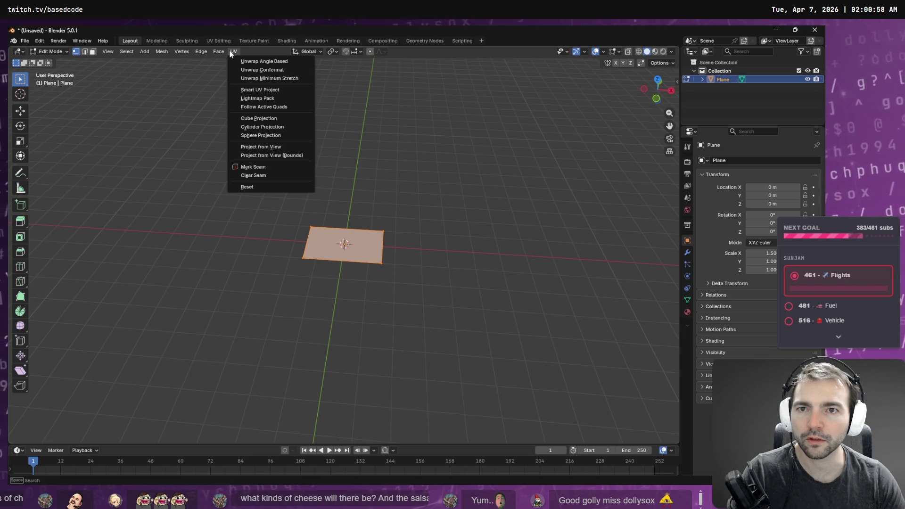
pyautogui.hotkey('alt', 'Tab')
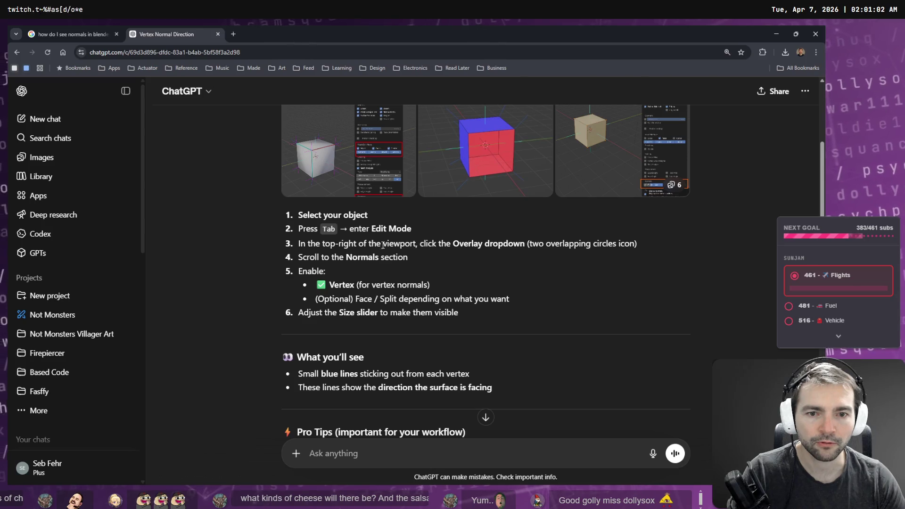
pyautogui.scroll(1, 491, 248)
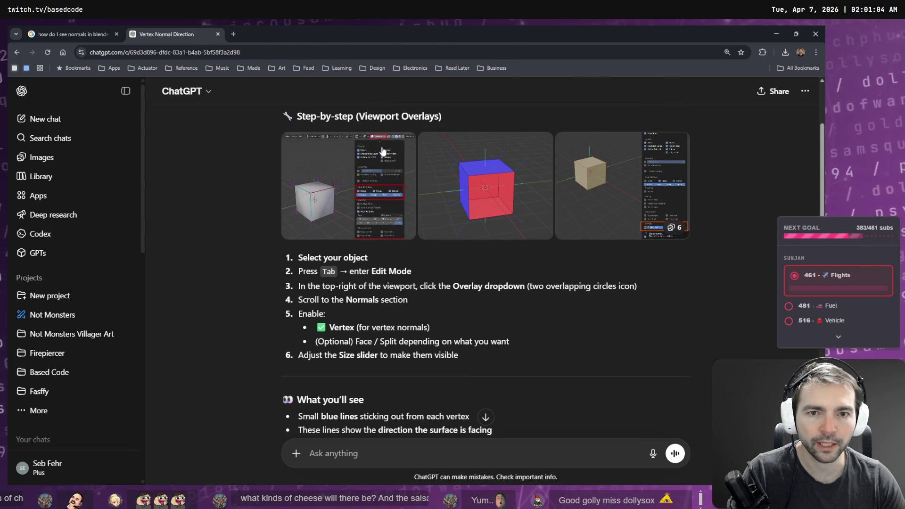
pyautogui.hotkey('alt', 'Tab')
# - Enable Display Vertex Normals in the Overlays menu and orbit to see the plane's normals
pyautogui.click(585, 51)
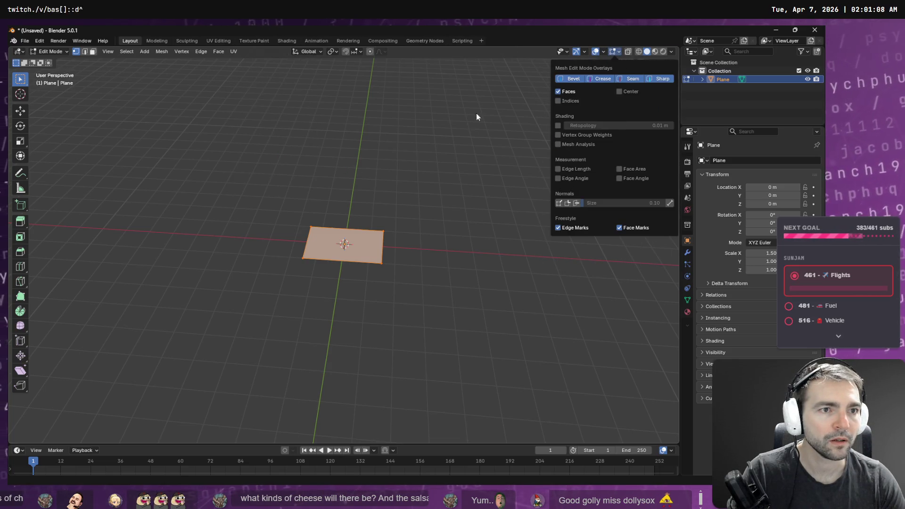
pyautogui.click(585, 51)
pyautogui.click(617, 51)
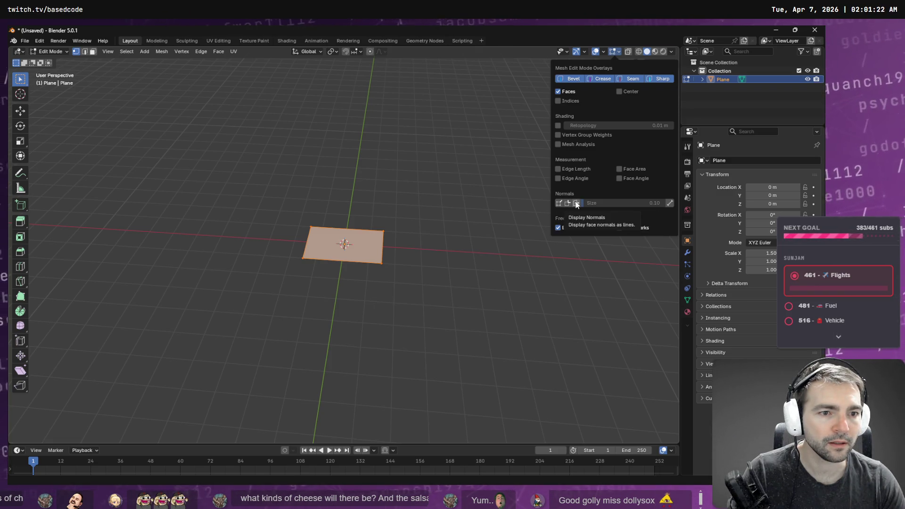
pyautogui.click(559, 204)
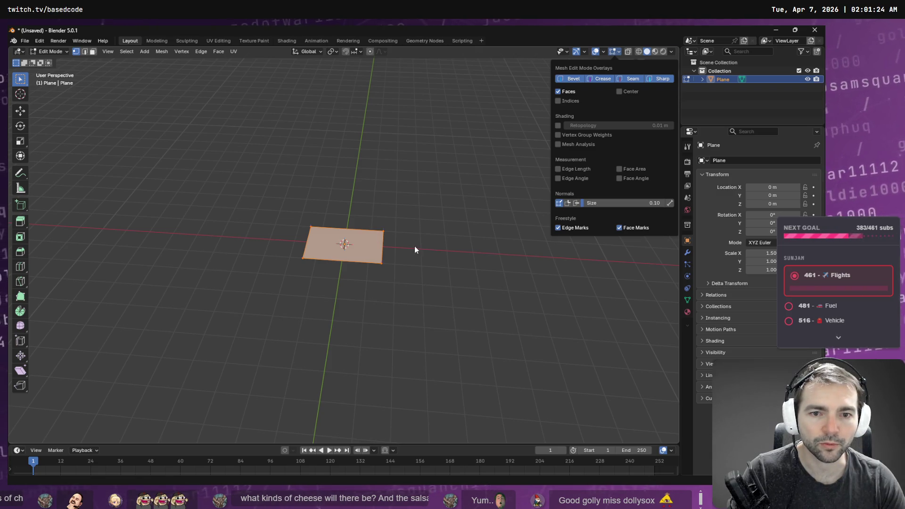
pyautogui.scroll(8, 410, 243)
pyautogui.moveTo(437, 219)
pyautogui.mouseDown()
pyautogui.moveTo(465, 211)
pyautogui.moveTo(509, 173)
pyautogui.moveTo(419, 180)
pyautogui.mouseUp()
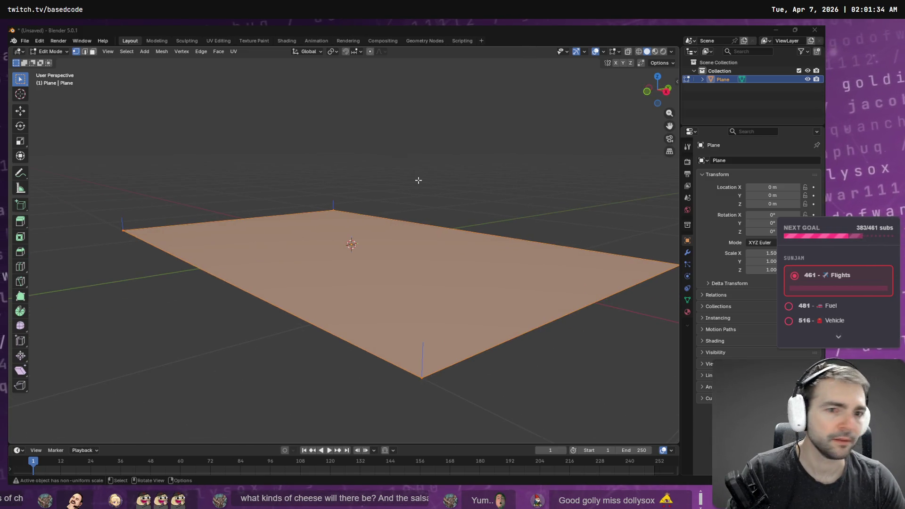
pyautogui.hotkey('alt', 'Tab')
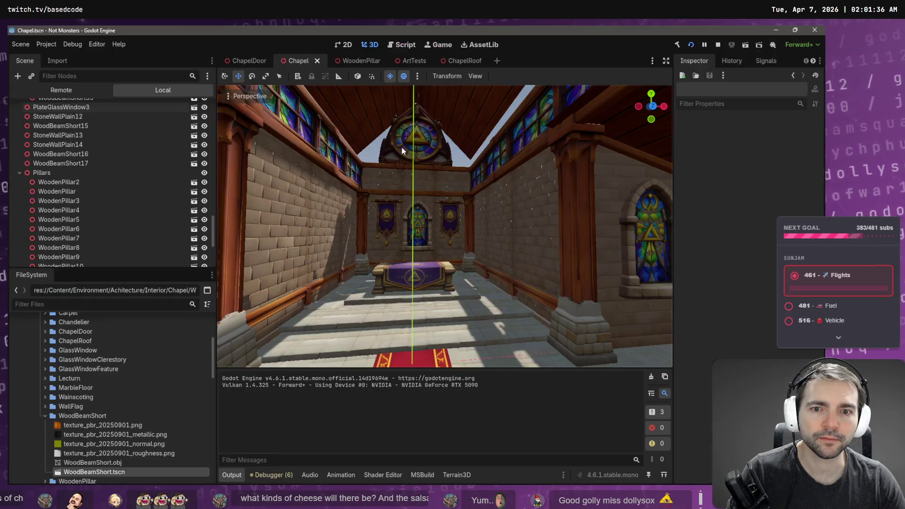
# - Recalculate the plane's normals to face outside via the 'recalc' search, then return to Object Mode
pyautogui.hotkey('alt', 'Tab')
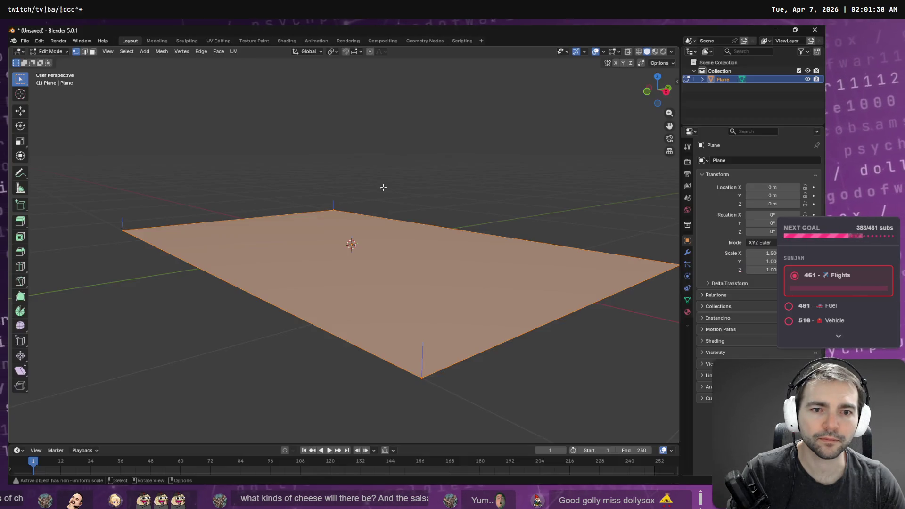
pyautogui.press('F3')
pyautogui.write('recalcu')
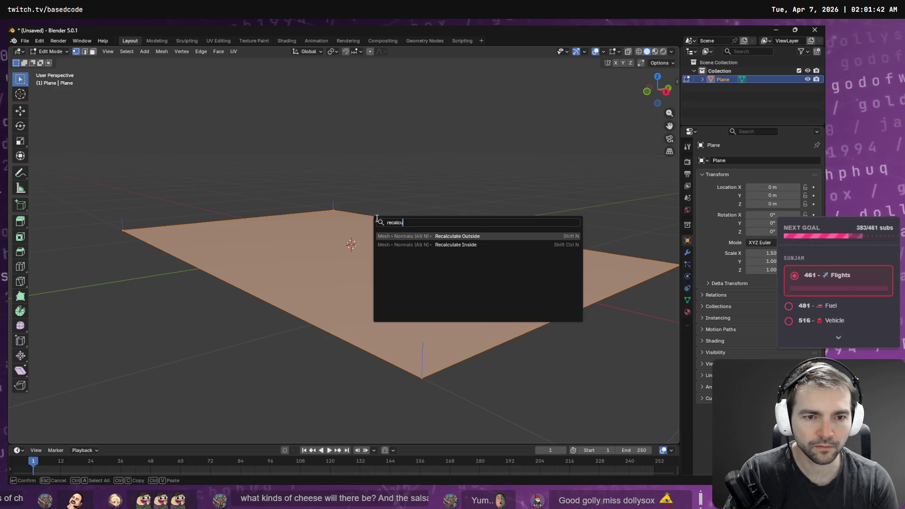
pyautogui.press('Return')
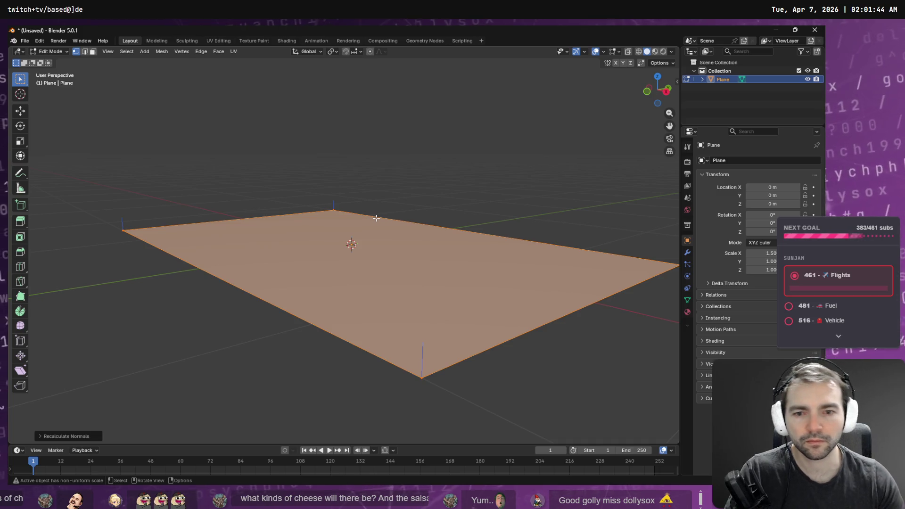
pyautogui.press('Tab')
# - View the wood plane from above in Material Preview, then fly Godot's camera toward the chapel door
pyautogui.click(662, 52)
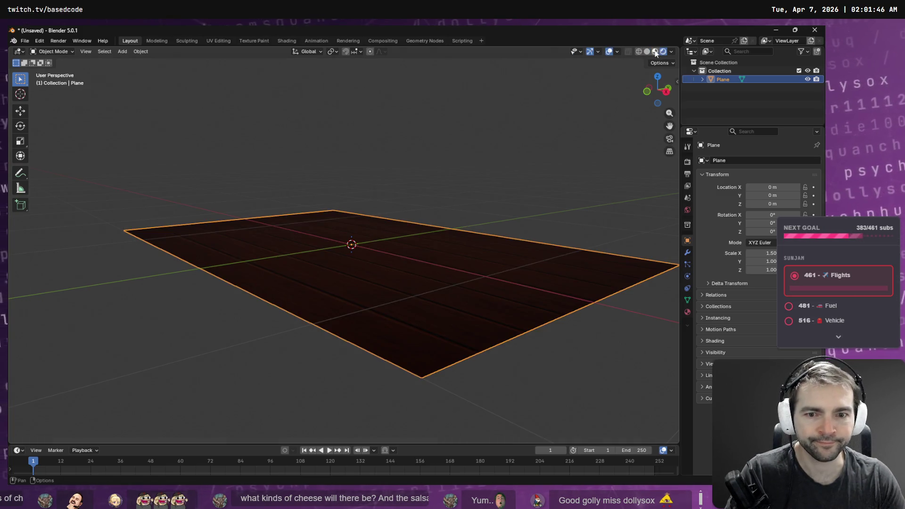
pyautogui.rightClick(556, 121)
pyautogui.moveTo(513, 115)
pyautogui.mouseDown()
pyautogui.moveTo(456, 98)
pyautogui.moveTo(502, 158)
pyautogui.moveTo(564, 202)
pyautogui.moveTo(546, 184)
pyautogui.mouseUp()
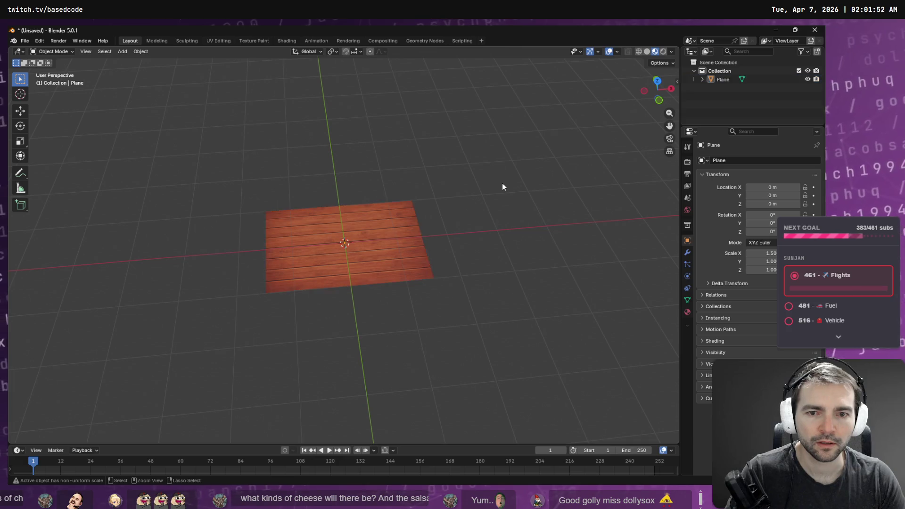
pyautogui.press('Tab')
pyautogui.press('Tab')
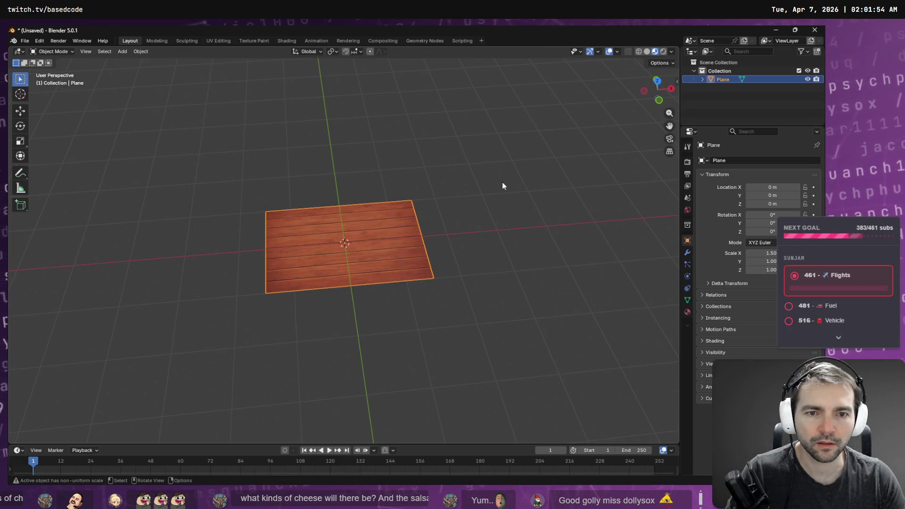
pyautogui.click(496, 135)
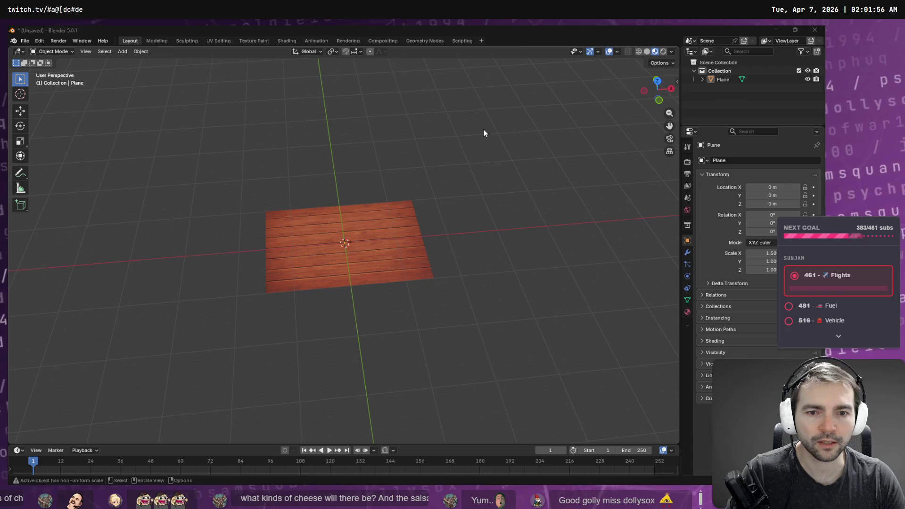
pyautogui.hotkey('alt', 'Tab')
pyautogui.moveTo(483, 129)
pyautogui.mouseDown()
pyautogui.moveTo(471, 71)
pyautogui.moveTo(499, 85)
pyautogui.moveTo(519, 129)
pyautogui.moveTo(566, 94)
pyautogui.moveTo(500, 122)
pyautogui.moveTo(505, 103)
pyautogui.moveTo(528, 108)
pyautogui.moveTo(457, 113)
pyautogui.moveTo(454, 126)
pyautogui.moveTo(471, 148)
pyautogui.mouseUp()
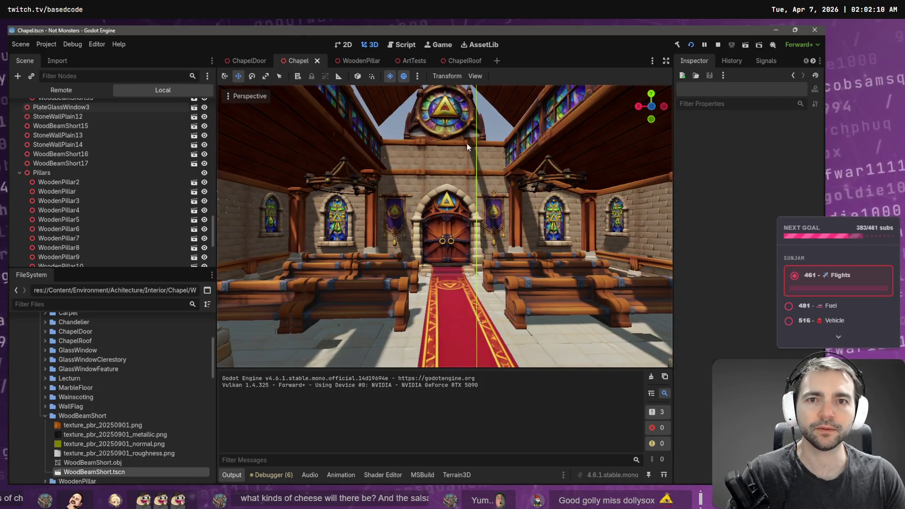
pyautogui.moveTo(382, 66)
pyautogui.press('F5')
pyautogui.press('s')
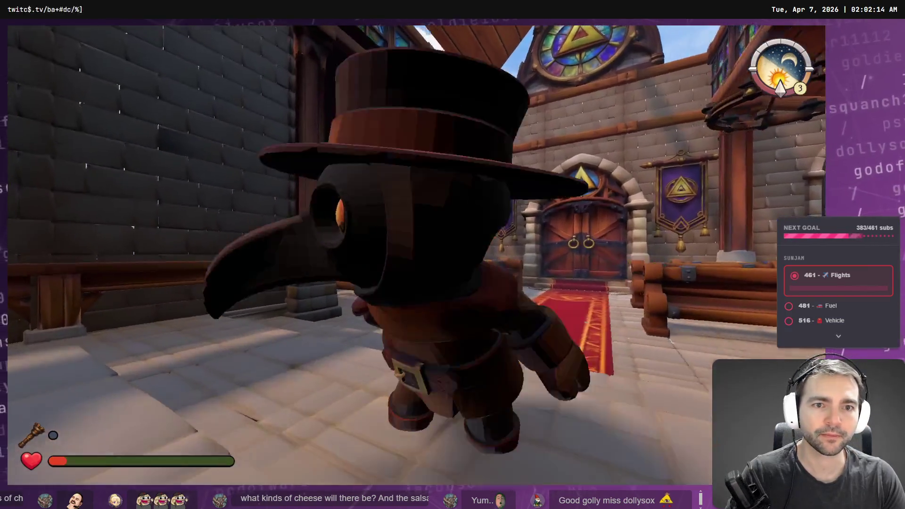
pyautogui.press('w')
pyautogui.press('w')
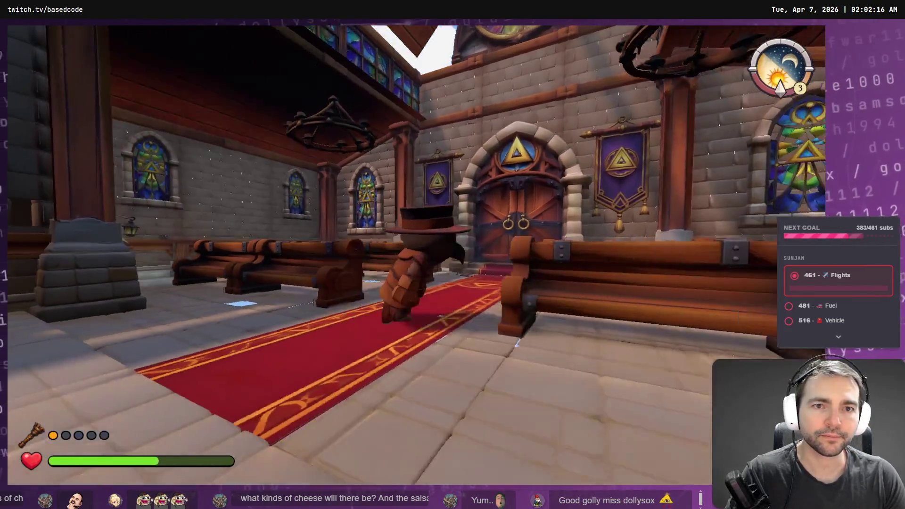
pyautogui.press('w')
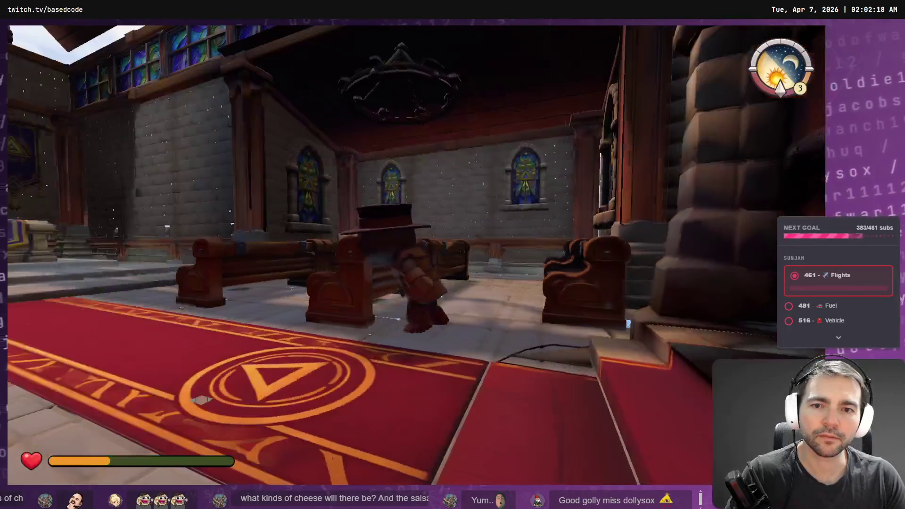
pyautogui.press('w')
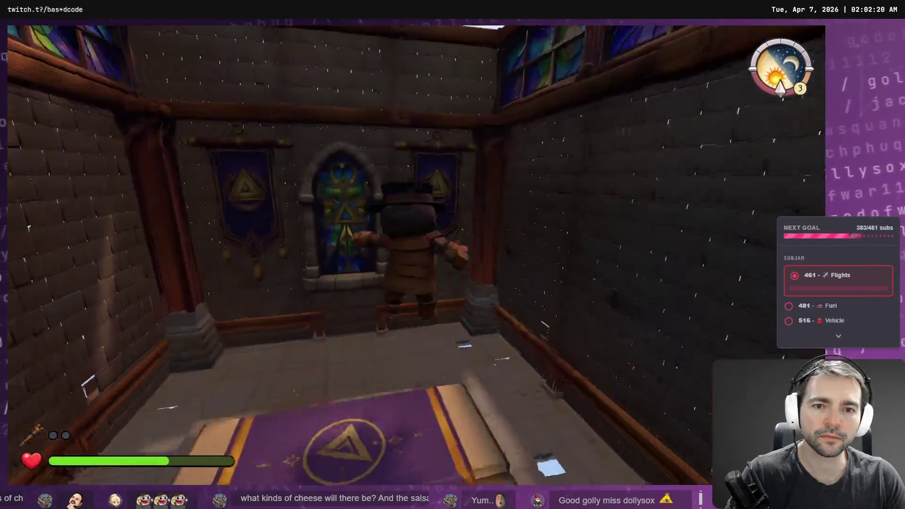
pyautogui.press('w')
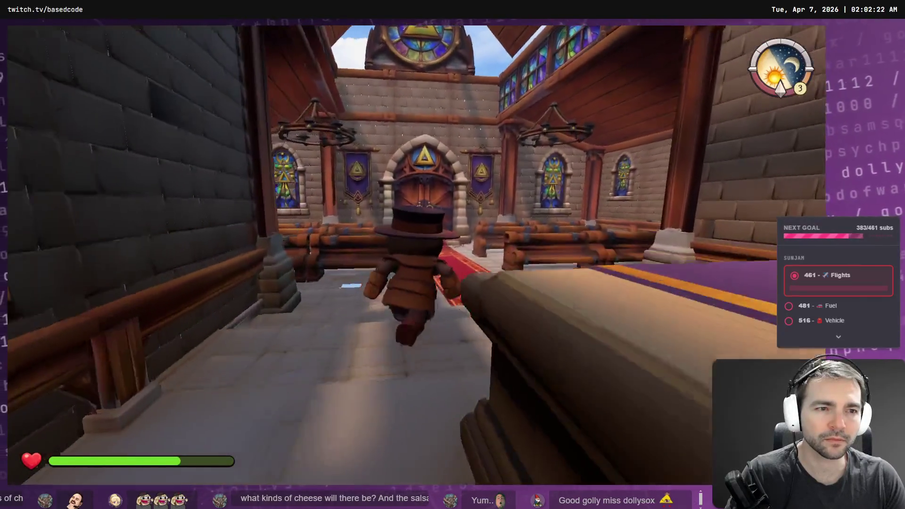
pyautogui.press('w')
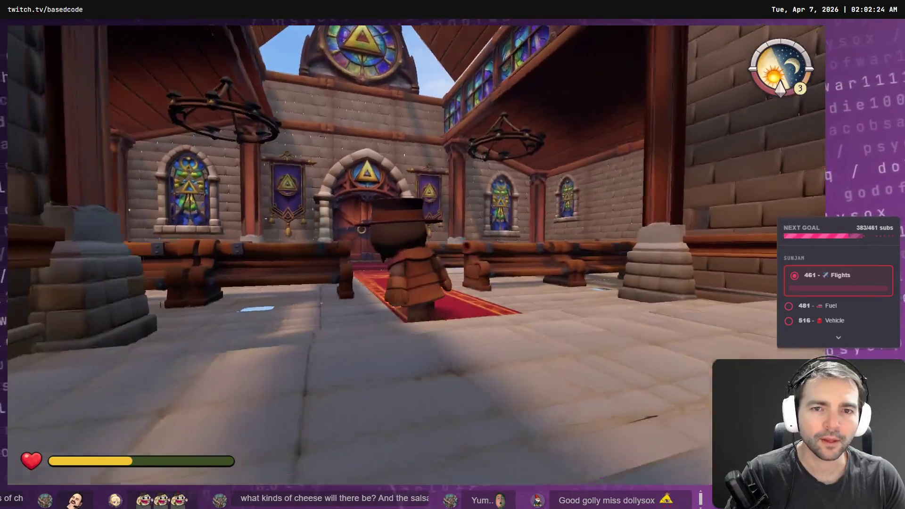
pyautogui.press('w')
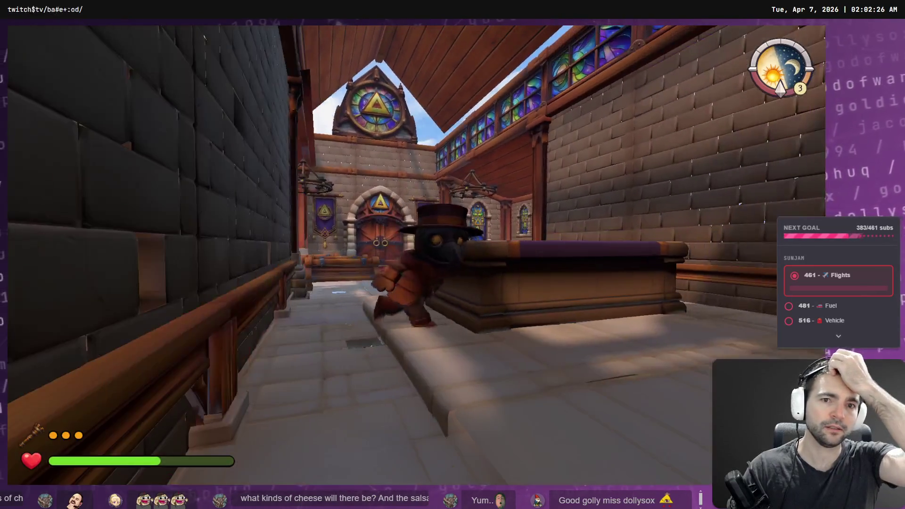
pyautogui.press('e')
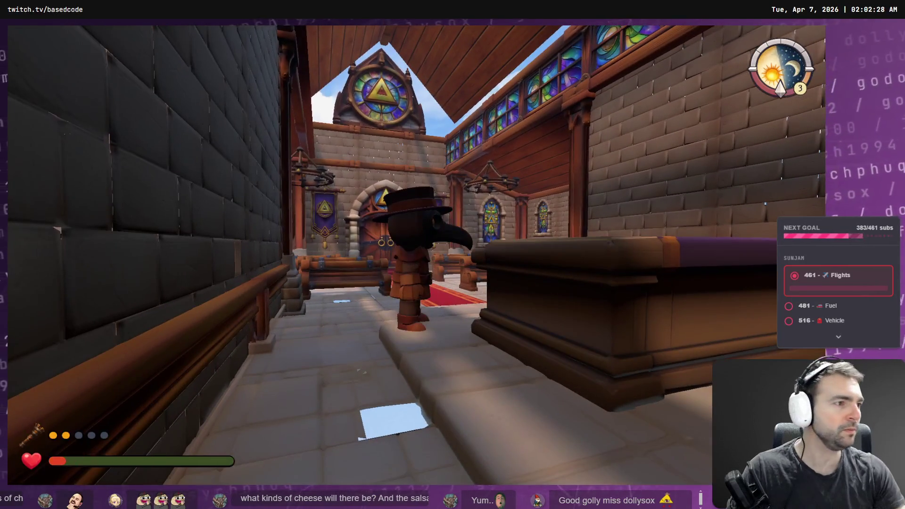
pyautogui.press('F8')
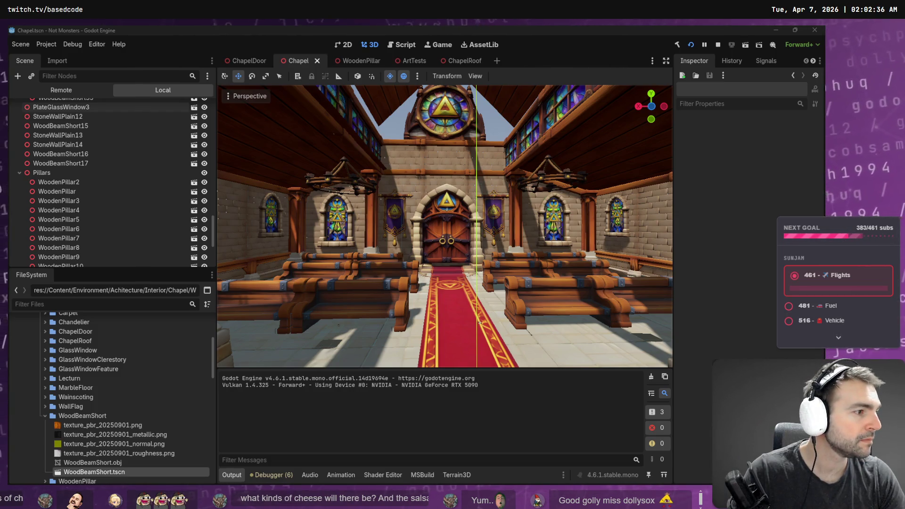
pyautogui.hotkey('alt', 'Tab')
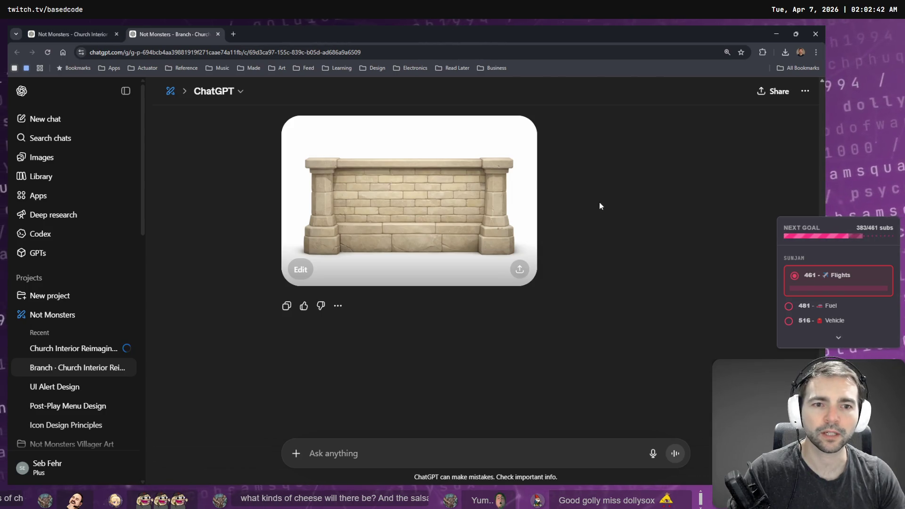
pyautogui.scroll(2, 607, 224)
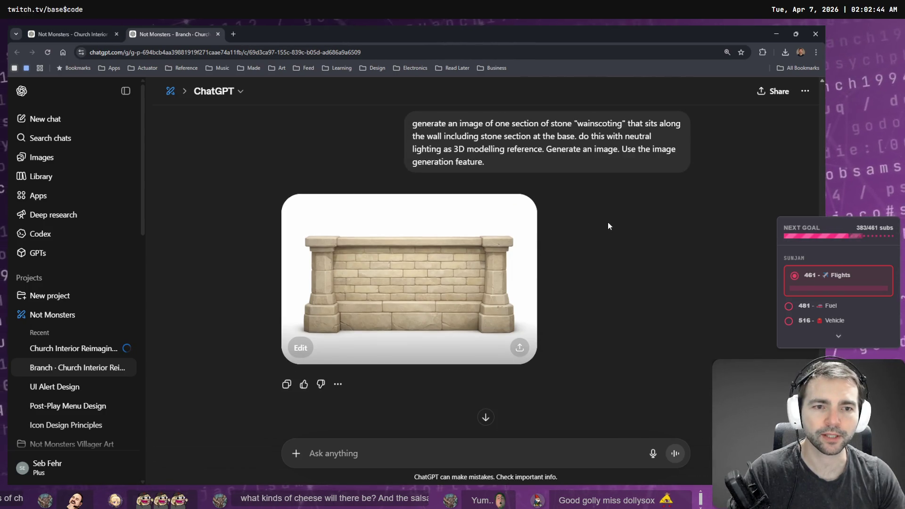
pyautogui.scroll(5, 607, 222)
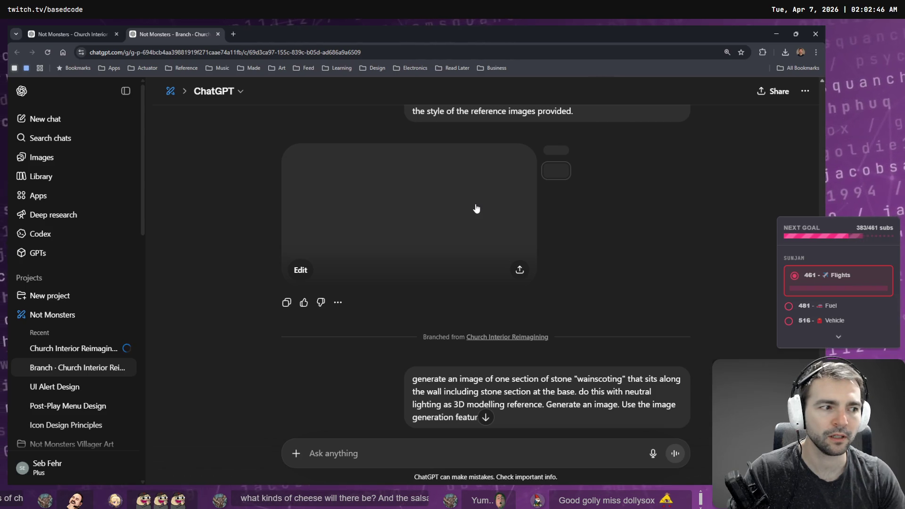
pyautogui.scroll(-5, 571, 224)
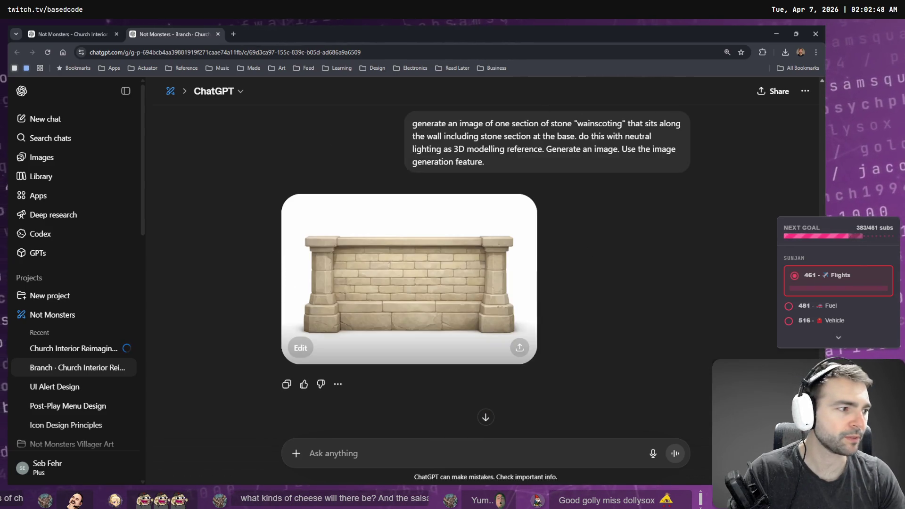
pyautogui.hotkey('ctrl', 'shift', 'Tab')
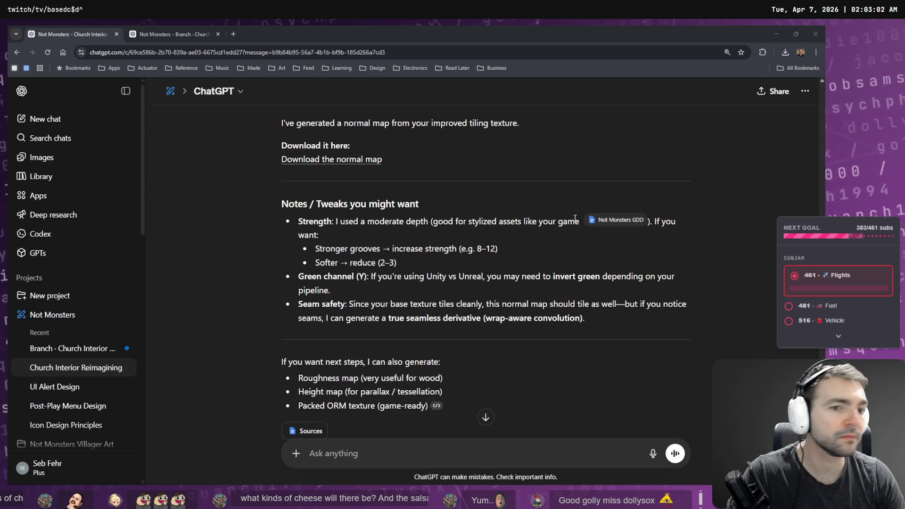
pyautogui.scroll(-2, 531, 269)
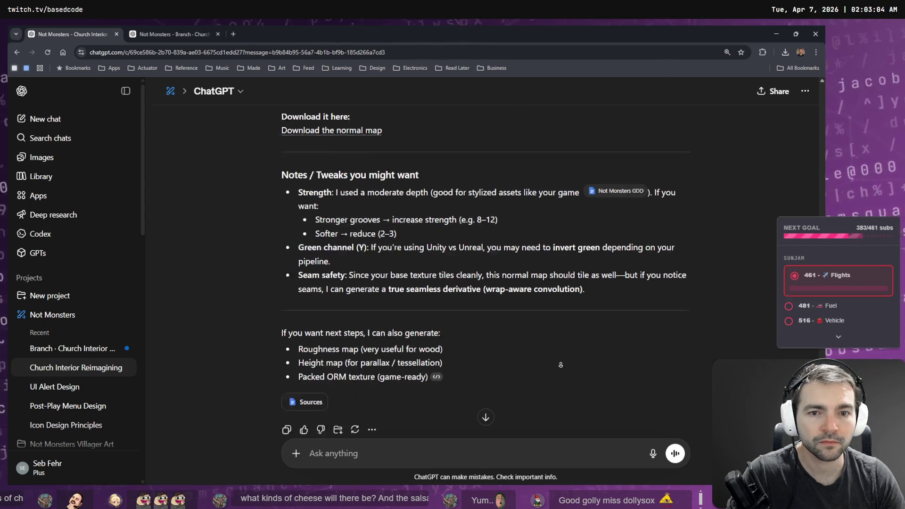
pyautogui.click(805, 91)
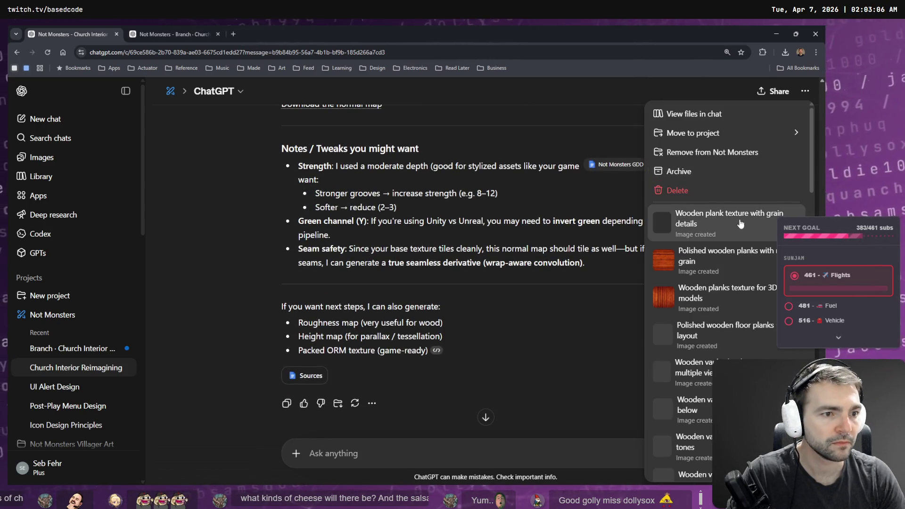
pyautogui.click(712, 191)
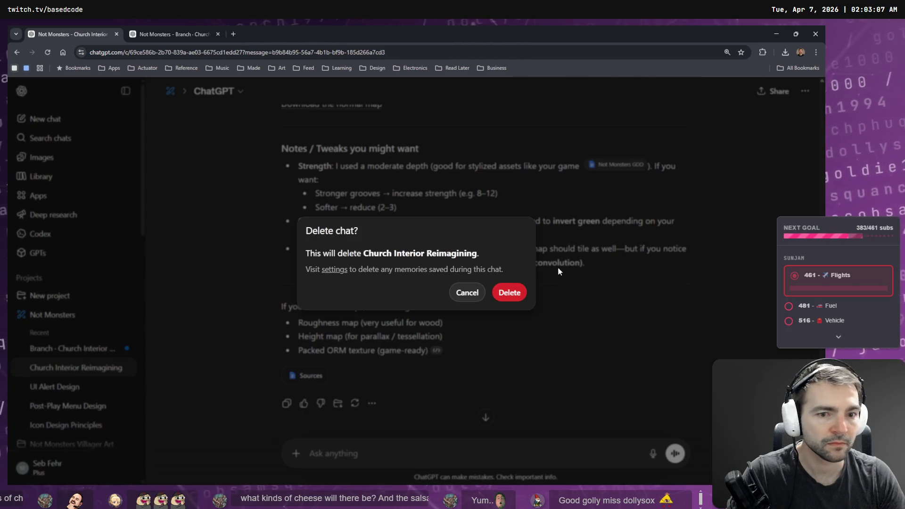
pyautogui.click(473, 296)
pyautogui.scroll(10, 579, 322)
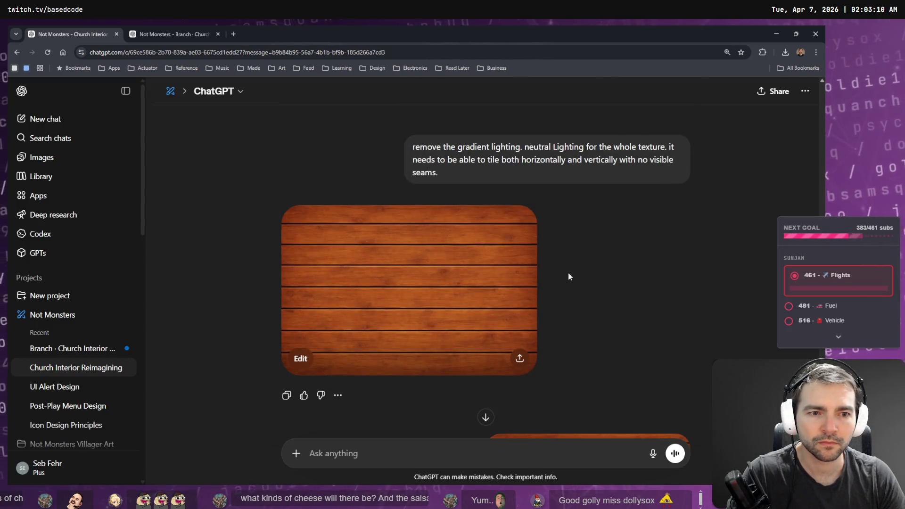
pyautogui.hotkey('ctrl', 'Tab')
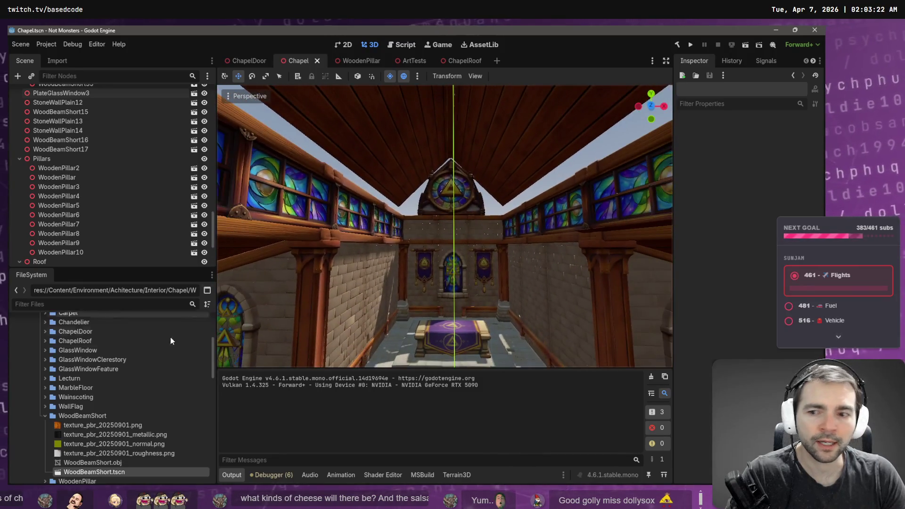
# - Filter files for 'lobb', open the Lobby scene, frame the chapel, then switch to Blender
pyautogui.write('l')
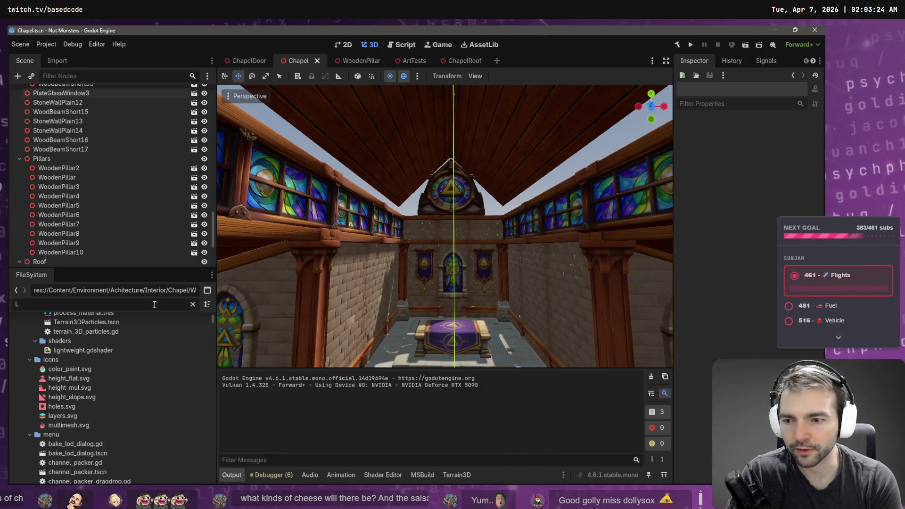
pyautogui.write('obby')
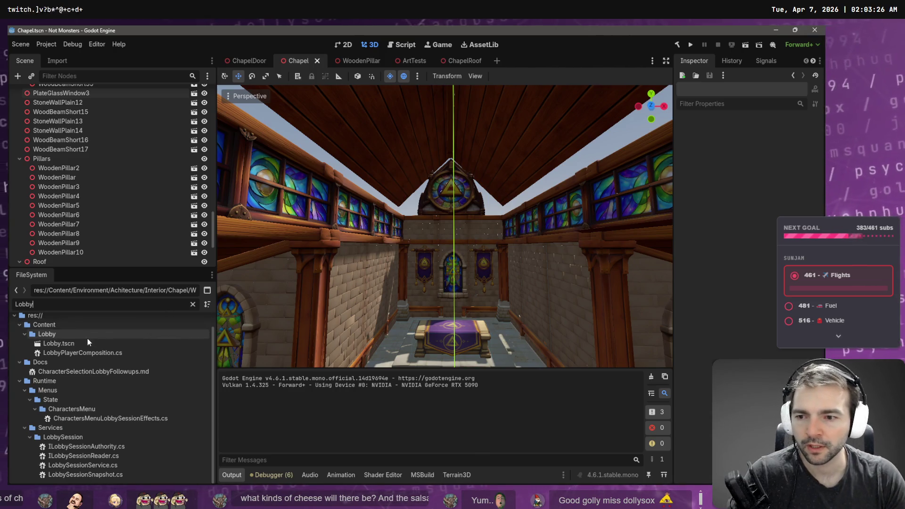
pyautogui.doubleClick(84, 342)
pyautogui.press('f')
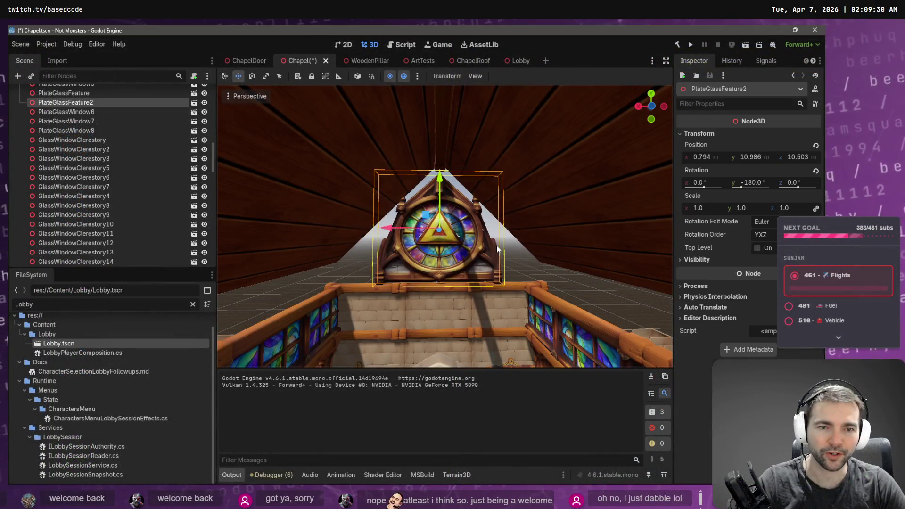
pyautogui.scroll(2, 498, 249)
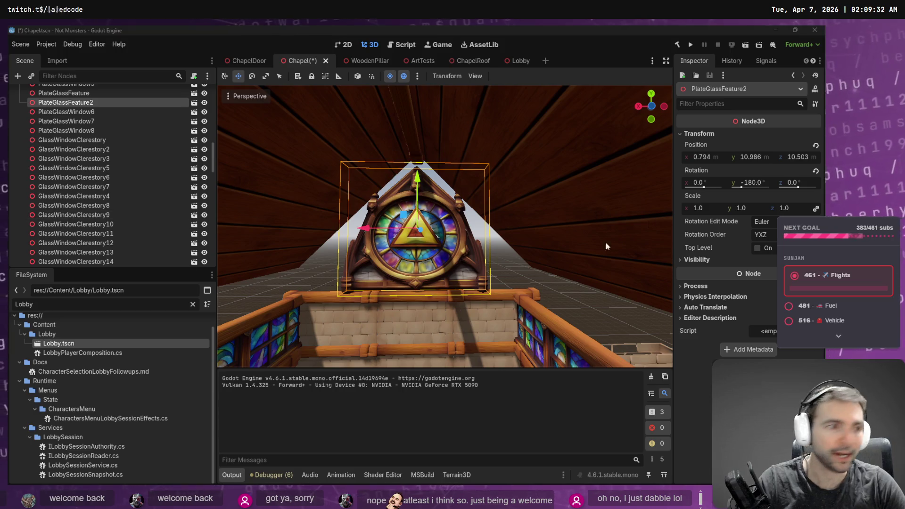
pyautogui.hotkey('alt', 'Tab')
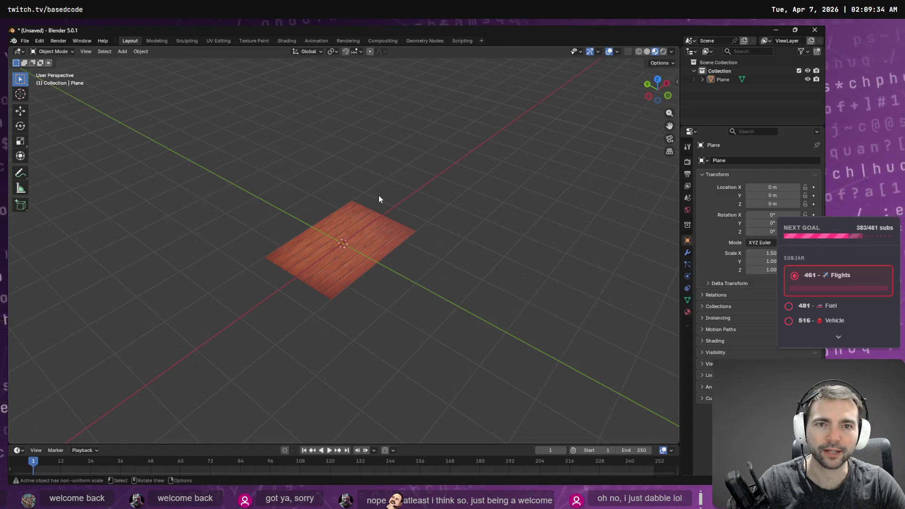
# - Box-select the plane's UVs in UV Editing over the plank texture, then return to Layout
pyautogui.click(219, 40)
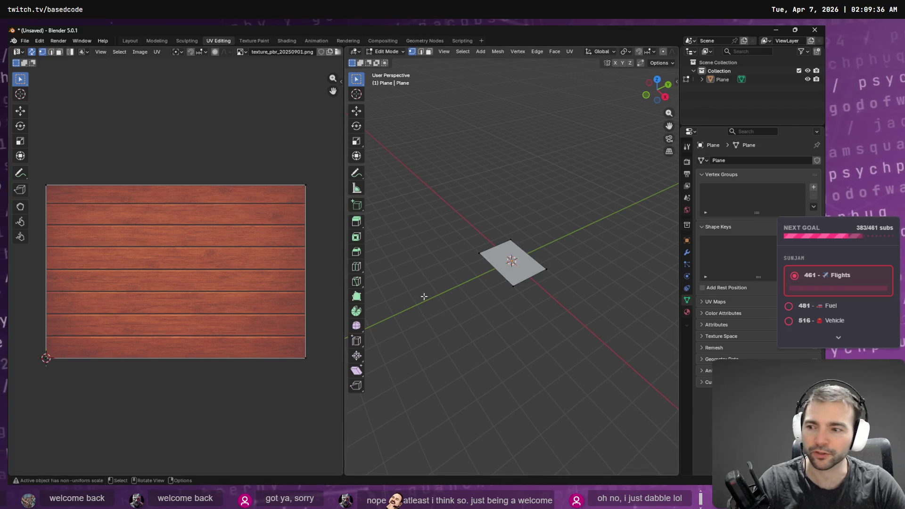
pyautogui.moveTo(314, 147)
pyautogui.mouseDown()
pyautogui.moveTo(70, 401)
pyautogui.moveTo(28, 423)
pyautogui.mouseUp()
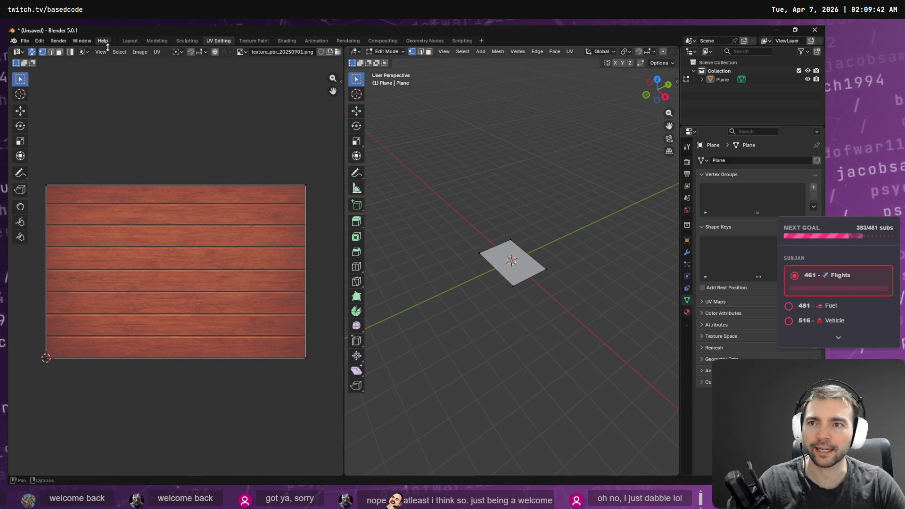
pyautogui.click(130, 40)
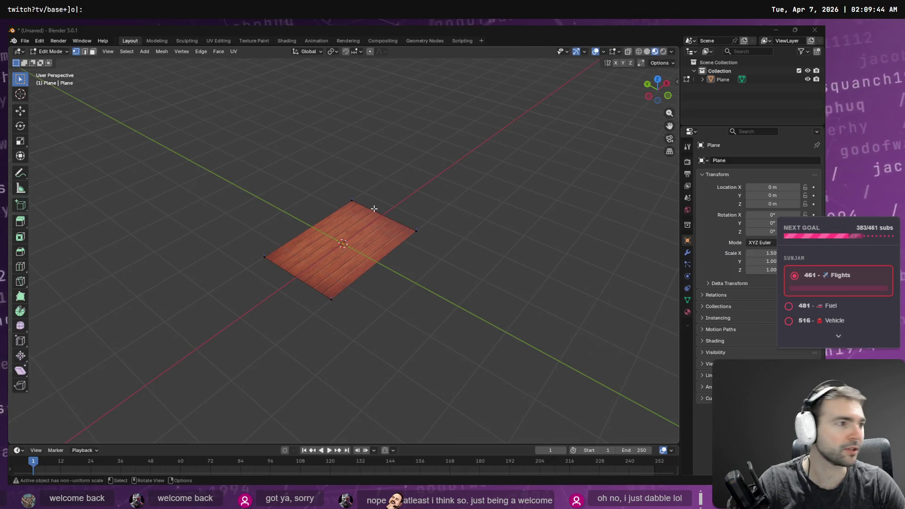
pyautogui.hotkey('alt', 'Tab')
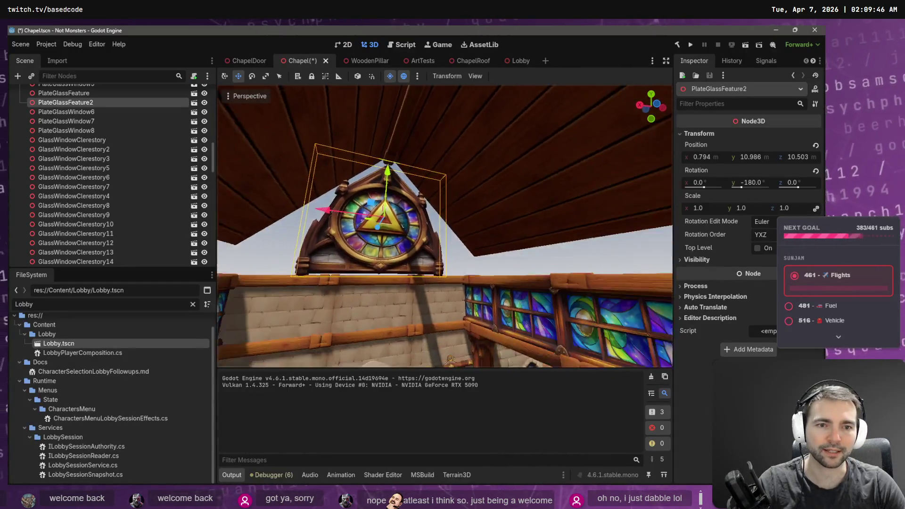
# - Fly back in the Chapel viewport and look down over the benches toward the rose window
pyautogui.press('s')
pyautogui.moveTo(443, 226); pyautogui.dragTo(452, 254)
pyautogui.moveTo(514, 281); pyautogui.dragTo(528, 301)
pyautogui.moveTo(446, 227)
pyautogui.mouseDown()
pyautogui.moveTo(391, 228)
pyautogui.moveTo(490, 224)
pyautogui.moveTo(490, 241)
pyautogui.moveTo(453, 221)
pyautogui.moveTo(462, 217)
pyautogui.moveTo(481, 227)
pyautogui.moveTo(445, 220)
pyautogui.moveTo(446, 232)
pyautogui.moveTo(445, 213)
pyautogui.moveTo(416, 219)
pyautogui.mouseUp()
pyautogui.press('w')
# - In the Lobby scene tab, fly down the aisle toward the altar, then switch to ChatGPT
pyautogui.click(502, 60)
pyautogui.press('w')
pyautogui.press('e')
pyautogui.press('q')
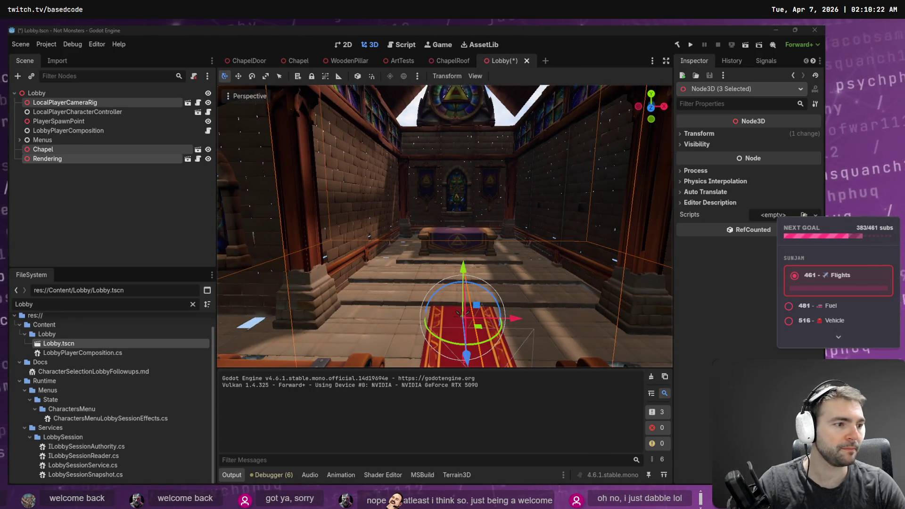
pyautogui.moveTo(428, 188); pyautogui.dragTo(375, 214)
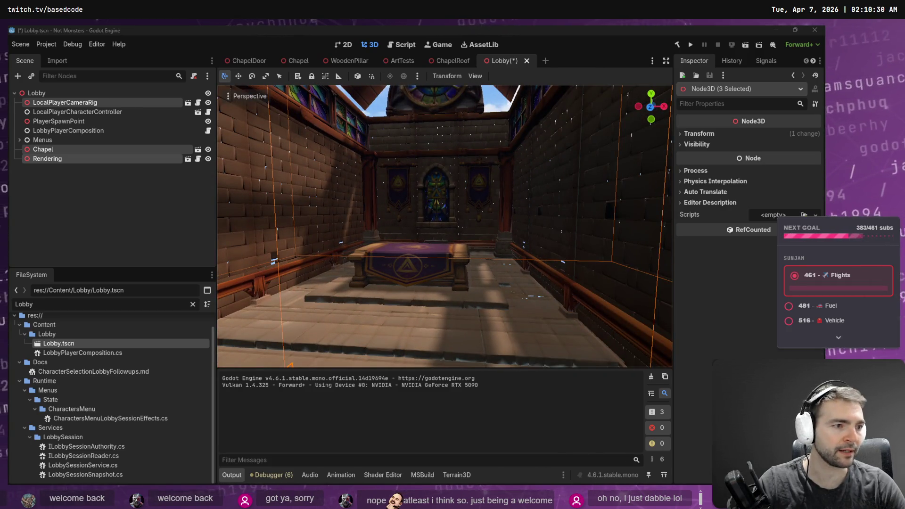
pyautogui.hotkey('alt', 'Tab')
pyautogui.scroll(15, 616, 295)
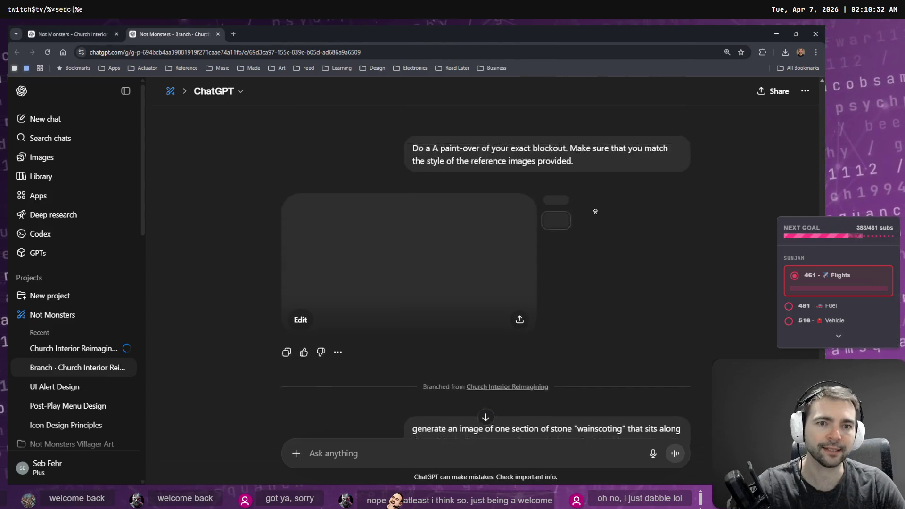
# - Clear the wainscoting prompt in edit mode, cancel with Escape, and open Church Interior Reimagining
pyautogui.scroll(-10, 607, 374)
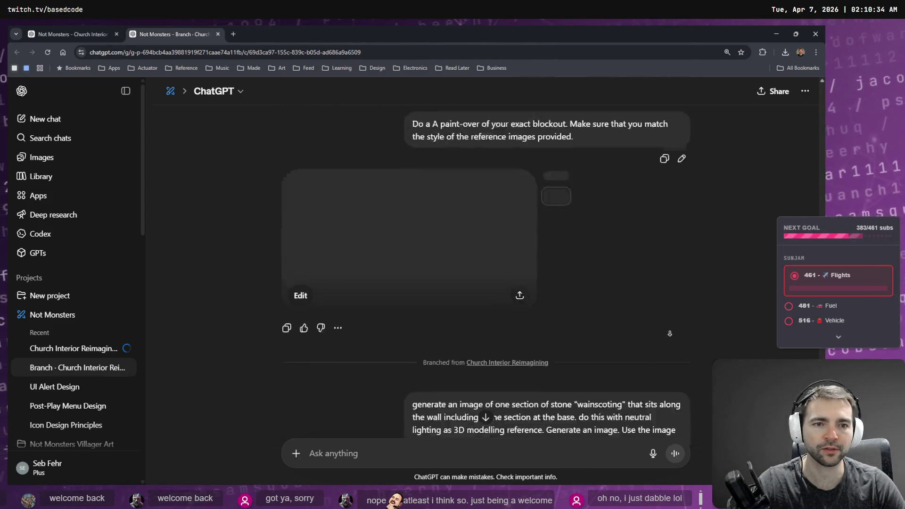
pyautogui.click(642, 261)
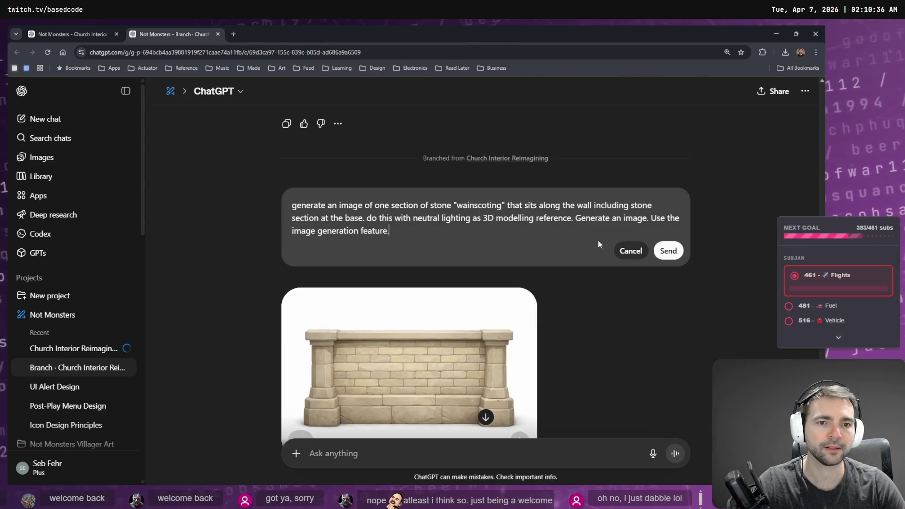
pyautogui.tripleClick(574, 234)
pyautogui.press('BackSpace')
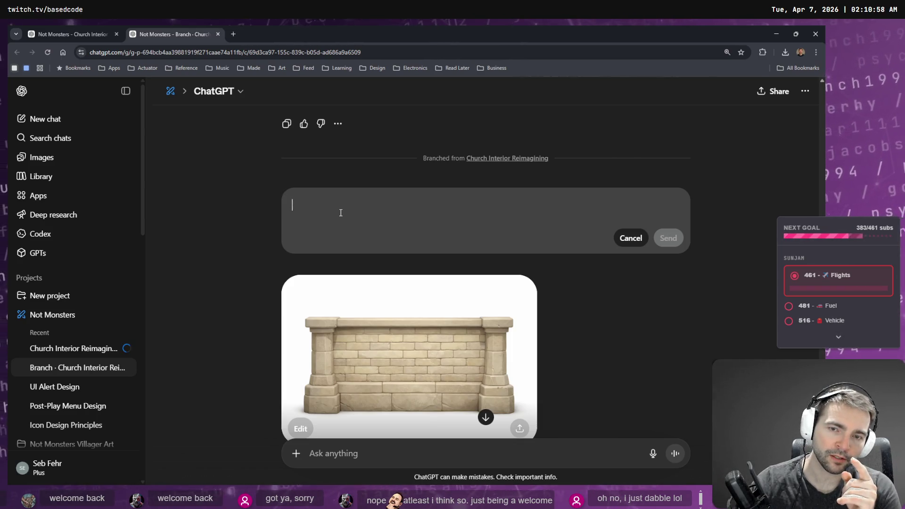
pyautogui.press('Escape')
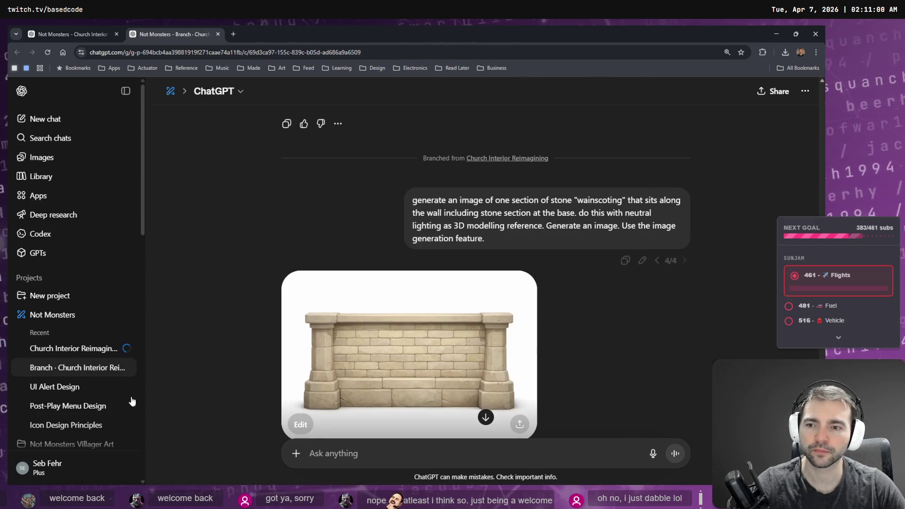
pyautogui.click(97, 353)
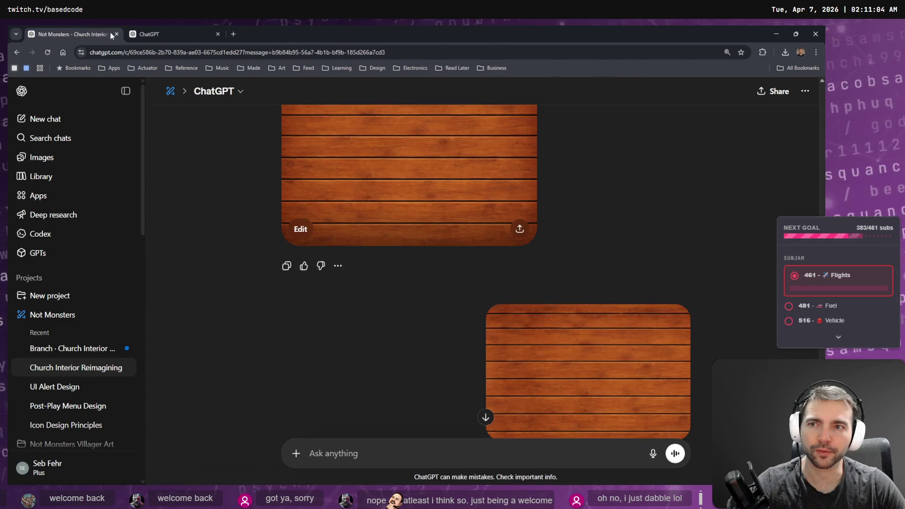
# - Return to the Church Interior Reimagining chat and reload the page with F5
pyautogui.scroll(-3, 549, 192)
pyautogui.scroll(12, 589, 330)
pyautogui.scroll(-4, 614, 365)
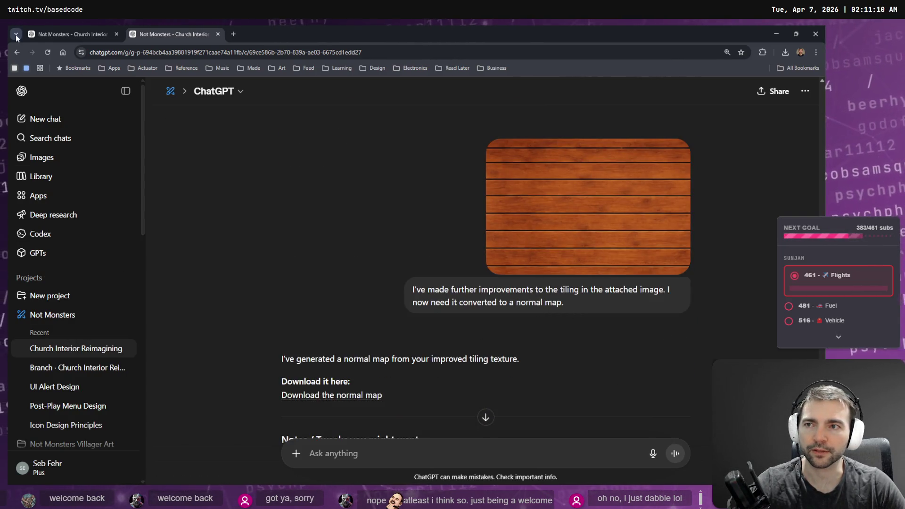
pyautogui.click(17, 52)
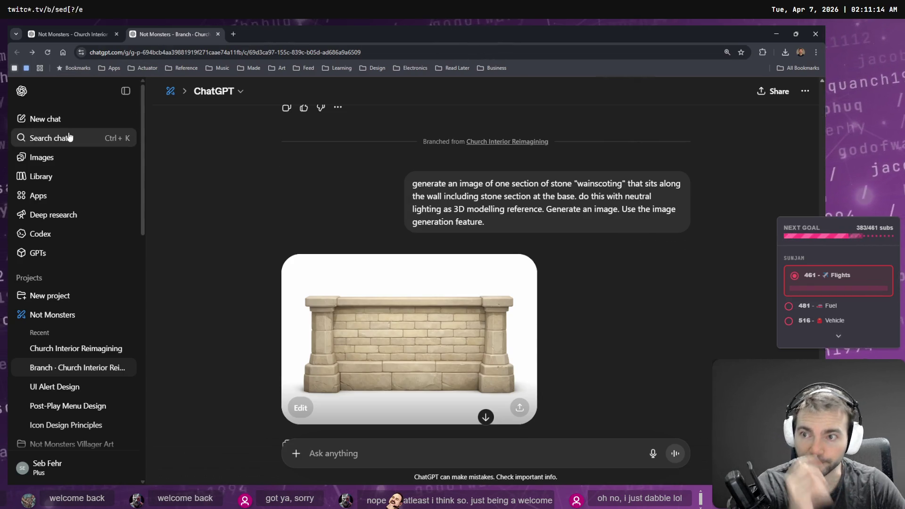
pyautogui.click(51, 34)
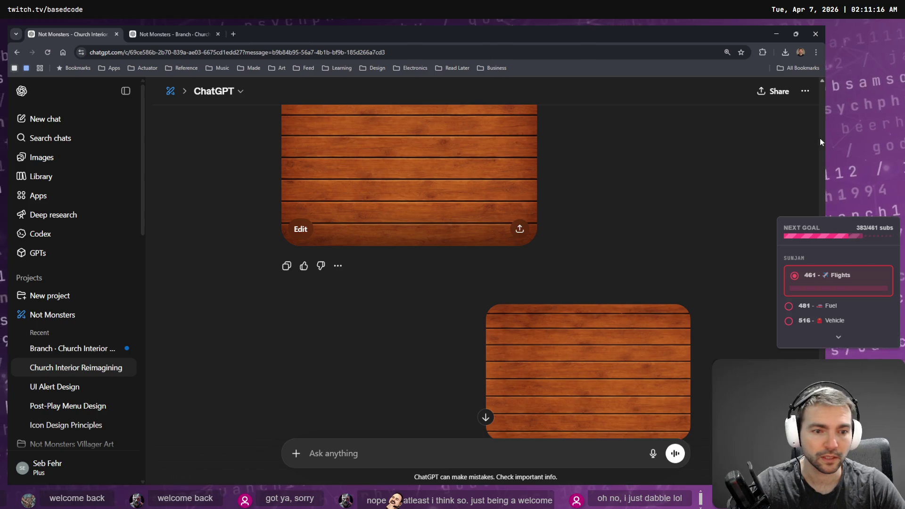
pyautogui.scroll(-15, 690, 189)
pyautogui.press('F5')
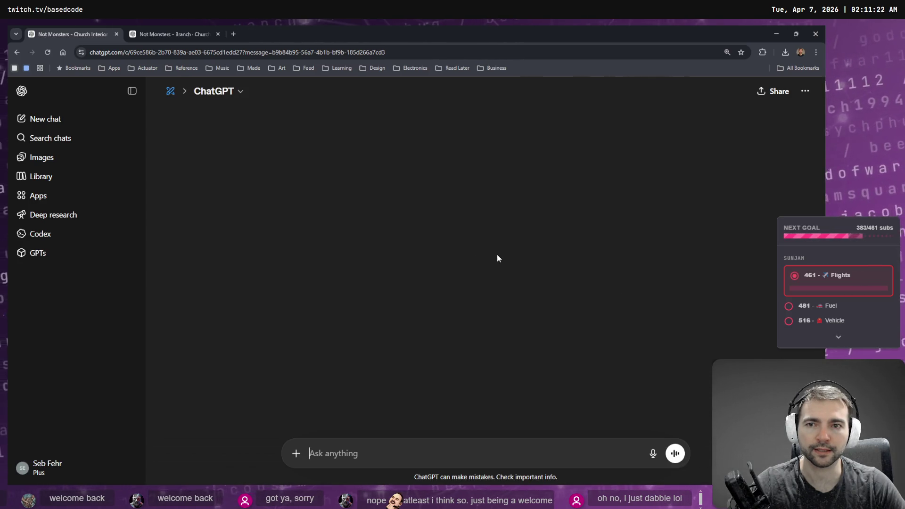
pyautogui.scroll(7, 519, 322)
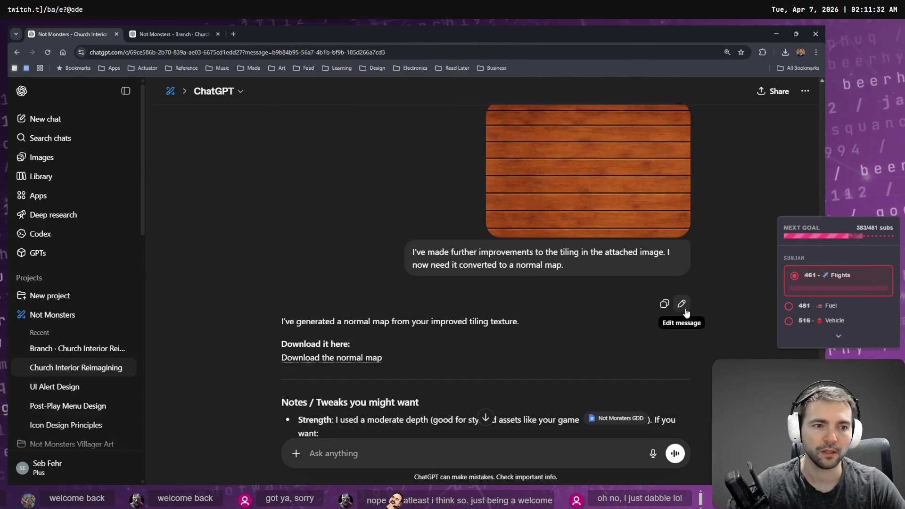
# - Edit the normal-map message by dictation to request a generated normal map image, and send it
pyautogui.click(682, 304)
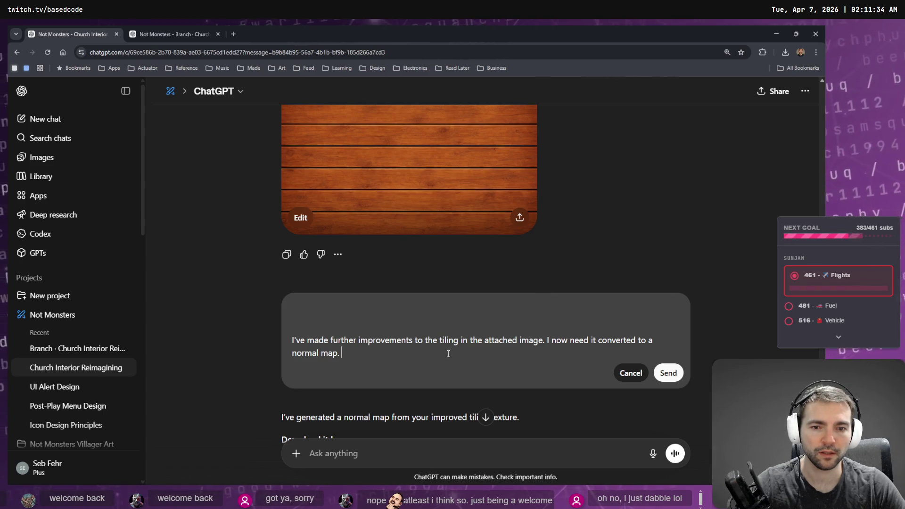
pyautogui.press('super+h')
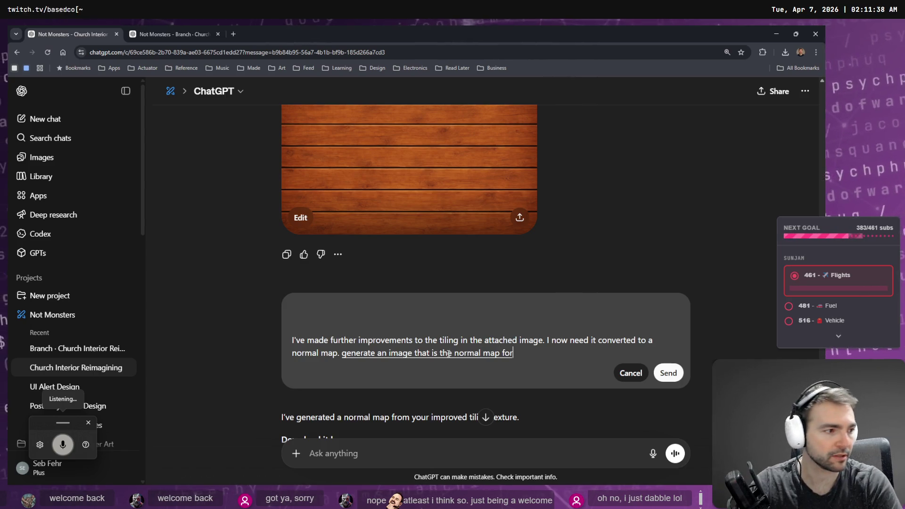
pyautogui.press('Return')
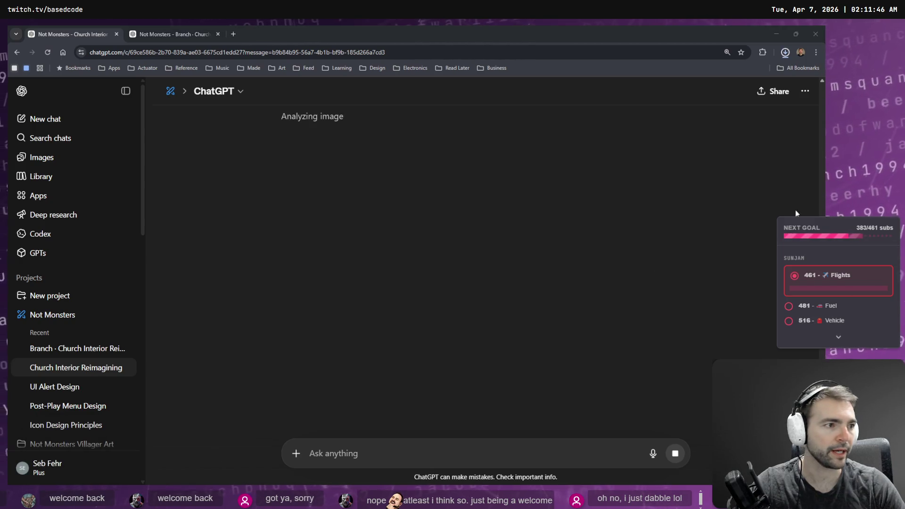
pyautogui.hotkey('alt', 'Tab')
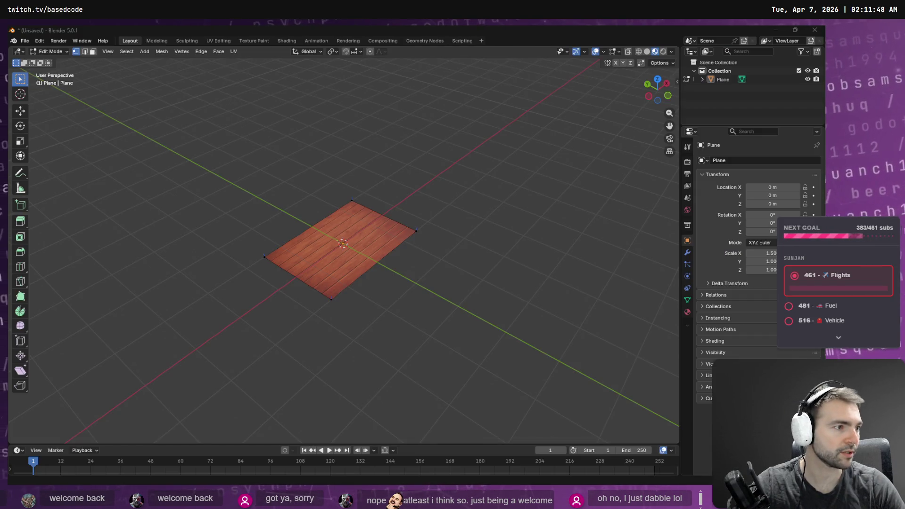
# - Close the Lobby scene without saving and return to the Chapel scene
pyautogui.hotkey('alt', 'Tab')
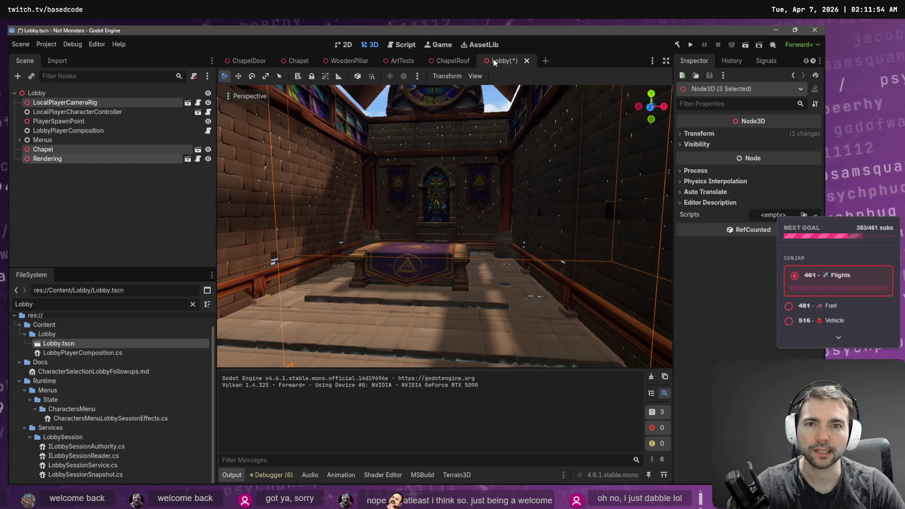
pyautogui.click(527, 61)
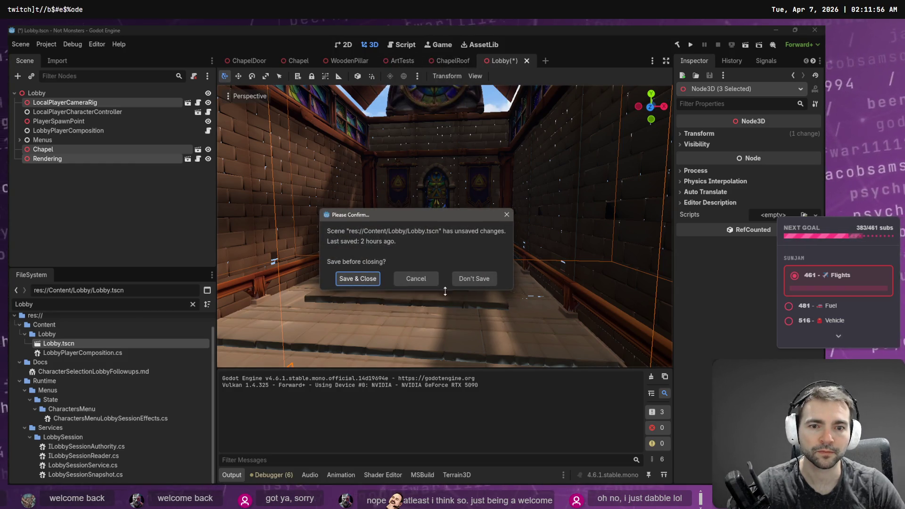
pyautogui.click(472, 279)
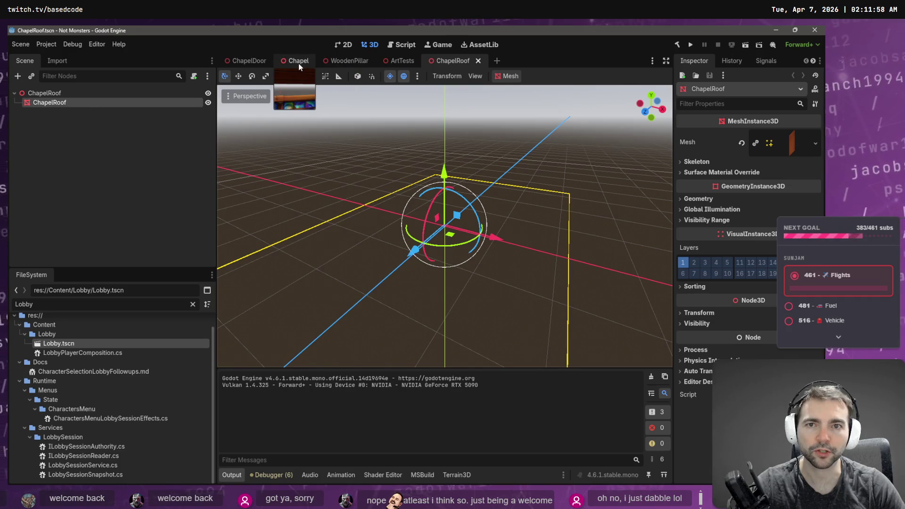
pyautogui.click(298, 62)
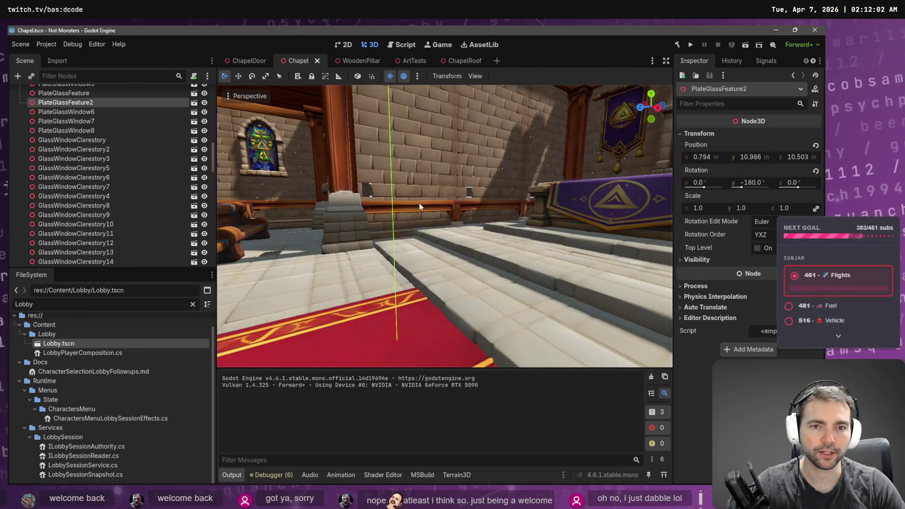
# - Open the Wainscoting scene from a chapel wainscoting piece and clear the FileSystem filter
pyautogui.click(420, 206)
pyautogui.click(195, 92)
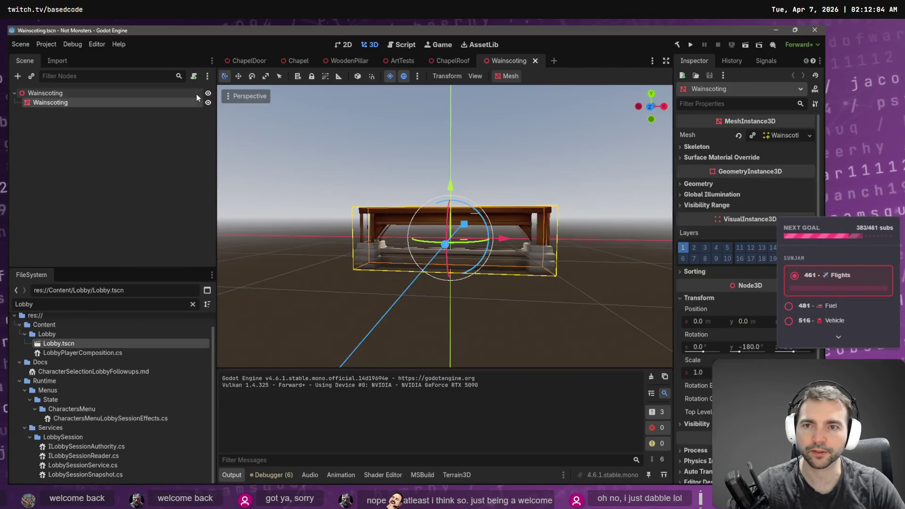
pyautogui.click(193, 304)
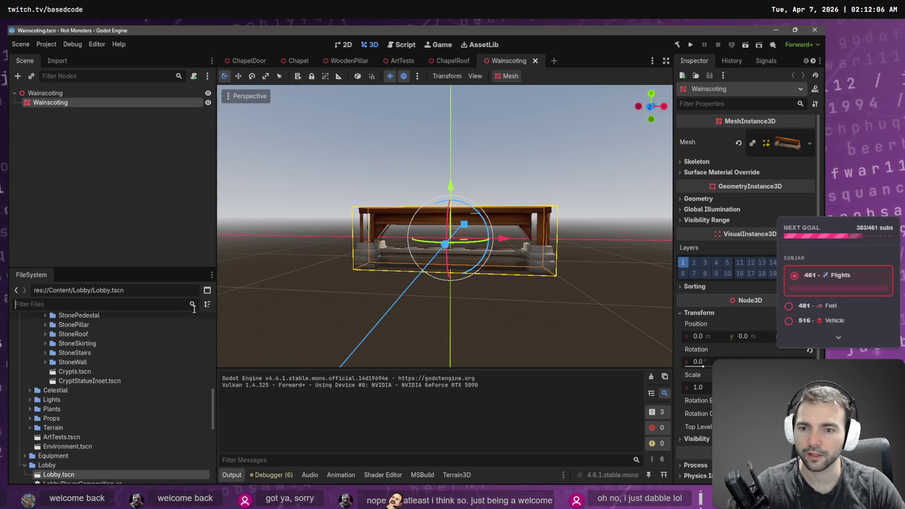
pyautogui.rightClick(48, 102)
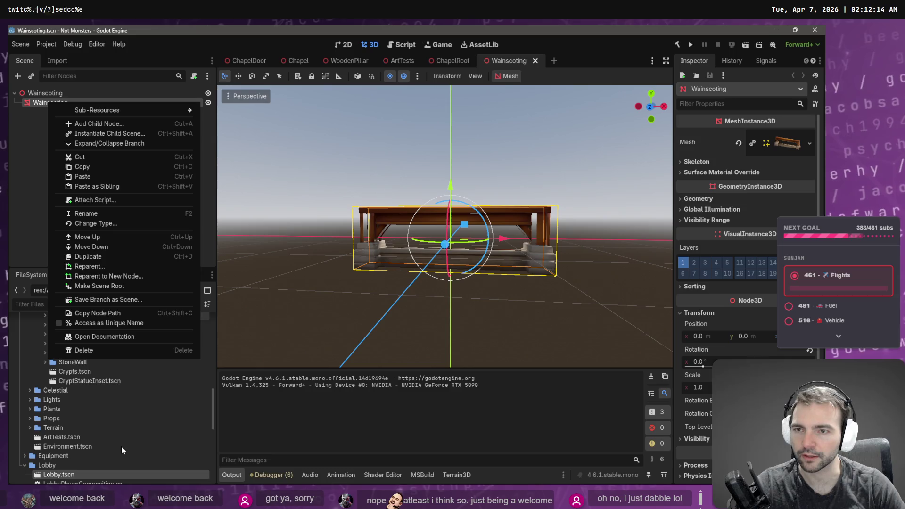
# - Paste the node name 'Wainscoting' into the FileSystem filter to locate Wainscoting.obj and its folder
pyautogui.press('F2')
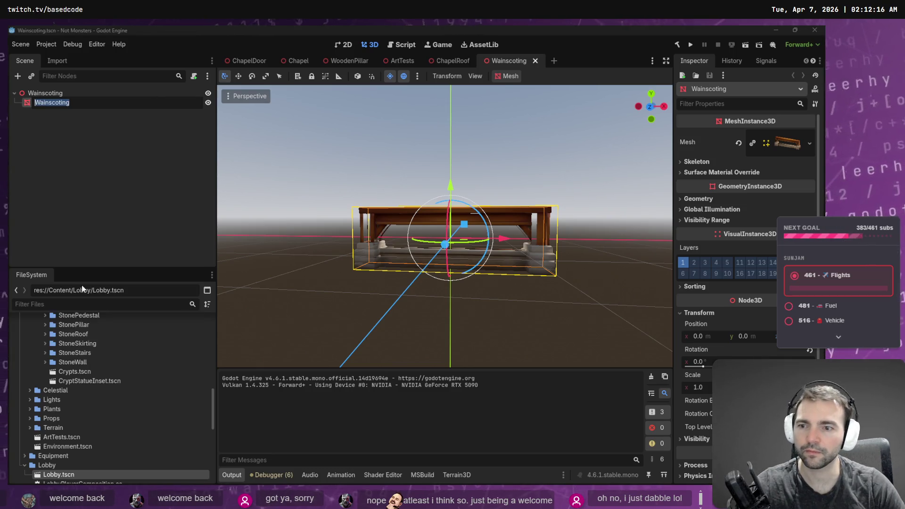
pyautogui.hotkey('ctrl', 'c')
pyautogui.click(81, 304)
pyautogui.hotkey('ctrl', 'v')
pyautogui.click(86, 396)
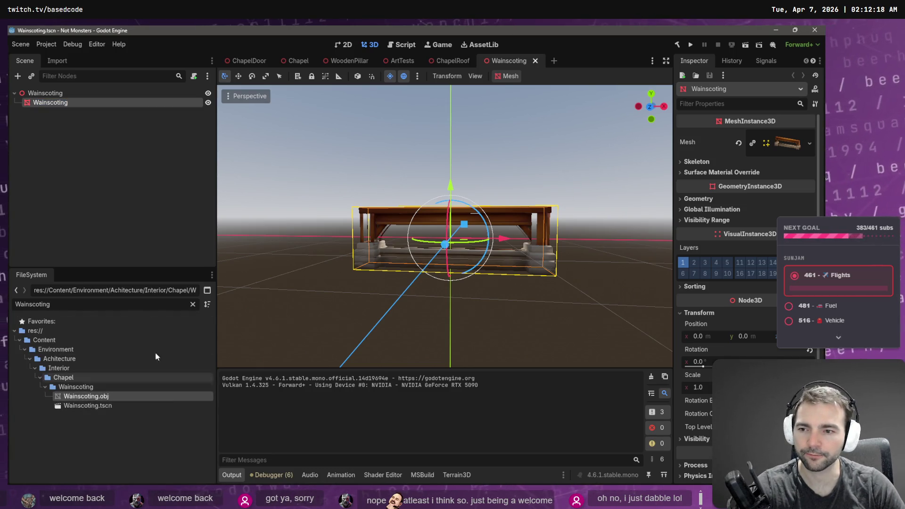
pyautogui.click(193, 304)
pyautogui.scroll(-5, 190, 352)
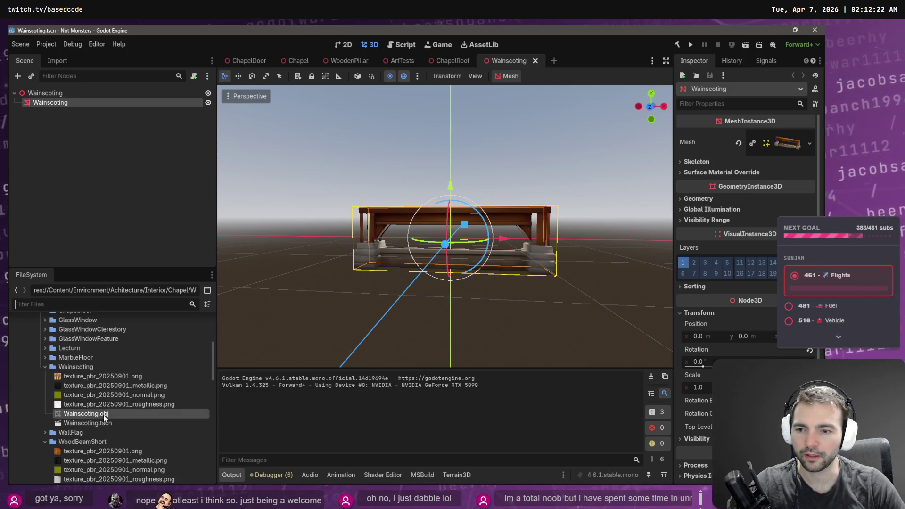
pyautogui.rightClick(93, 368)
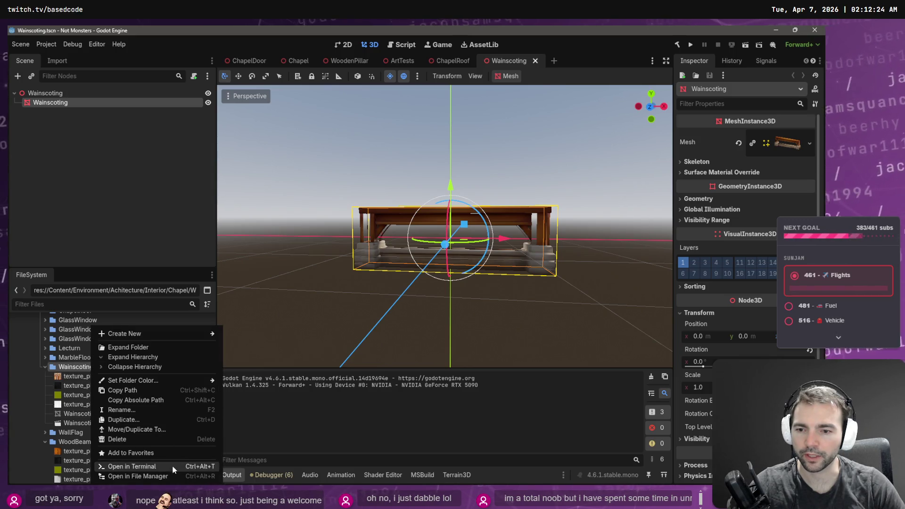
pyautogui.click(75, 425)
pyautogui.click(75, 426)
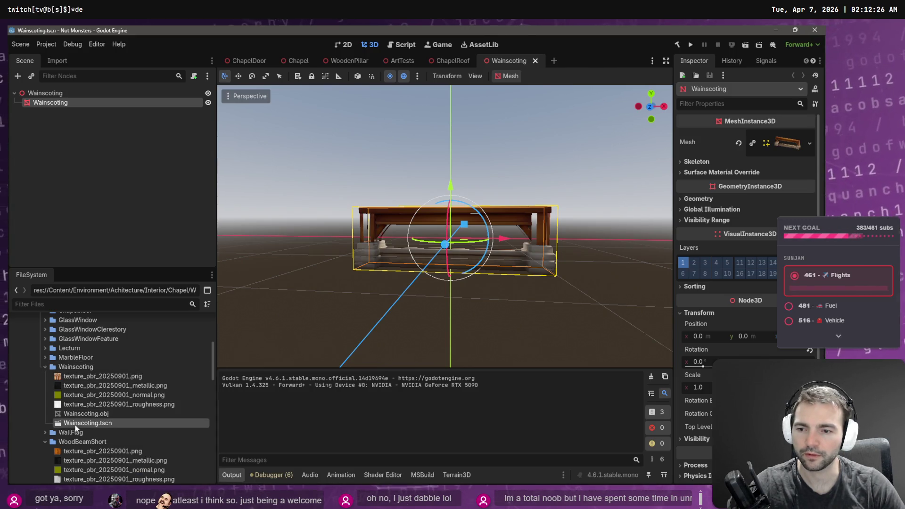
# - Delete the Wainscoting mesh node from the scene
pyautogui.click(233, 201)
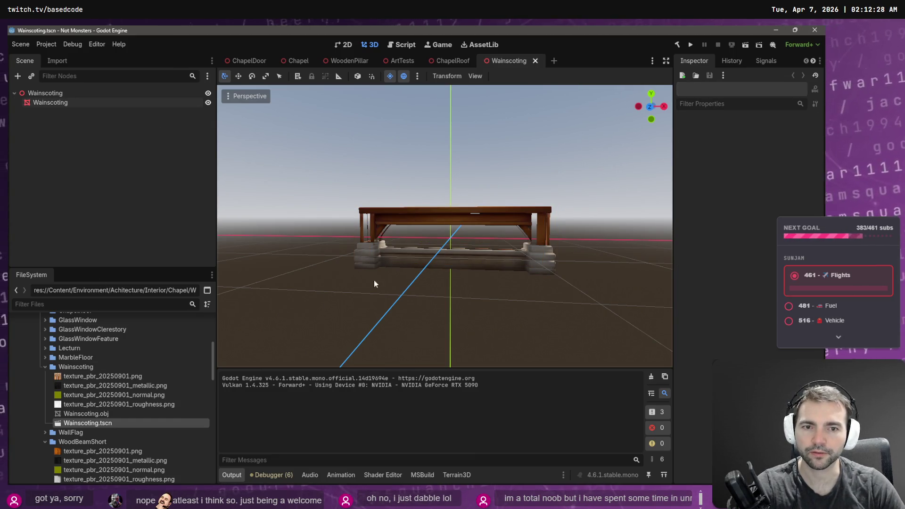
pyautogui.click(377, 250)
pyautogui.press('Delete')
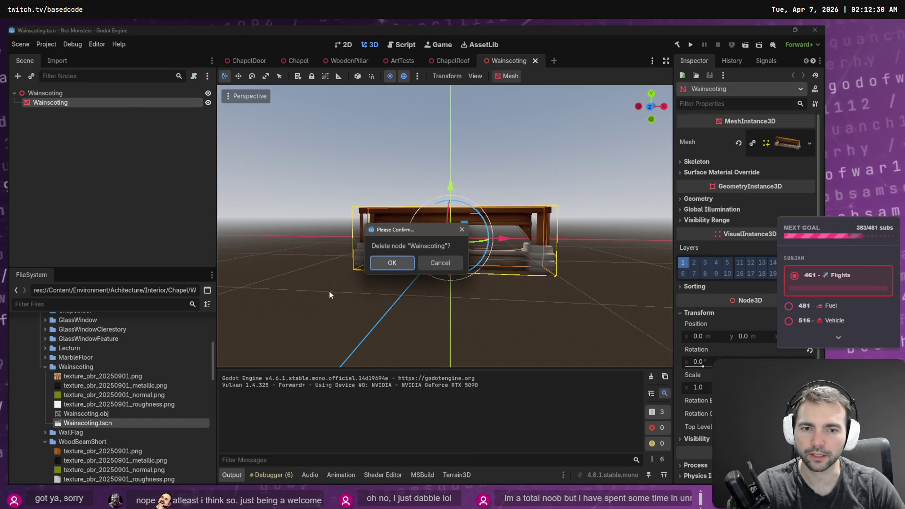
pyautogui.press('Return')
# - Remove the old Wainscoting.obj and its texture files from the project
pyautogui.click(87, 413)
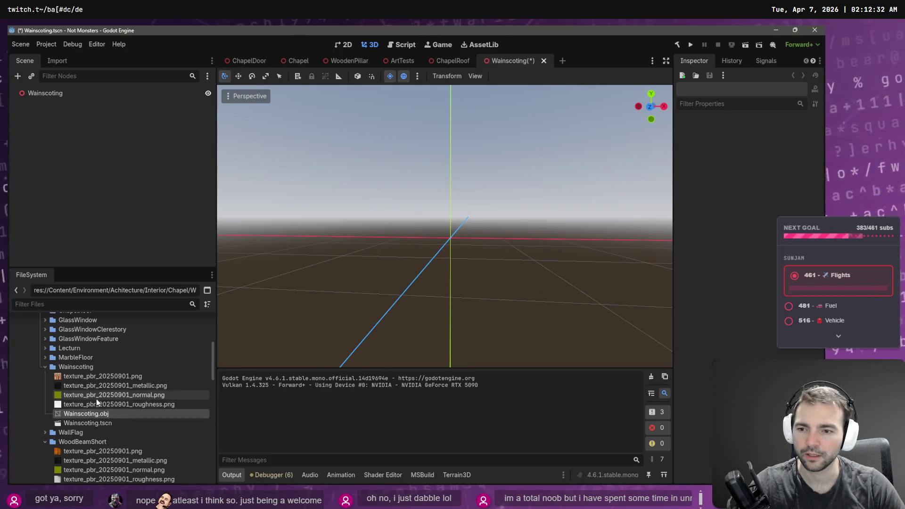
pyautogui.keyDown('shift'); pyautogui.click(96, 377); pyautogui.keyUp('shift')
pyautogui.press('Delete')
pyautogui.press('Return')
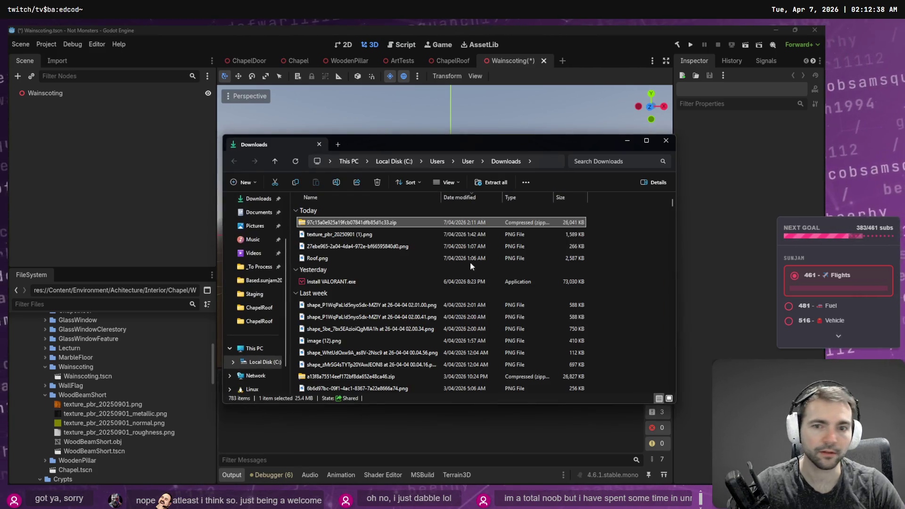
# - Open _To Process > Wainscoting and take out the new model and texture files
pyautogui.click(258, 266)
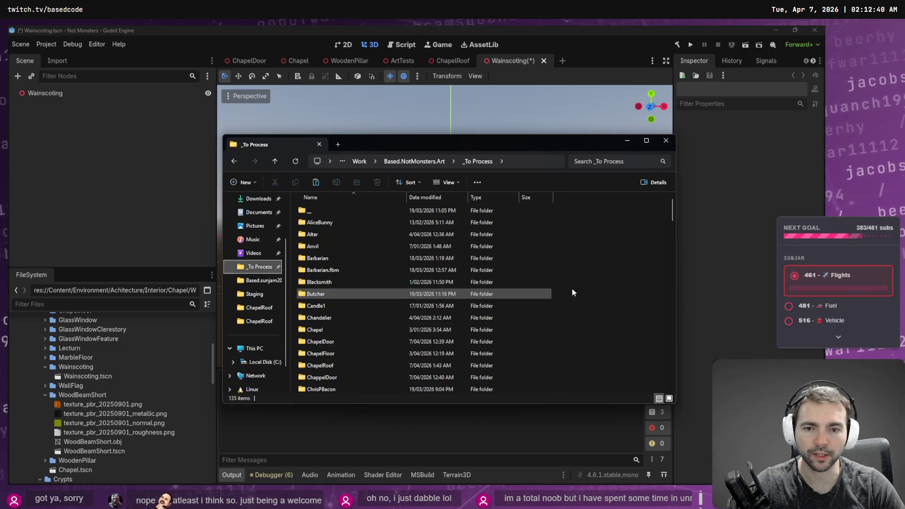
pyautogui.write('w')
pyautogui.press('Return')
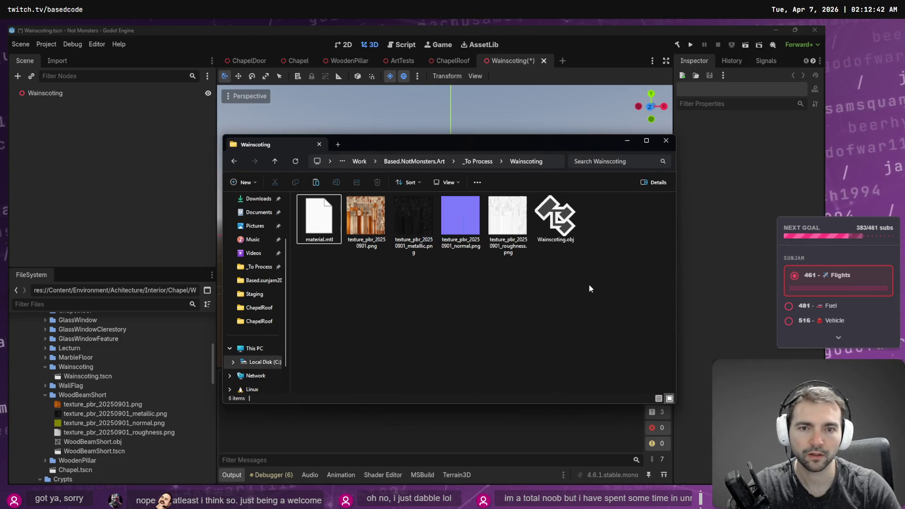
pyautogui.click(603, 217)
pyautogui.press('F2')
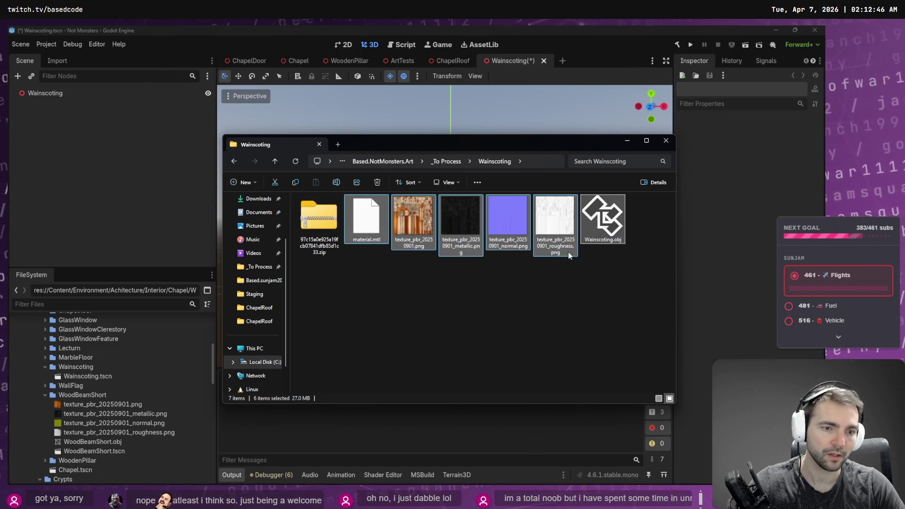
# - Rename the downloaded zip to Wainscoting.zip
pyautogui.rightClick(323, 218)
pyautogui.press('F2')
pyautogui.write('Wainscoting')
pyautogui.press('Return')
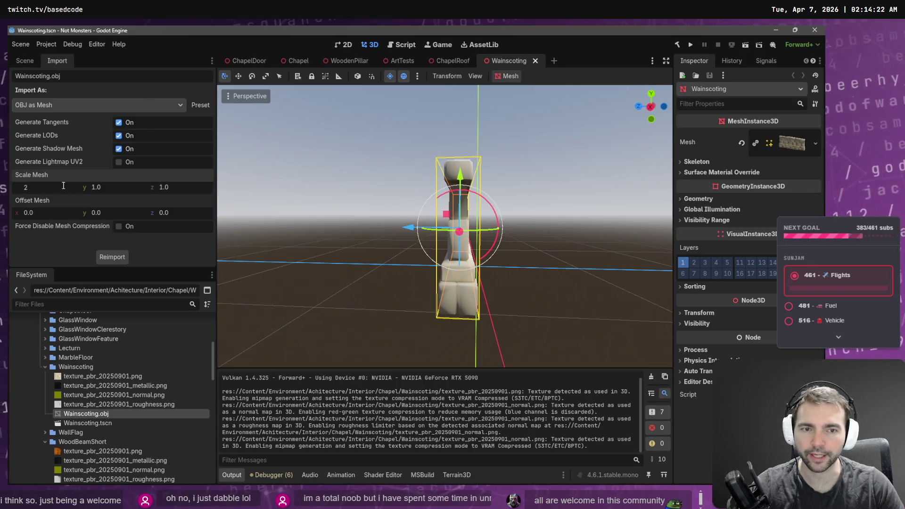
# - Reimport Wainscoting.obj at scale 1.5 × 1.0 × 1.5 and view the Chapel's side wall by a bench
pyautogui.write('5')
pyautogui.press('Tab')
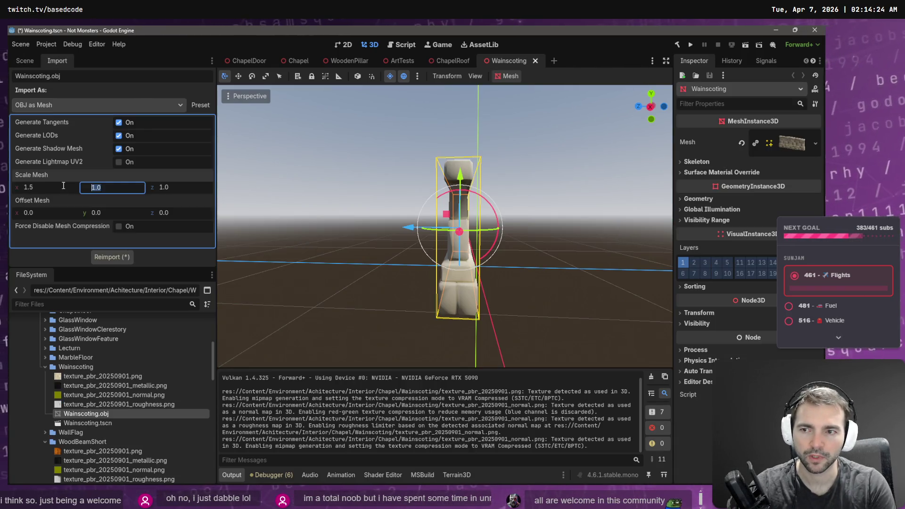
pyautogui.press('Tab')
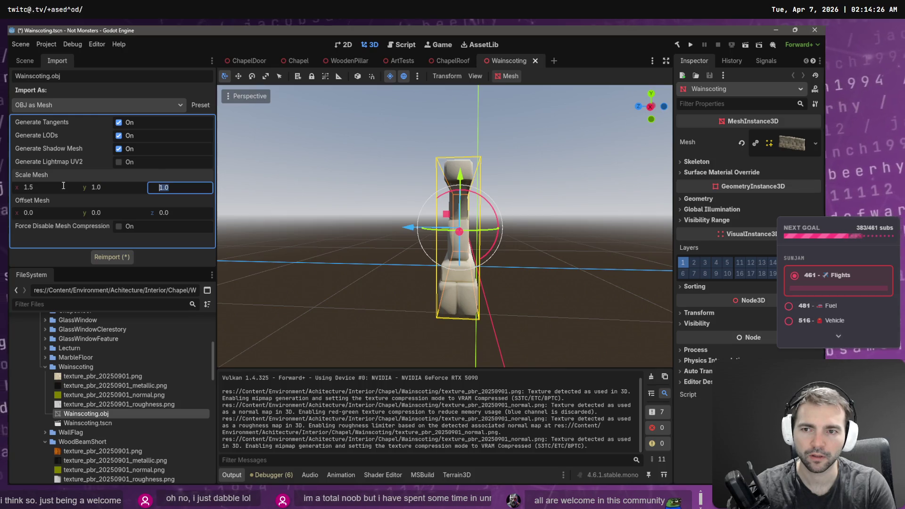
pyautogui.write('1.5')
pyautogui.click(100, 257)
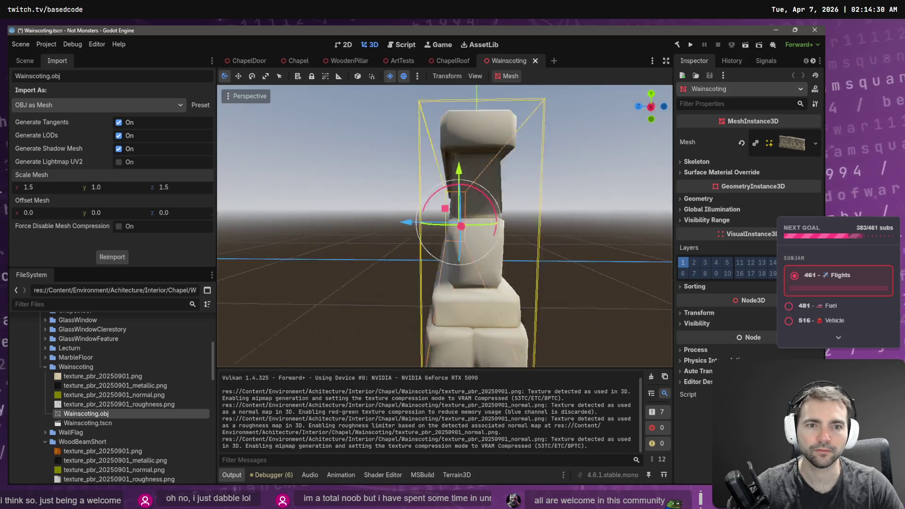
pyautogui.click(290, 63)
pyautogui.moveTo(418, 215); pyautogui.dragTo(543, 220)
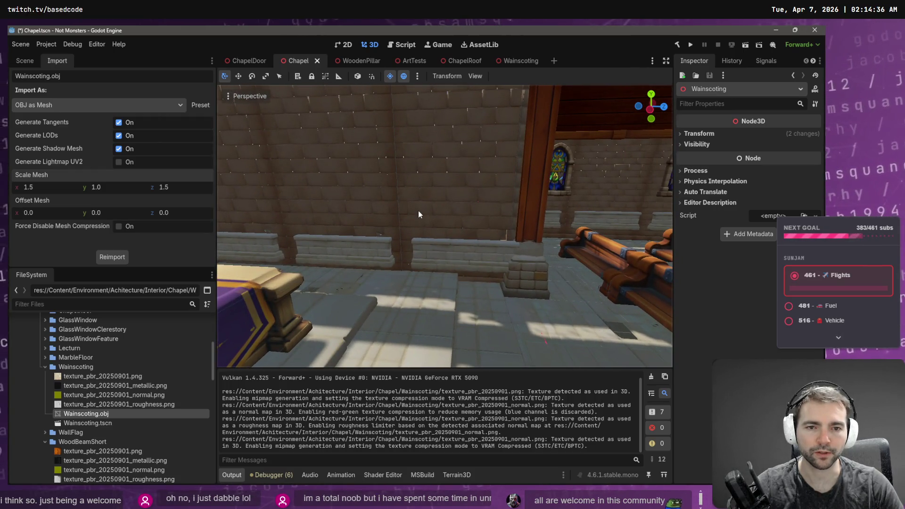
# - Try wainscoting x scales 1.7, 1.9 and 1.8, settle on 1.85, and check it along the chapel walls
pyautogui.hotkey('alt', 'Tab')
pyautogui.hotkey('alt', 'Tab')
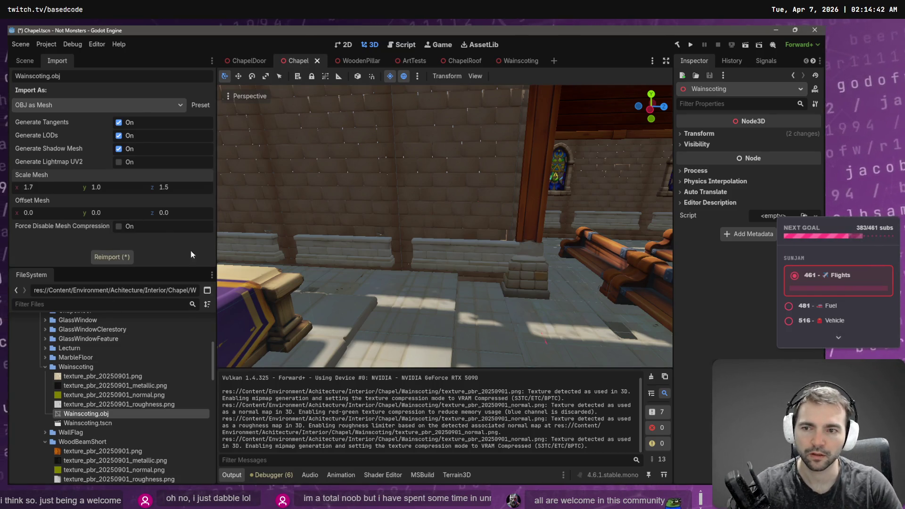
pyautogui.click(117, 253)
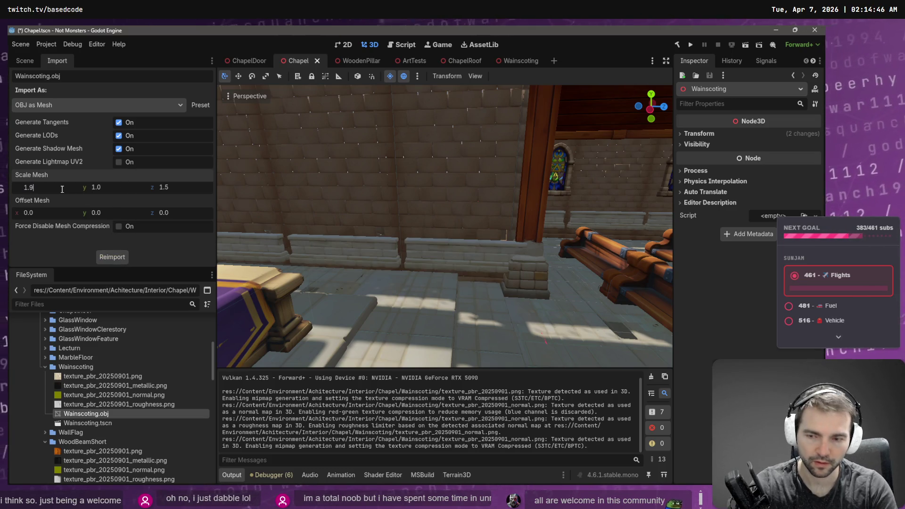
pyautogui.click(115, 255)
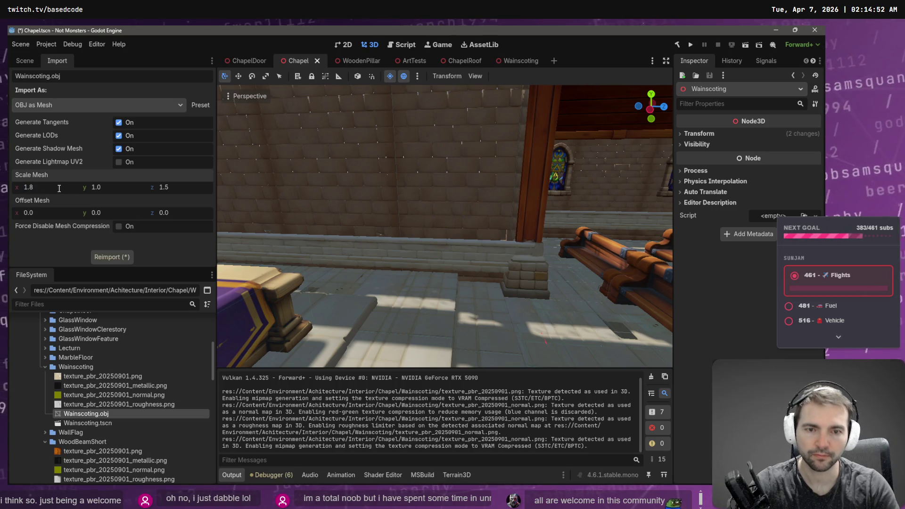
pyautogui.click(112, 257)
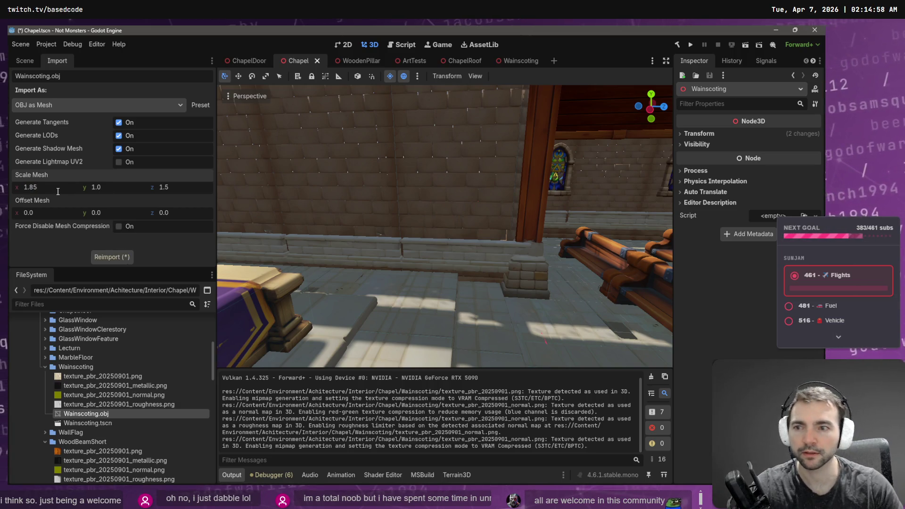
pyautogui.click(122, 257)
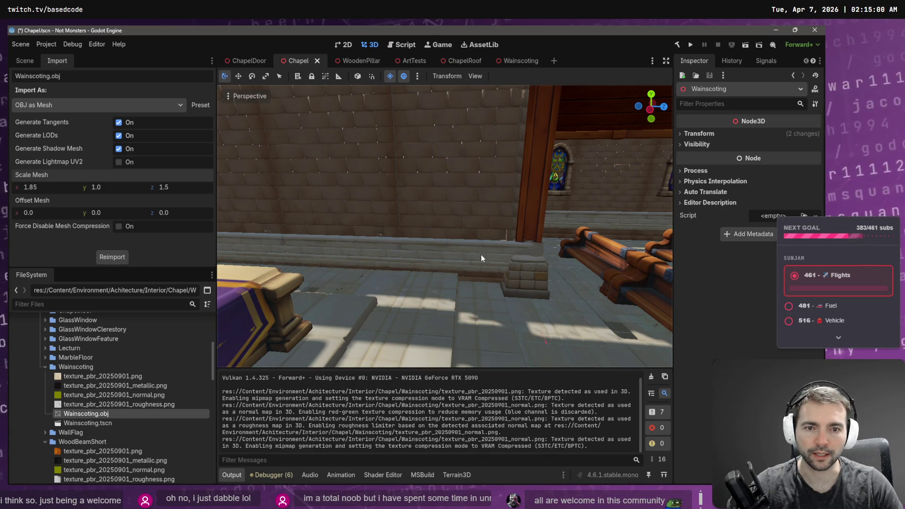
pyautogui.press('s')
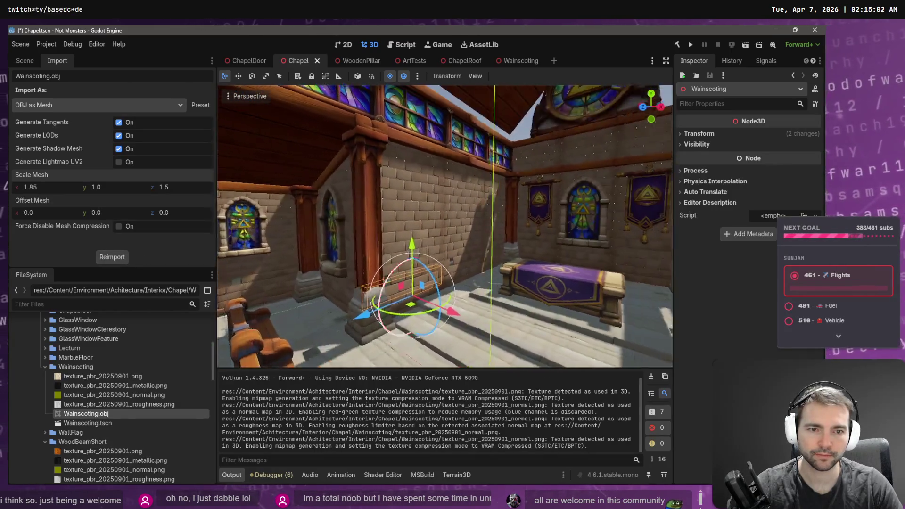
pyautogui.press('s')
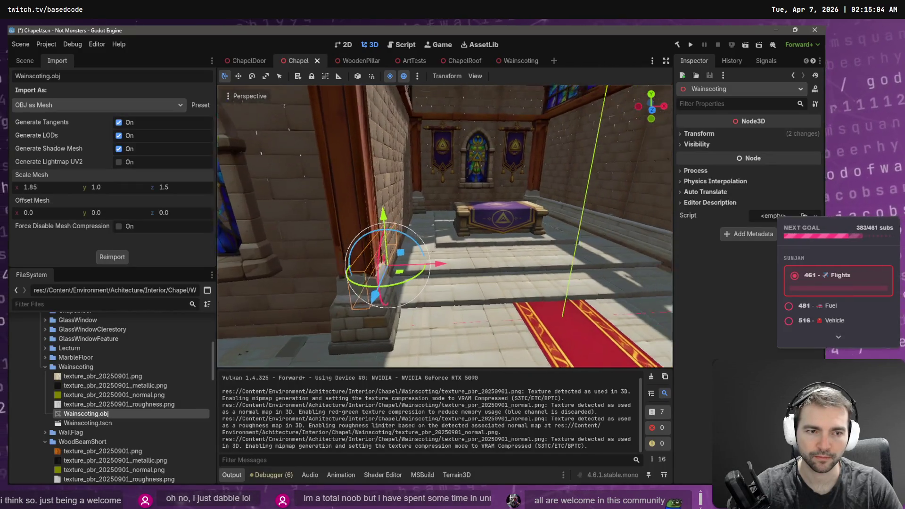
pyautogui.press('d')
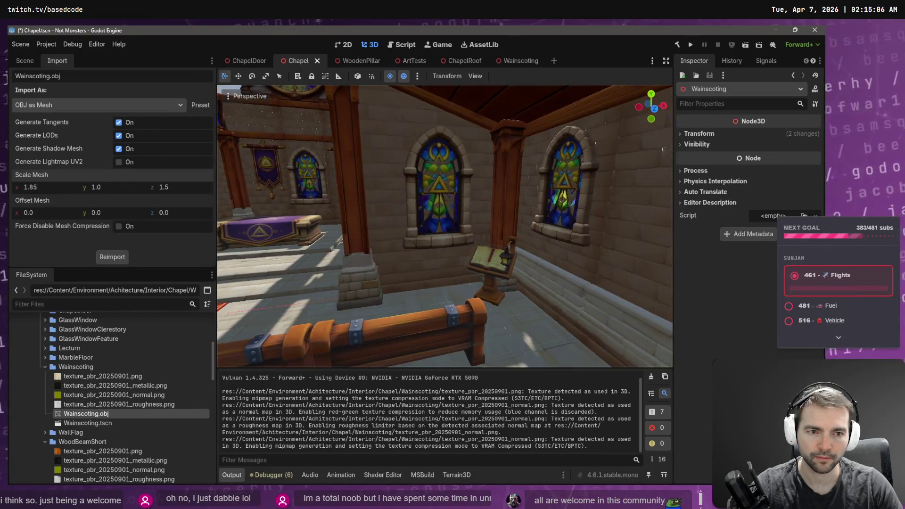
pyautogui.press('s')
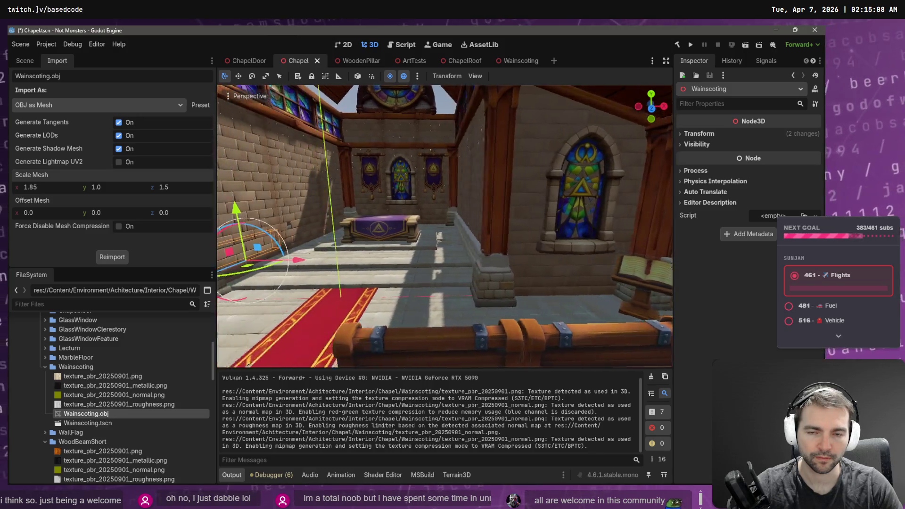
pyautogui.press('a')
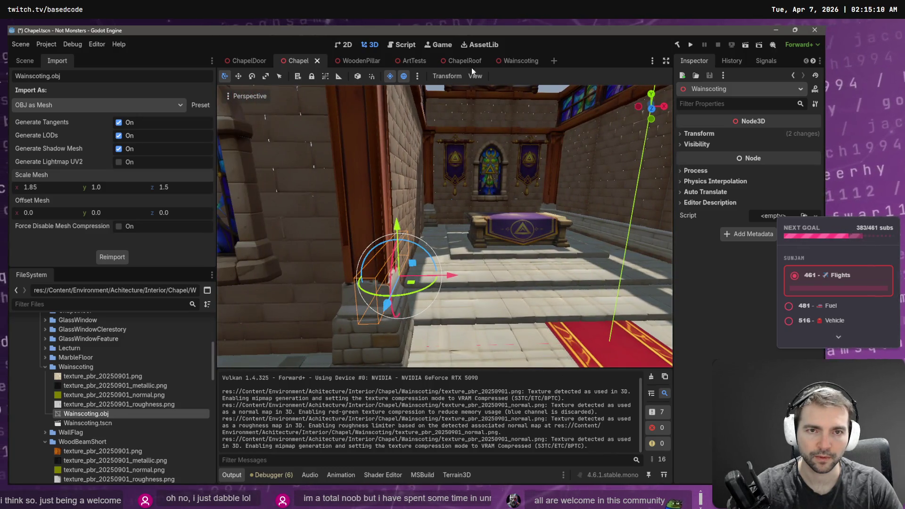
# - Shift the wainscoting mesh along X in the Wainscoting scene and save it
pyautogui.press('w')
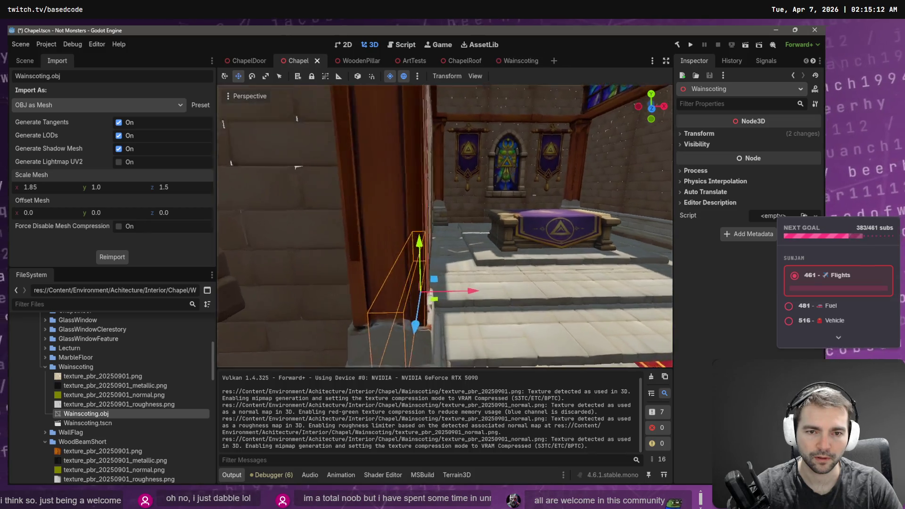
pyautogui.click(518, 64)
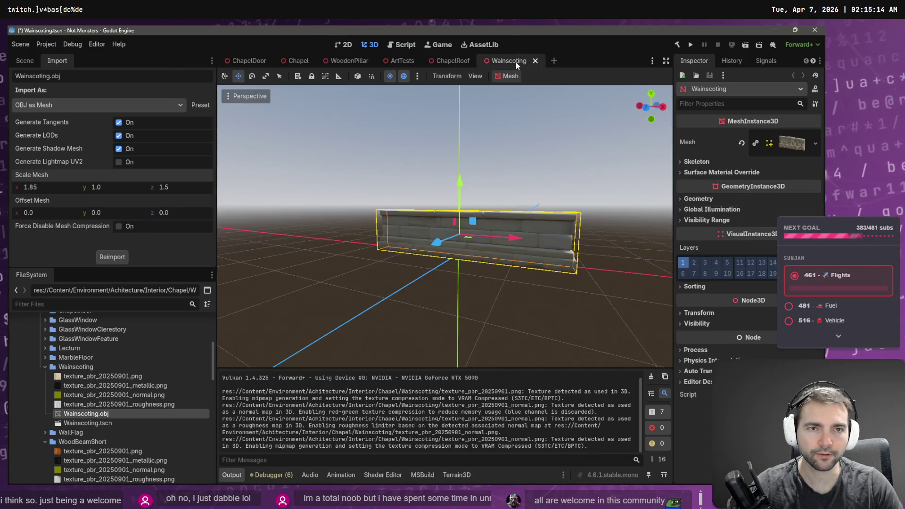
pyautogui.moveTo(531, 210); pyautogui.dragTo(502, 228)
pyautogui.moveTo(370, 239); pyautogui.dragTo(379, 238)
pyautogui.hotkey('ctrl', 's')
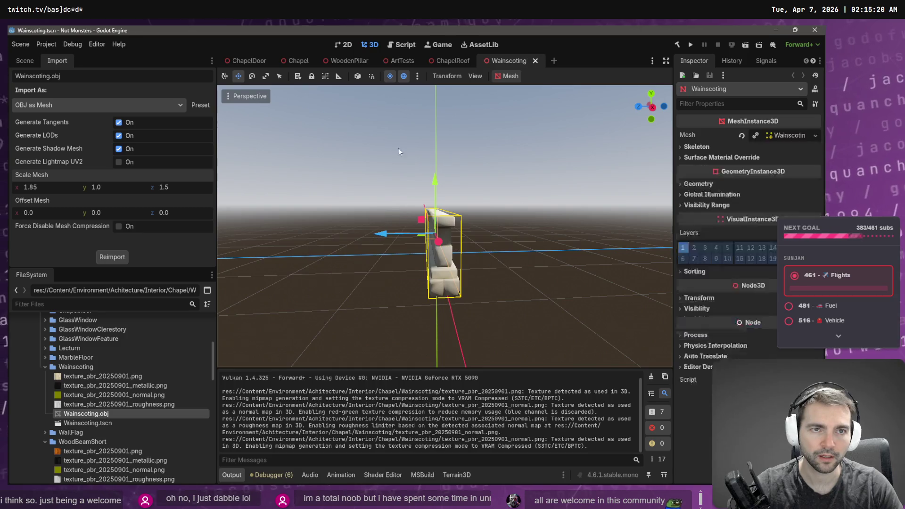
# - Inspect the placed wainscoting by the pillar, pews and brick wall in the Chapel
pyautogui.click(241, 62)
pyautogui.click(304, 62)
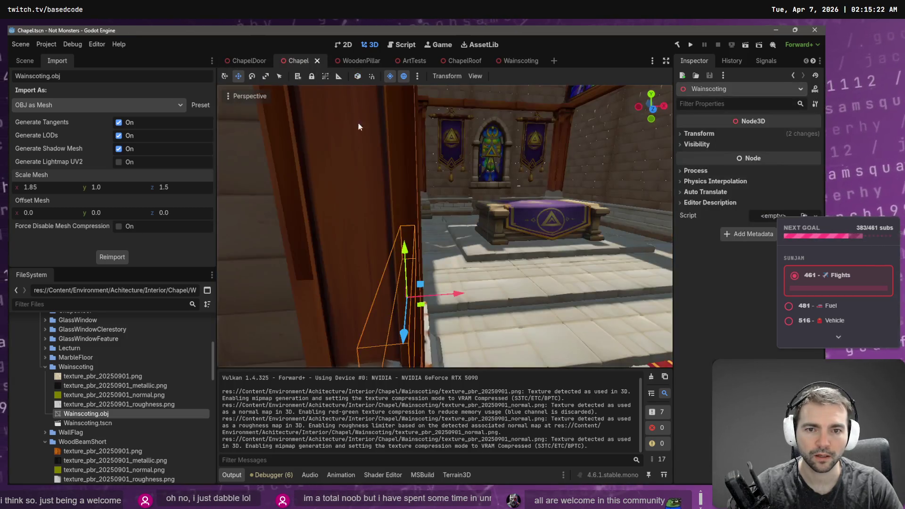
pyautogui.press('s')
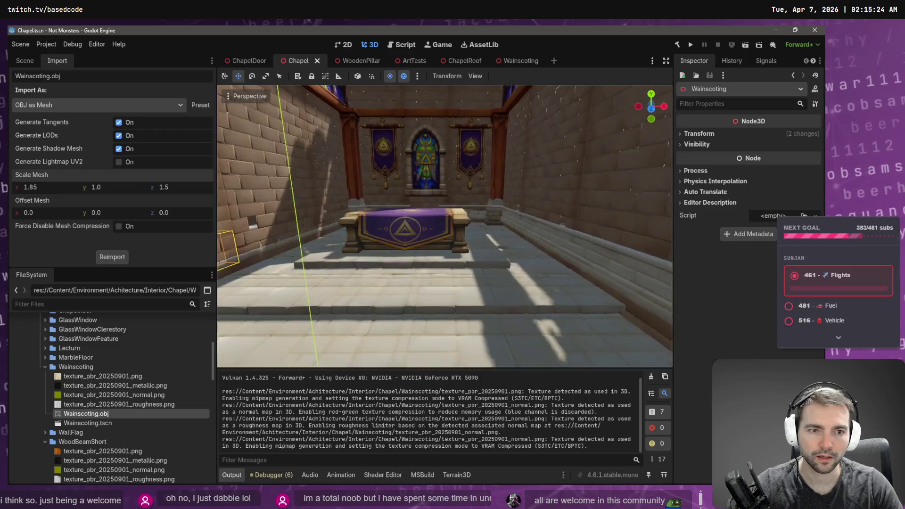
pyautogui.press('a')
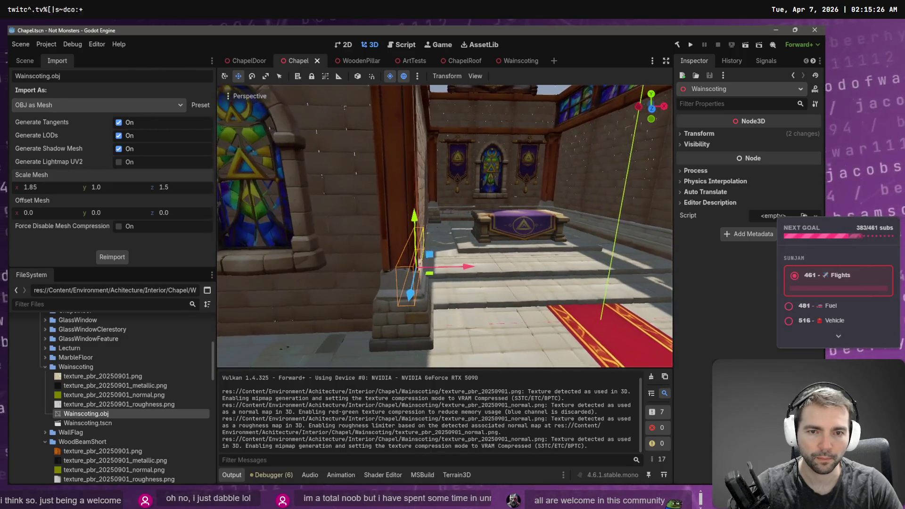
pyautogui.press('d')
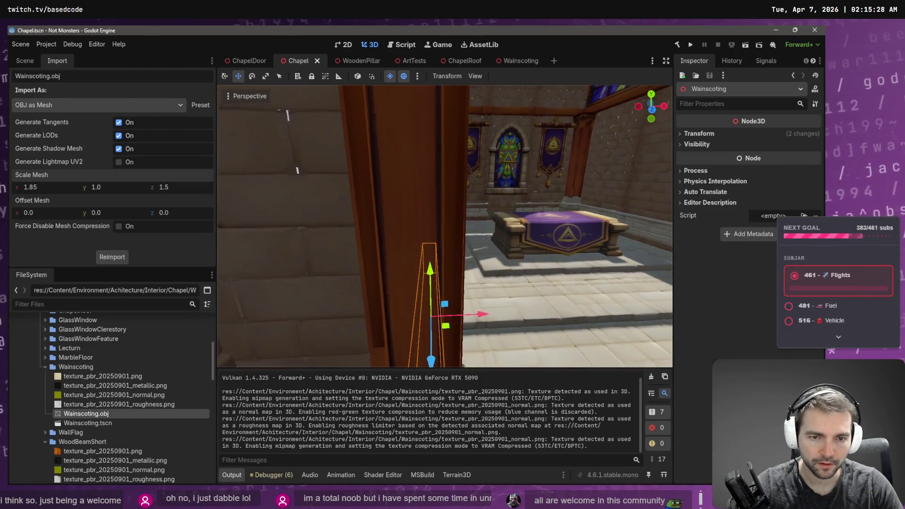
pyautogui.press('a')
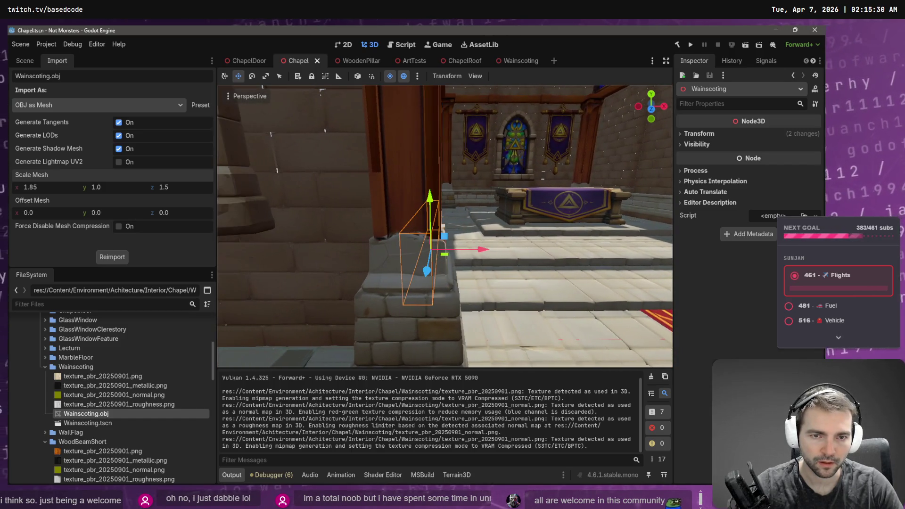
pyautogui.press('d')
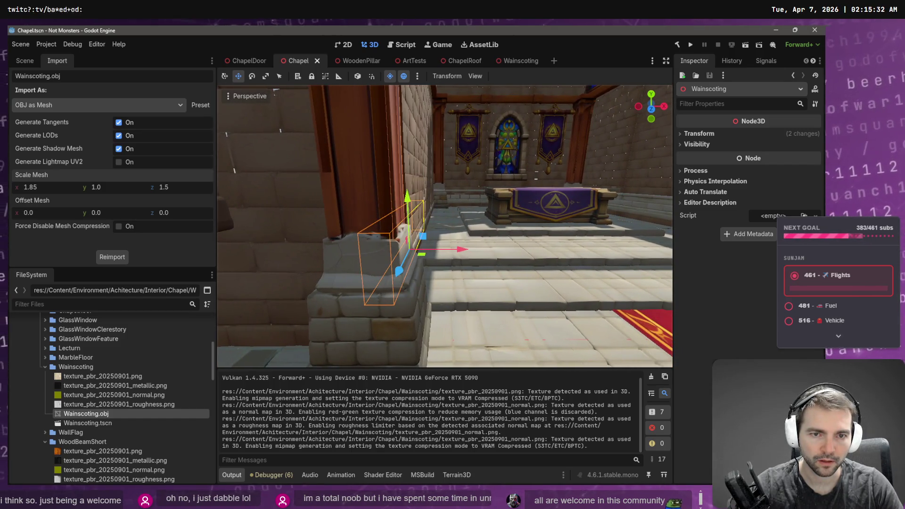
pyautogui.press('a')
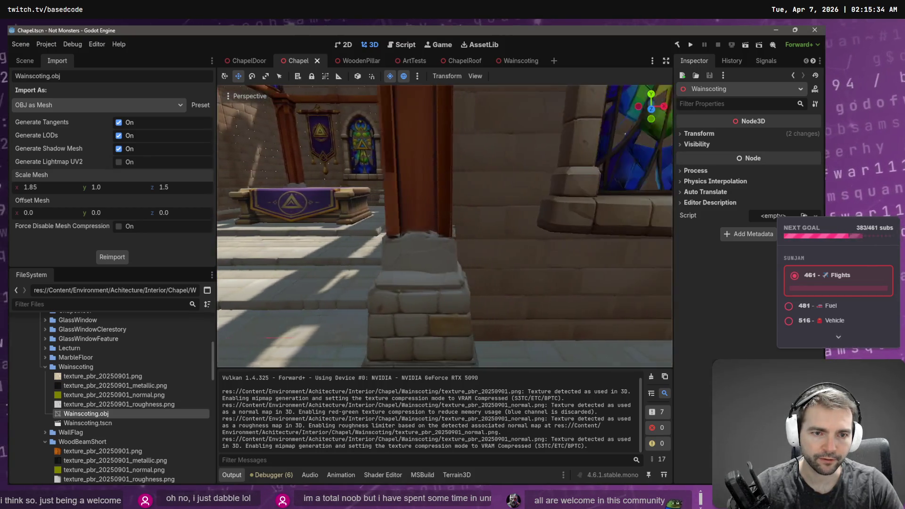
pyautogui.press('s')
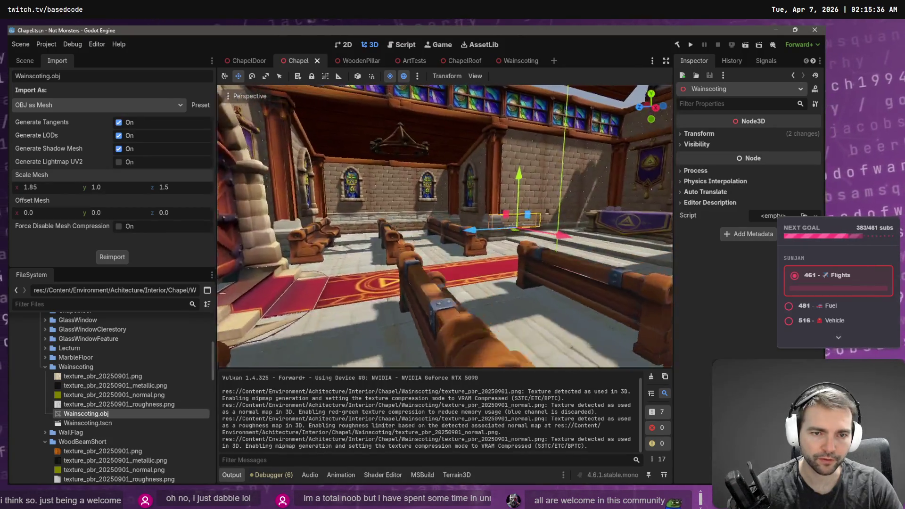
pyautogui.press('w')
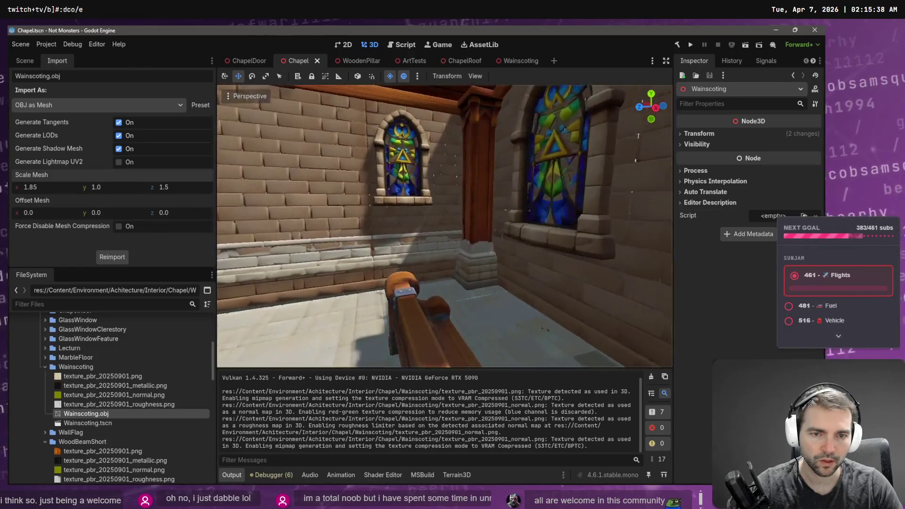
pyautogui.press('w')
pyautogui.moveTo(417, 248); pyautogui.dragTo(493, 179)
pyautogui.click(514, 60)
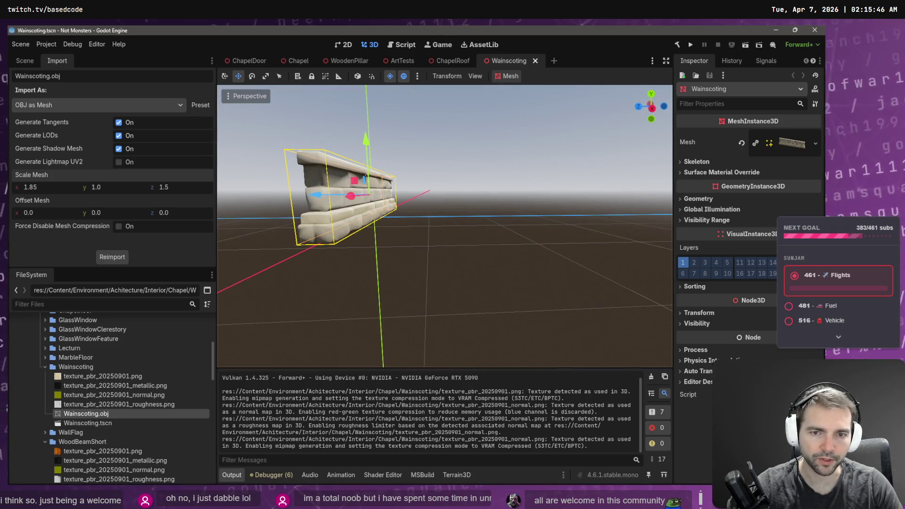
# - Close the ChapelDoor scene and slide Wainscoting to Wainscoting3 about 0.25 along X
pyautogui.click(250, 60)
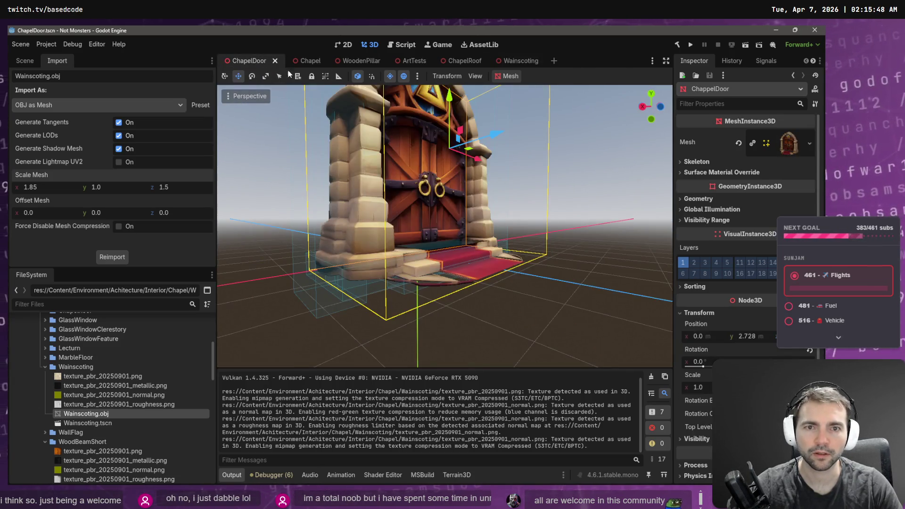
pyautogui.middleClick(236, 65)
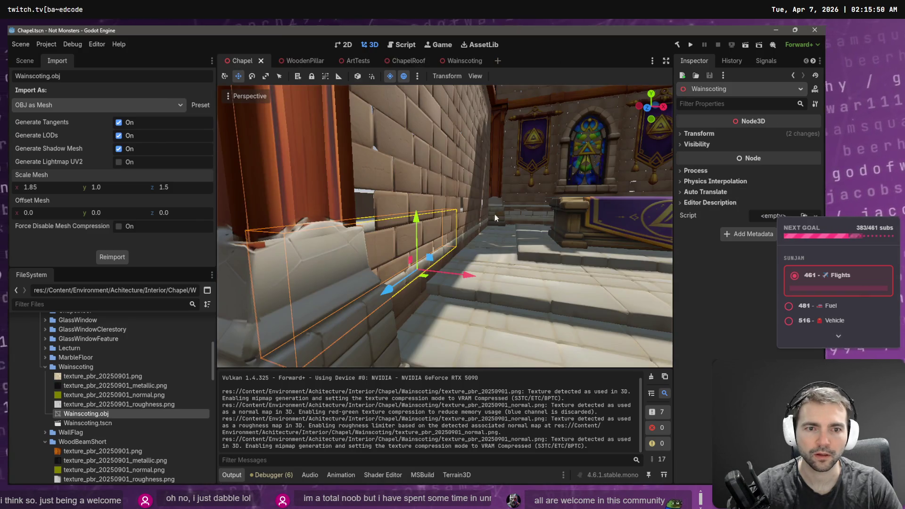
pyautogui.click(33, 60)
pyautogui.keyDown('shift'); pyautogui.click(460, 226); pyautogui.keyUp('shift')
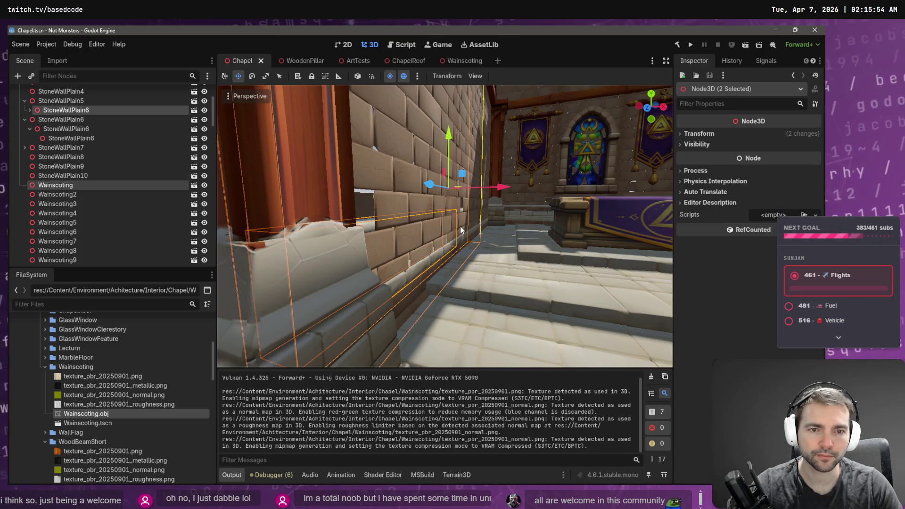
pyautogui.click(52, 189)
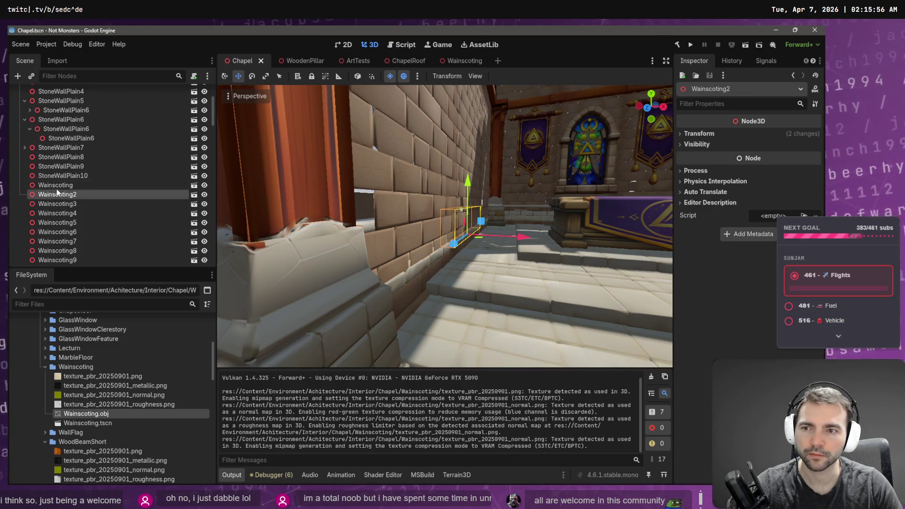
pyautogui.keyDown('ctrl'); pyautogui.click(58, 195); pyautogui.keyUp('ctrl')
pyautogui.keyDown('ctrl'); pyautogui.click(61, 205); pyautogui.keyUp('ctrl')
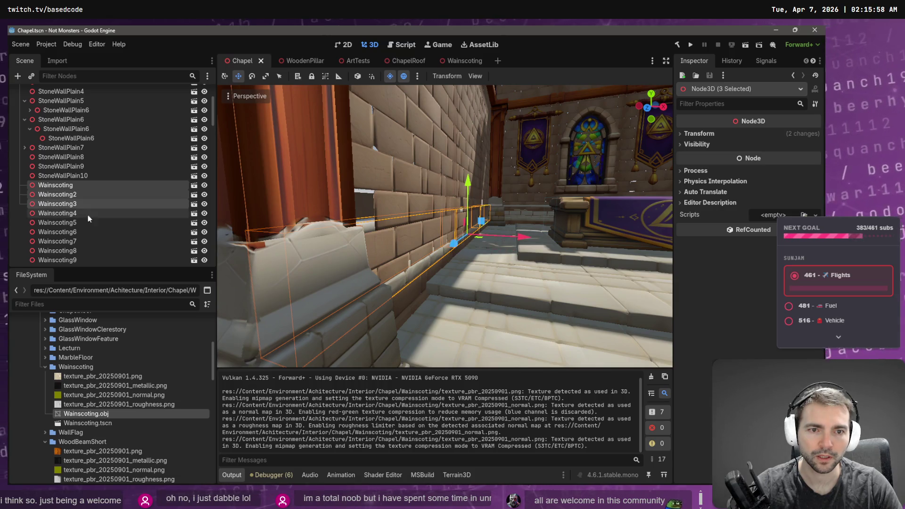
pyautogui.moveTo(521, 238); pyautogui.dragTo(535, 239)
pyautogui.moveTo(535, 238); pyautogui.dragTo(535, 238)
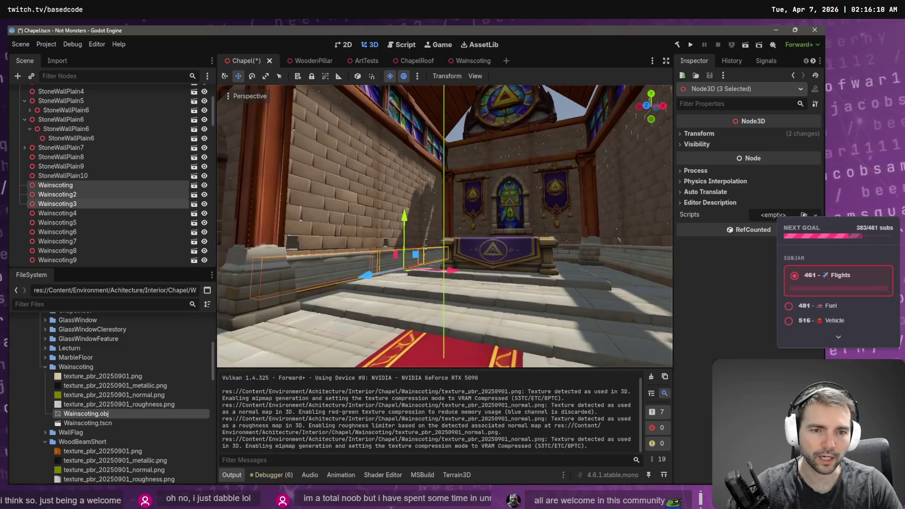
# - Return to the Godot editor and open the Wainscoting scene
pyautogui.hotkey('alt', 'Tab')
pyautogui.click(364, 84)
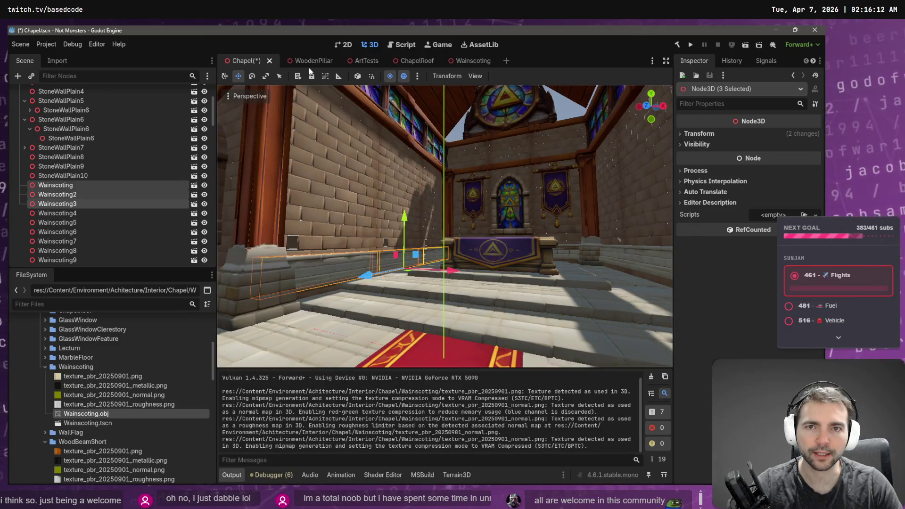
pyautogui.click(474, 60)
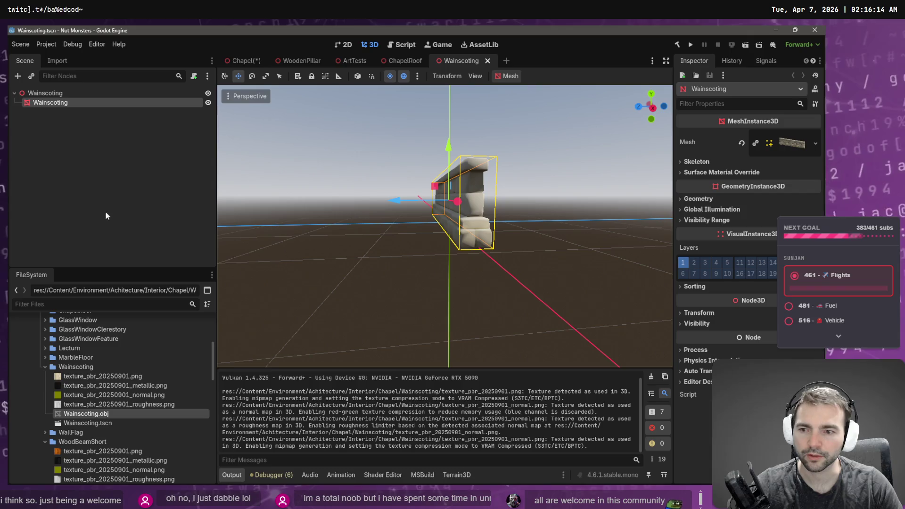
# - Reimport the wainscoting mesh at scale 1.85 × 1.5 × 1.5 and go back to the Chapel
pyautogui.click(52, 62)
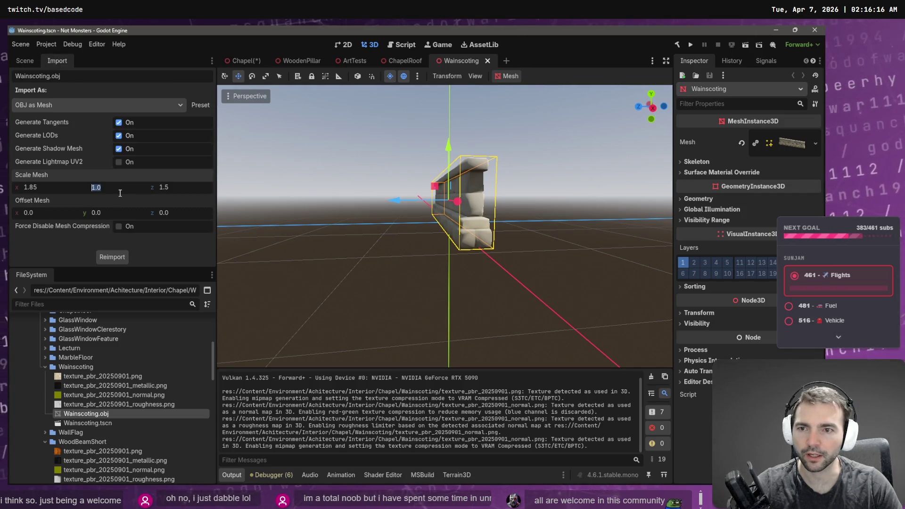
pyautogui.click(122, 256)
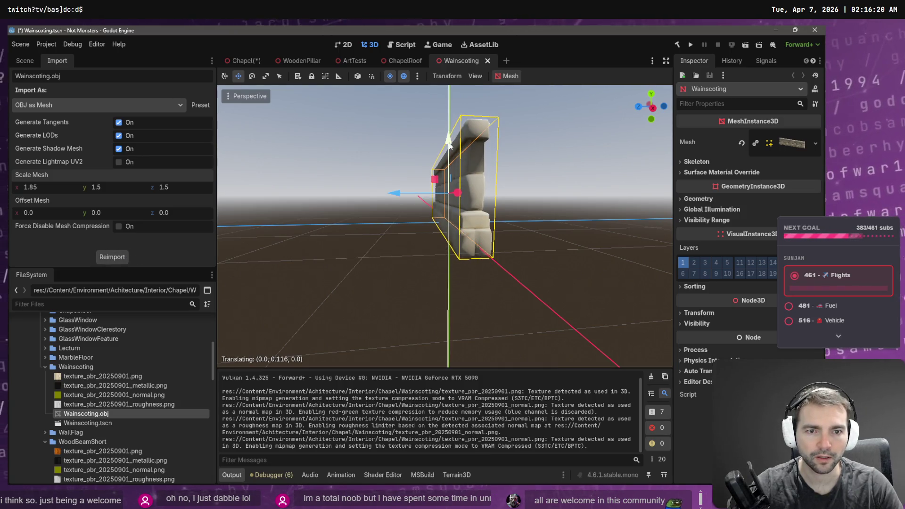
pyautogui.moveTo(451, 157)
pyautogui.mouseDown()
pyautogui.moveTo(401, 198)
pyautogui.moveTo(414, 278)
pyautogui.mouseUp()
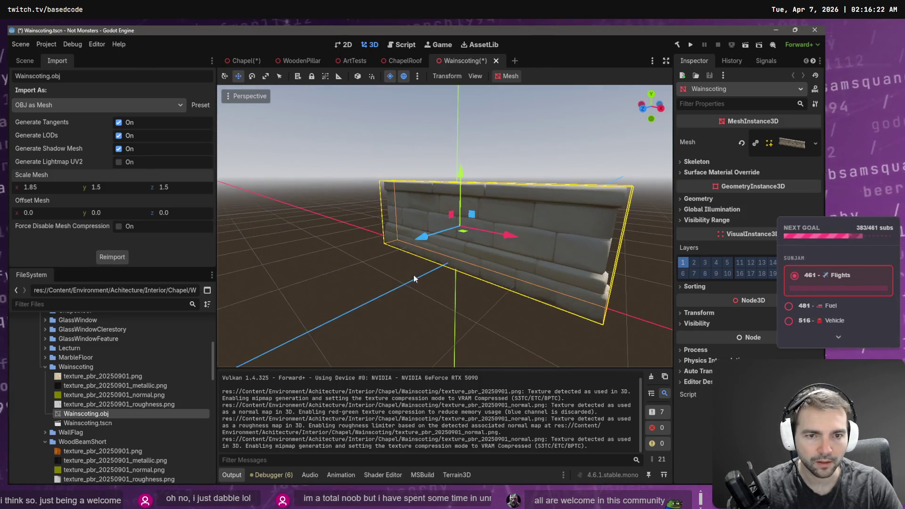
pyautogui.click(250, 62)
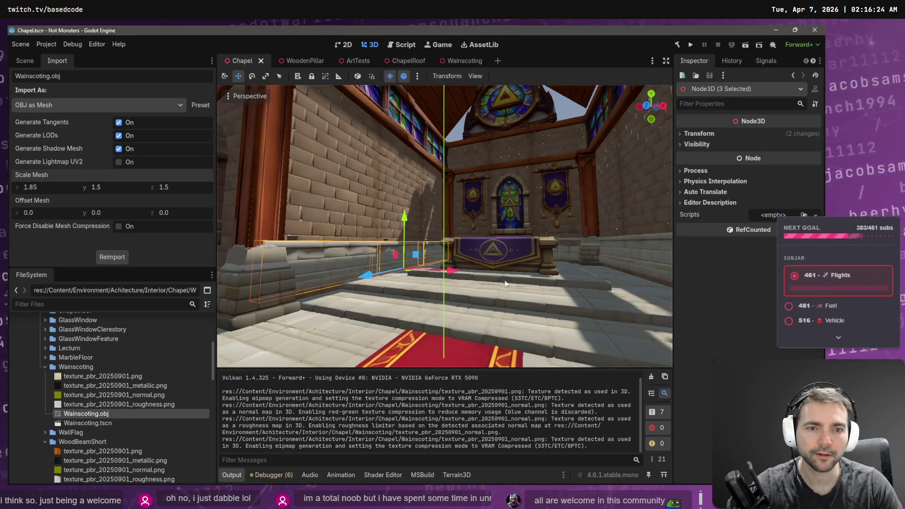
# - Lower Wainscoting10 and its neighbouring segment slightly on the back wall
pyautogui.moveTo(445, 226); pyautogui.dragTo(521, 226)
pyautogui.moveTo(445, 226)
pyautogui.mouseDown()
pyautogui.moveTo(387, 233)
pyautogui.moveTo(431, 228)
pyautogui.mouseUp()
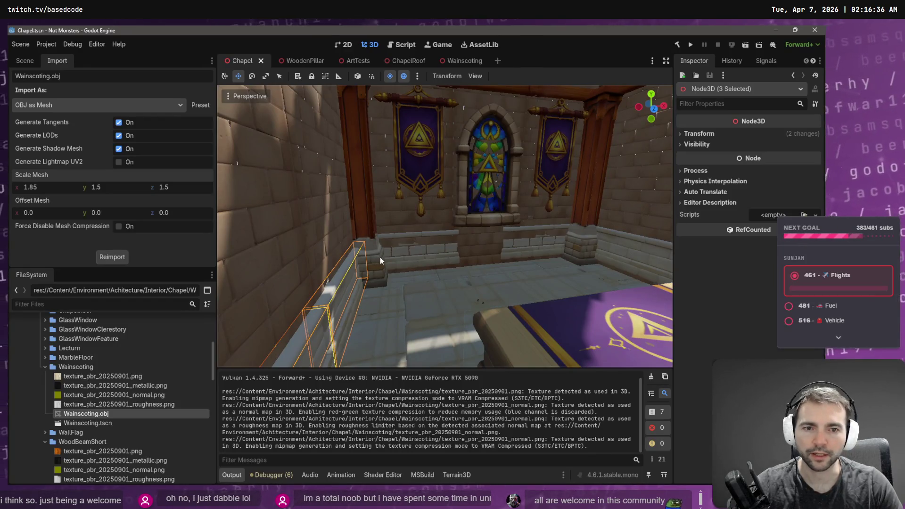
pyautogui.click(416, 265)
pyautogui.keyDown('shift'); pyautogui.click(541, 256); pyautogui.keyUp('shift')
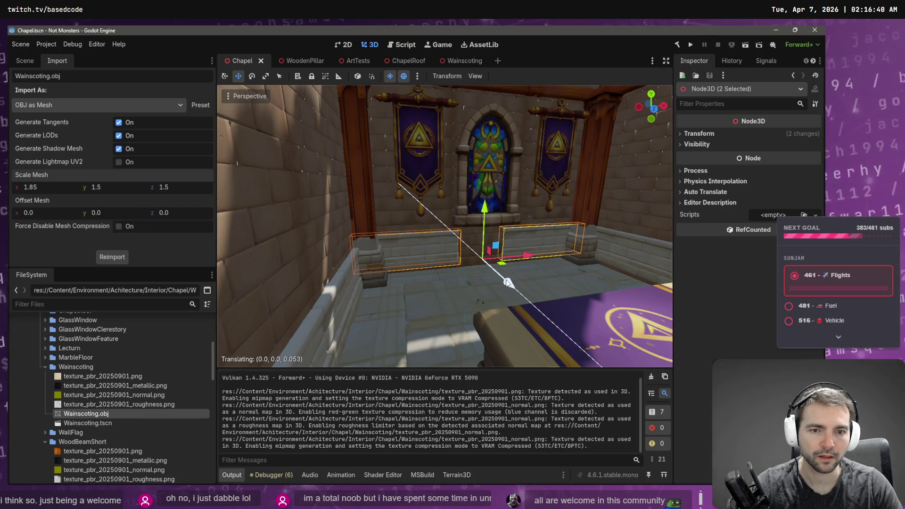
pyautogui.moveTo(480, 213); pyautogui.dragTo(480, 219)
pyautogui.press('w')
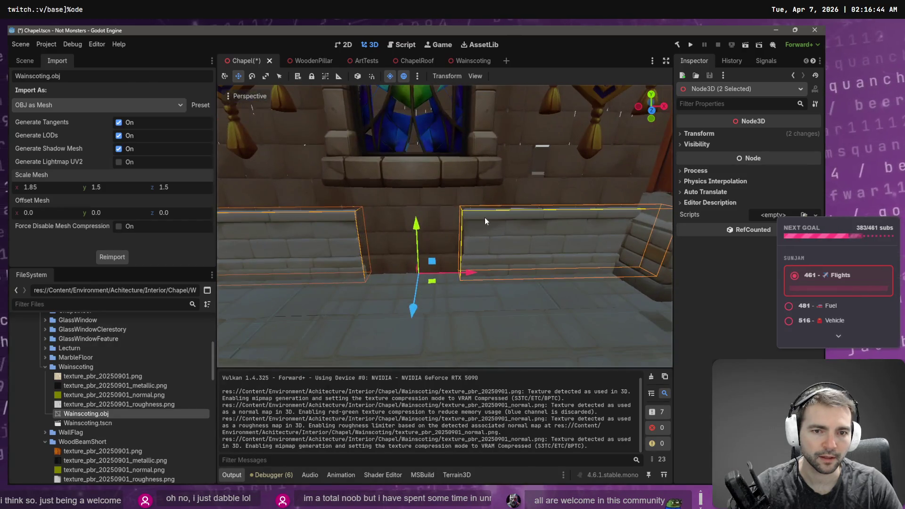
pyautogui.scroll(-3, 475, 235)
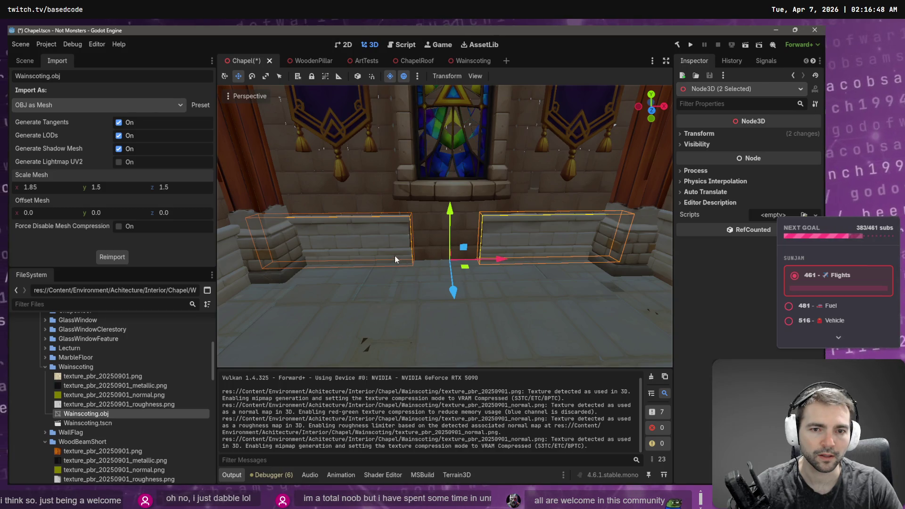
# - Slide the left wainscoting box right and Wainscoting11 left along X
pyautogui.click(392, 238)
pyautogui.click(381, 239)
pyautogui.moveTo(393, 262)
pyautogui.mouseDown()
pyautogui.moveTo(446, 262)
pyautogui.moveTo(429, 263)
pyautogui.mouseUp()
pyautogui.click(510, 250)
pyautogui.moveTo(609, 259); pyautogui.dragTo(585, 257)
# - Stretch both pieces wider on X, then shift Wainscoting10 right by about 0.22
pyautogui.keyDown('shift'); pyautogui.click(413, 236); pyautogui.keyUp('shift')
pyautogui.press('r')
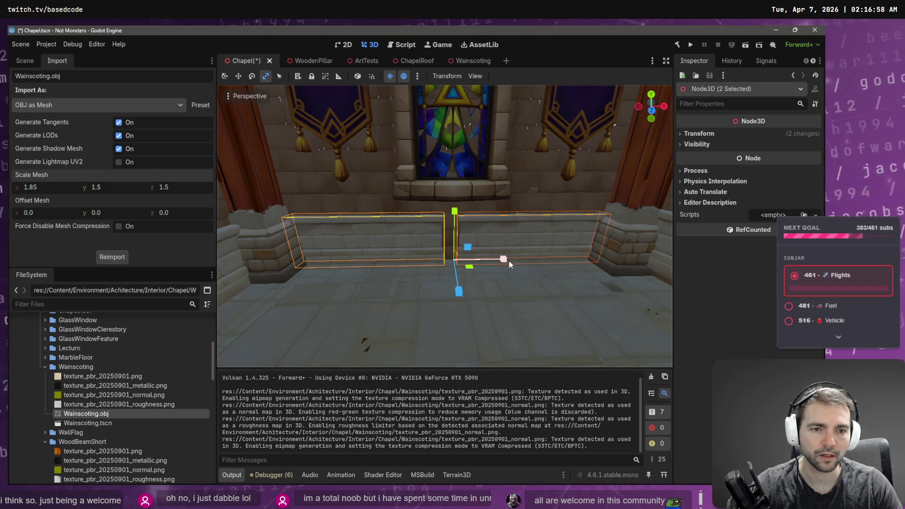
pyautogui.moveTo(505, 258); pyautogui.dragTo(512, 257)
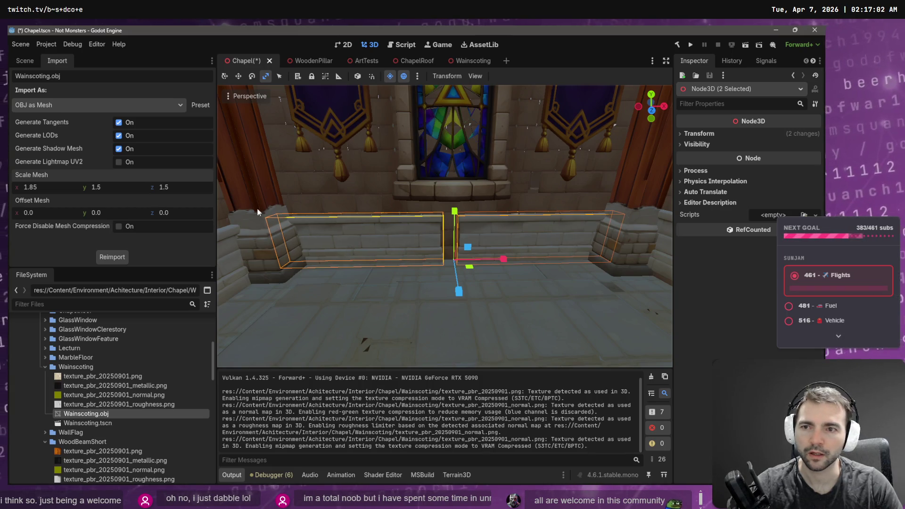
pyautogui.click(436, 276)
pyautogui.click(408, 260)
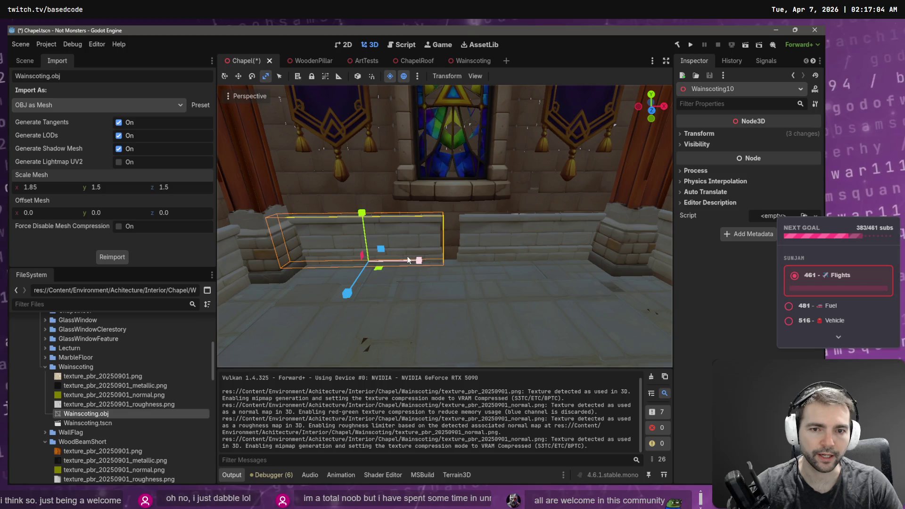
pyautogui.moveTo(417, 265); pyautogui.dragTo(430, 263)
pyautogui.click(495, 257)
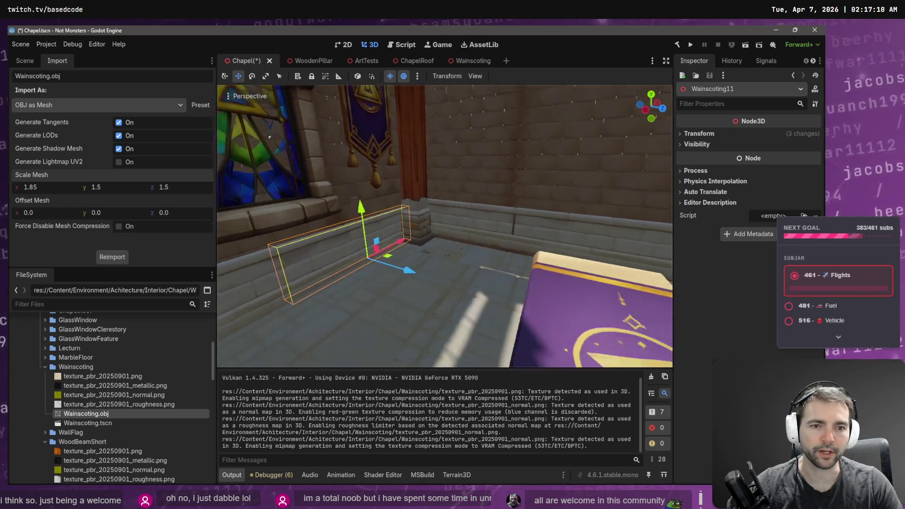
pyautogui.keyDown('shift'); pyautogui.click(501, 242); pyautogui.keyUp('shift')
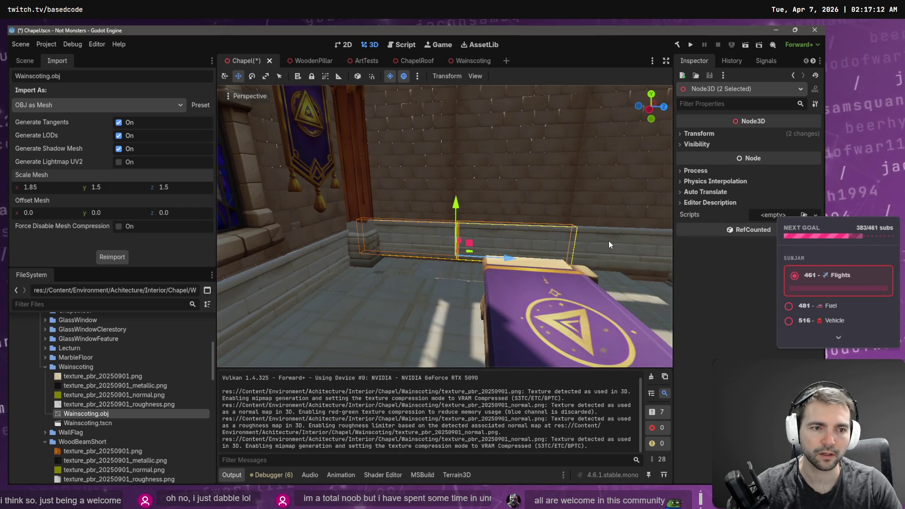
pyautogui.keyDown('shift'); pyautogui.click(452, 222); pyautogui.keyUp('shift')
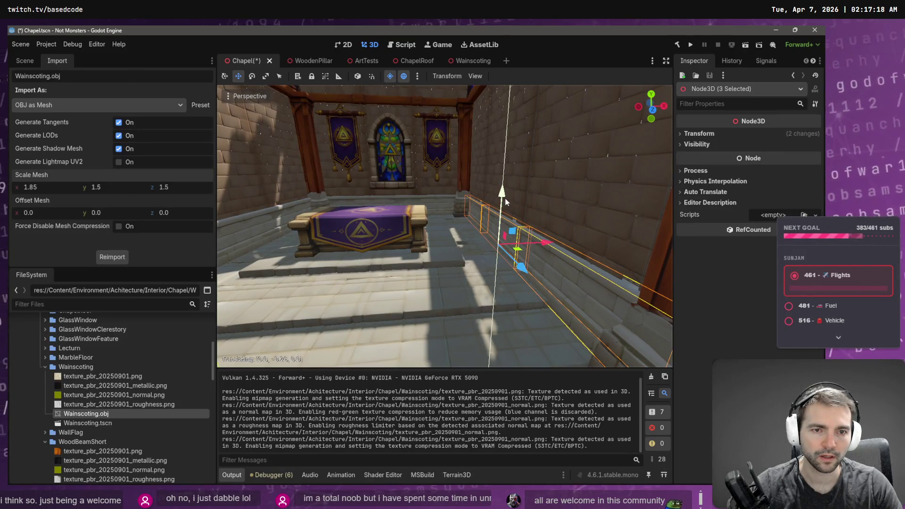
pyautogui.press('w')
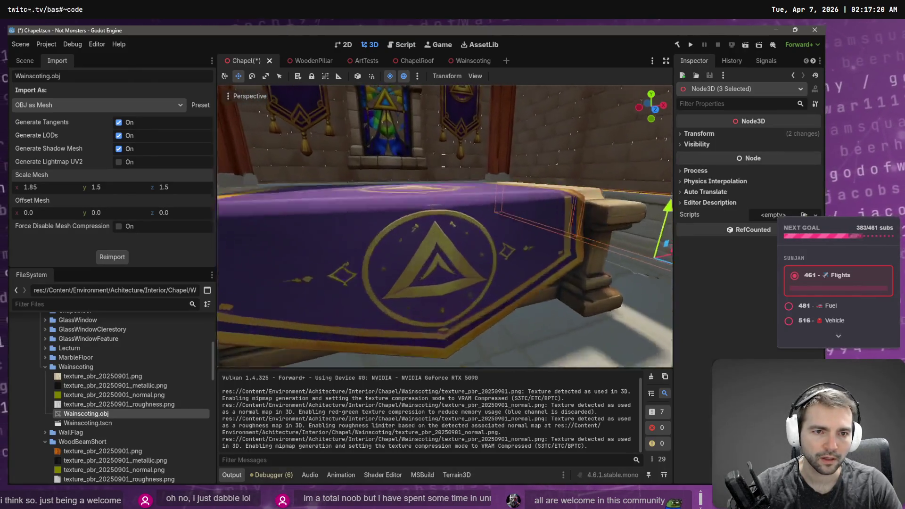
pyautogui.press('w')
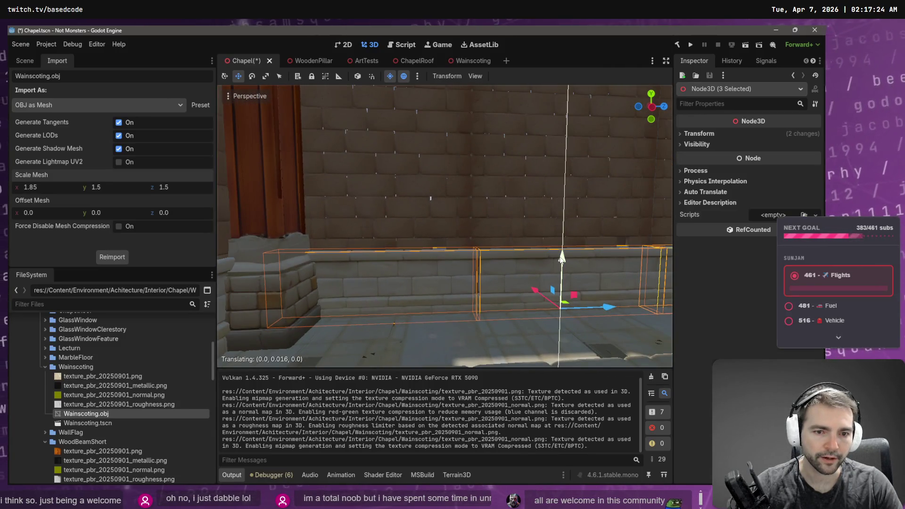
pyautogui.press('s')
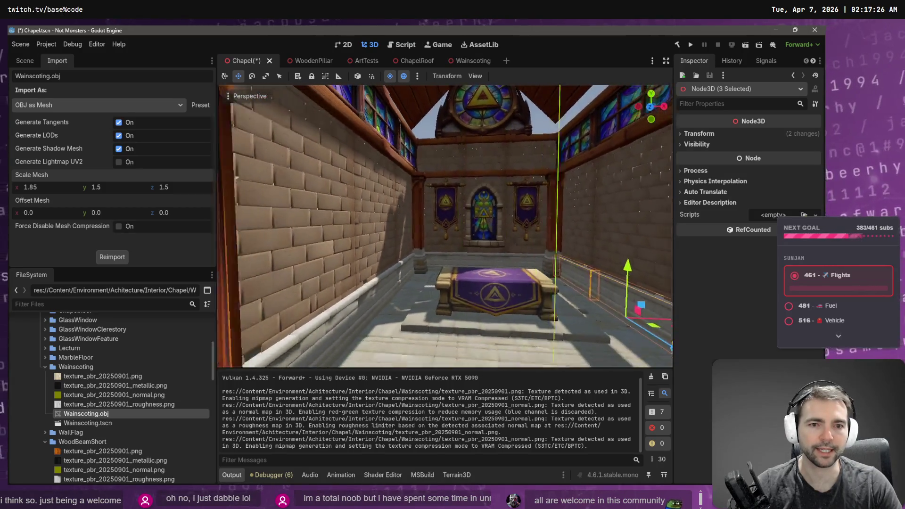
pyautogui.press('s')
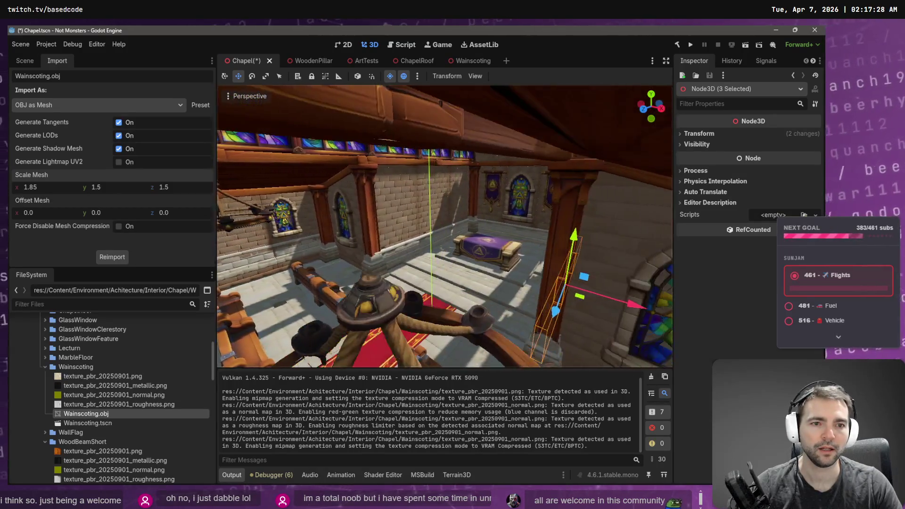
pyautogui.press('w')
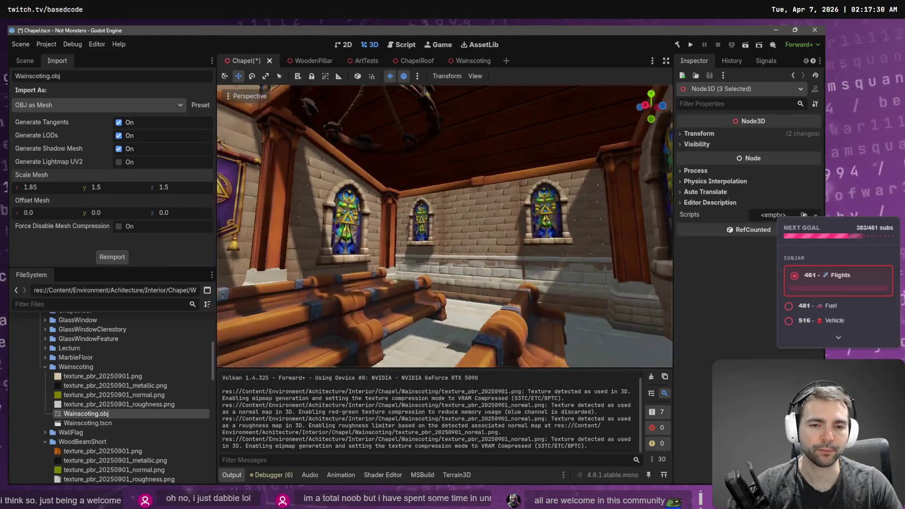
pyautogui.press('s')
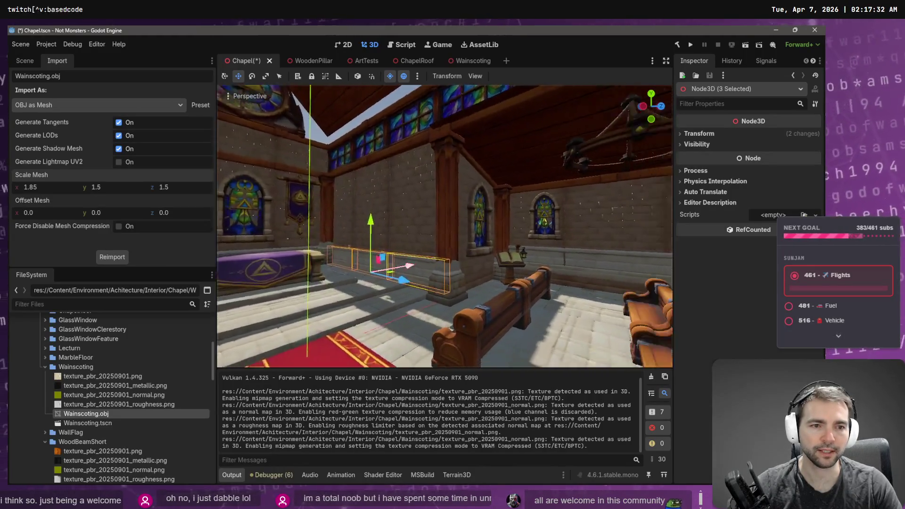
pyautogui.press('d')
pyautogui.press('w')
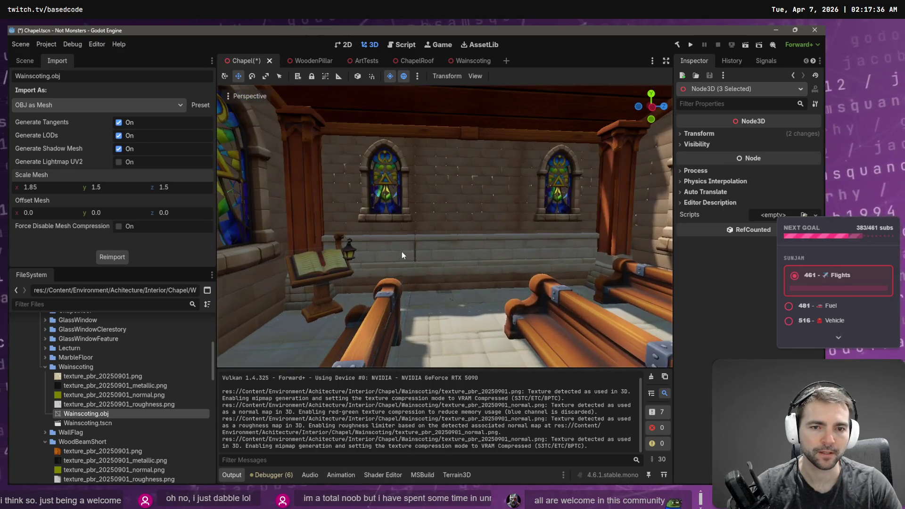
pyautogui.keyDown('shift'); pyautogui.click(567, 251); pyautogui.keyUp('shift')
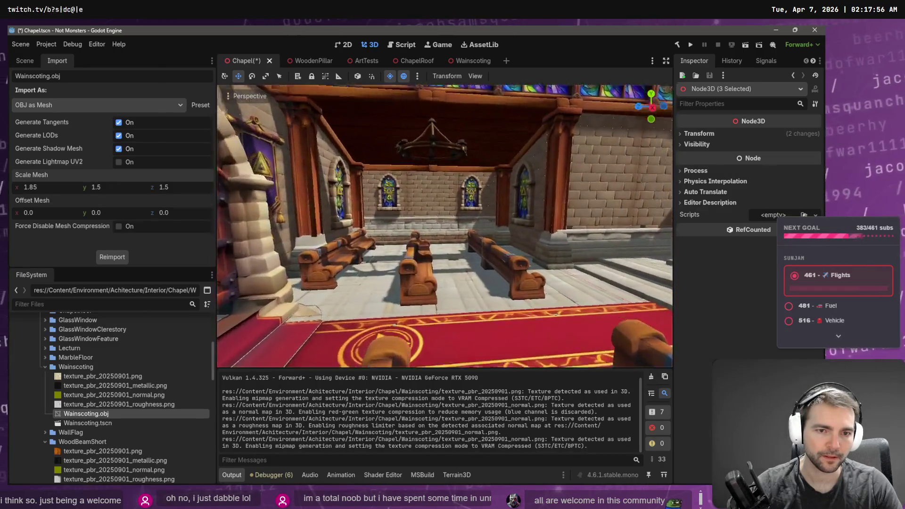
pyautogui.click(458, 230)
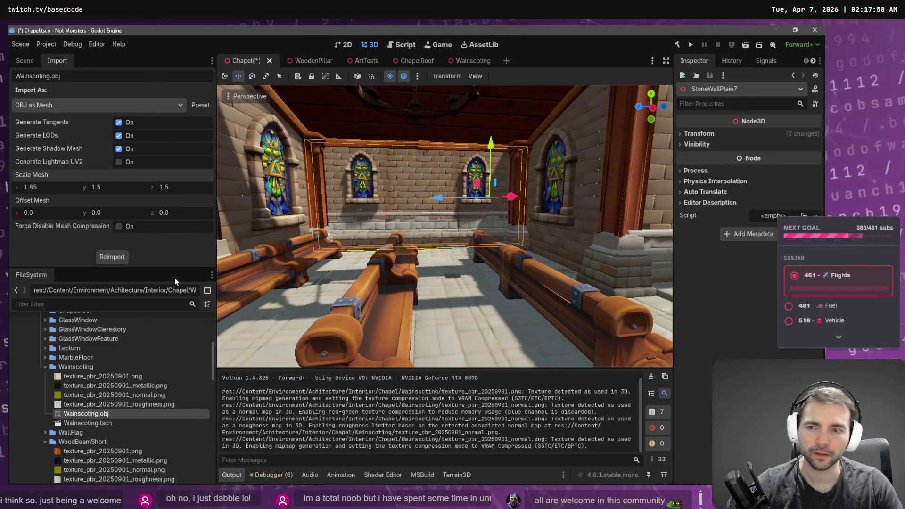
# - Switch to the Scene tree and frame Wainscoting11 in the viewport
pyautogui.click(24, 62)
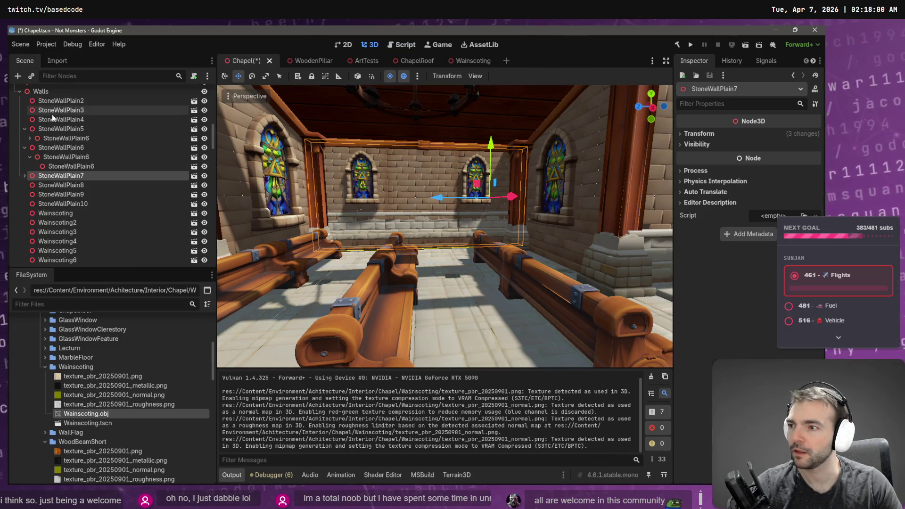
pyautogui.scroll(-4, 104, 241)
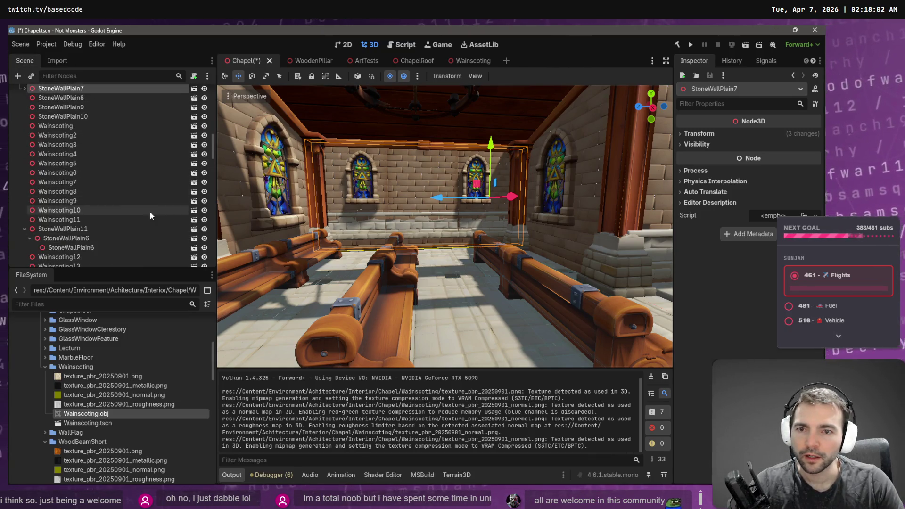
pyautogui.click(85, 220)
pyautogui.press('f')
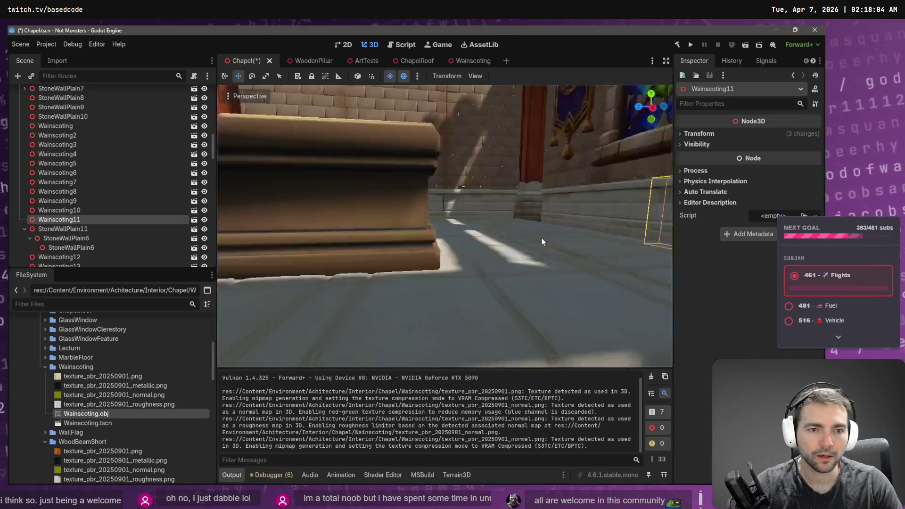
# - Frame Wainscoting8 in scale mode and add Wainscoting7 to the selection
pyautogui.scroll(-5, 289, 224)
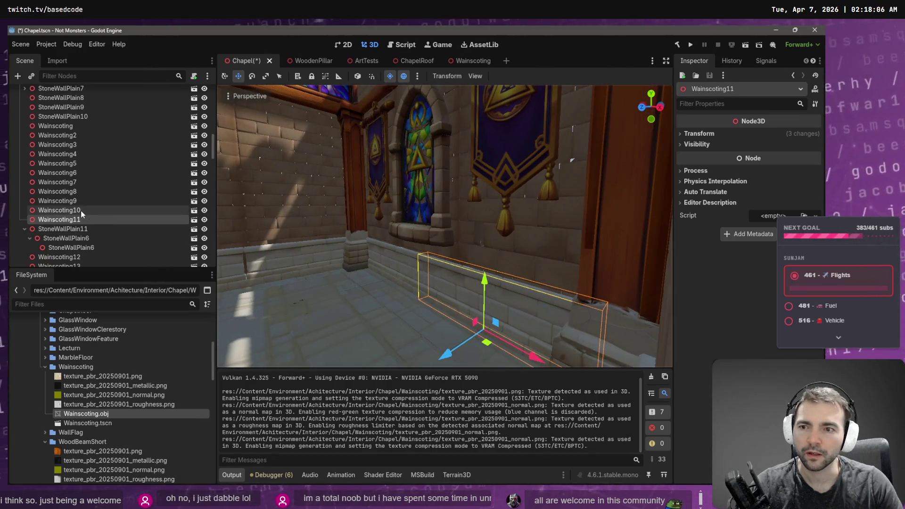
pyautogui.click(81, 210)
pyautogui.click(81, 194)
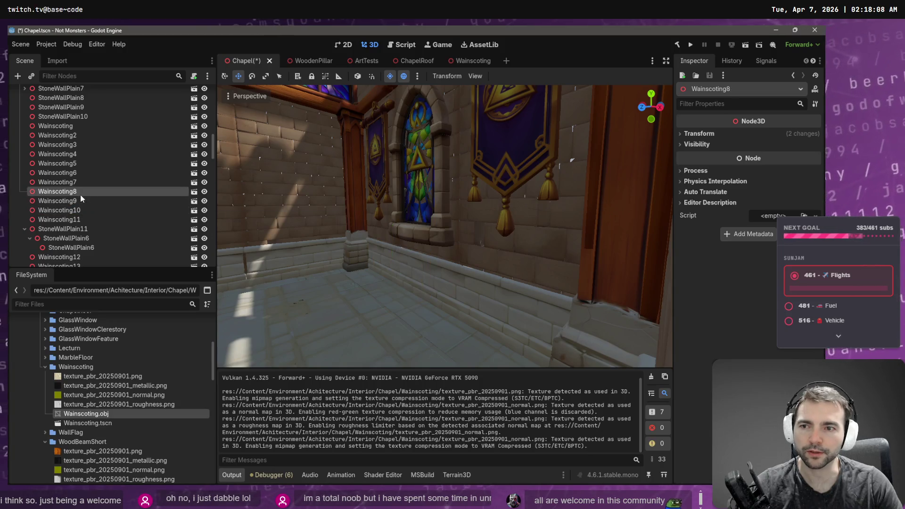
pyautogui.press('r')
pyautogui.press('f')
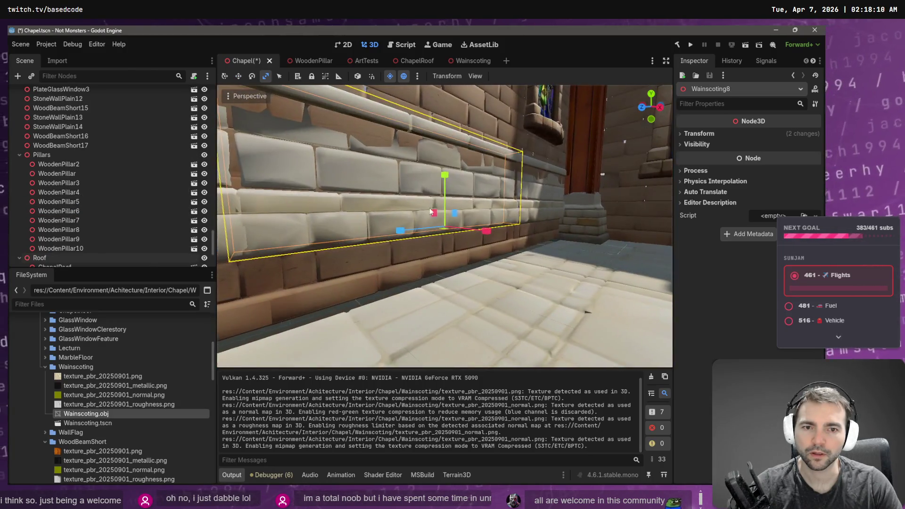
pyautogui.scroll(-4, 94, 203)
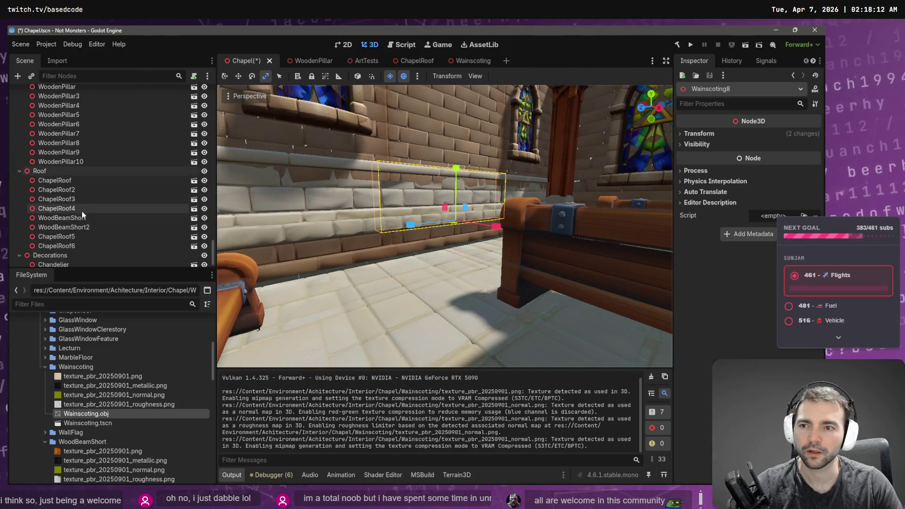
pyautogui.scroll(4, 126, 179)
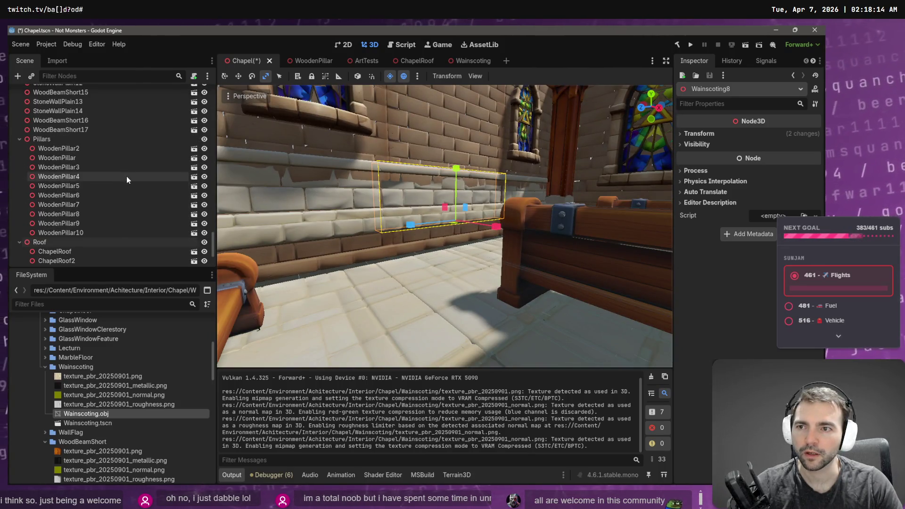
pyautogui.moveTo(214, 230); pyautogui.dragTo(219, 146)
pyautogui.keyDown('ctrl'); pyautogui.click(96, 163); pyautogui.keyUp('ctrl')
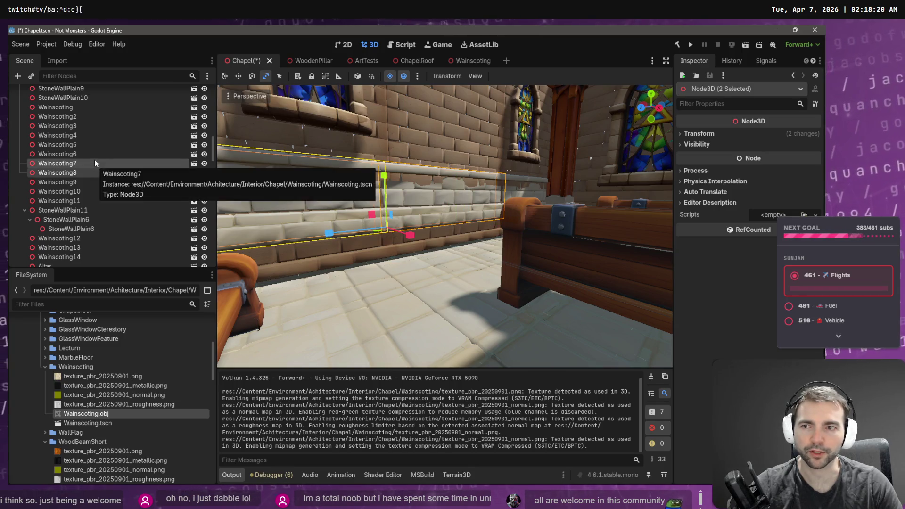
# - Shift Wainscoting7, 8 and 9 slightly along X and save the Chapel
pyautogui.keyDown('ctrl'); pyautogui.click(80, 183); pyautogui.keyUp('ctrl')
pyautogui.moveTo(452, 173); pyautogui.dragTo(468, 199)
pyautogui.press('e')
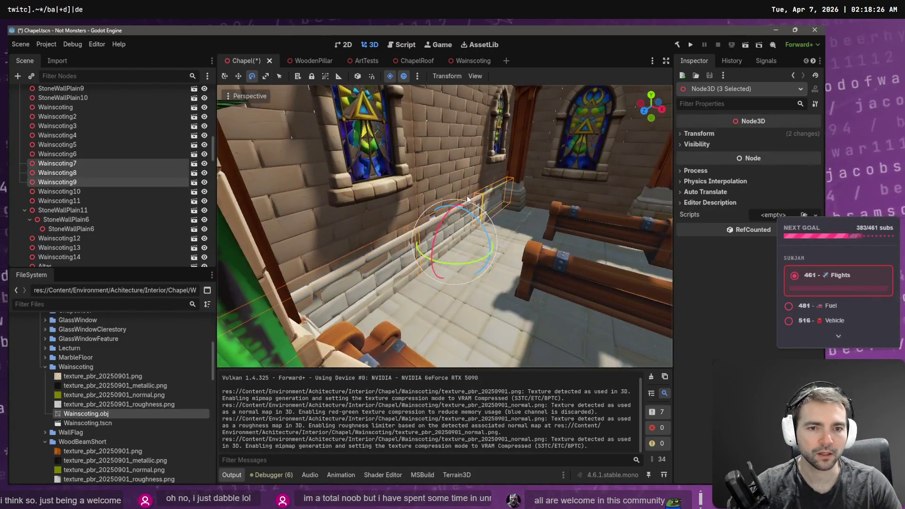
pyautogui.press('g')
pyautogui.press('x')
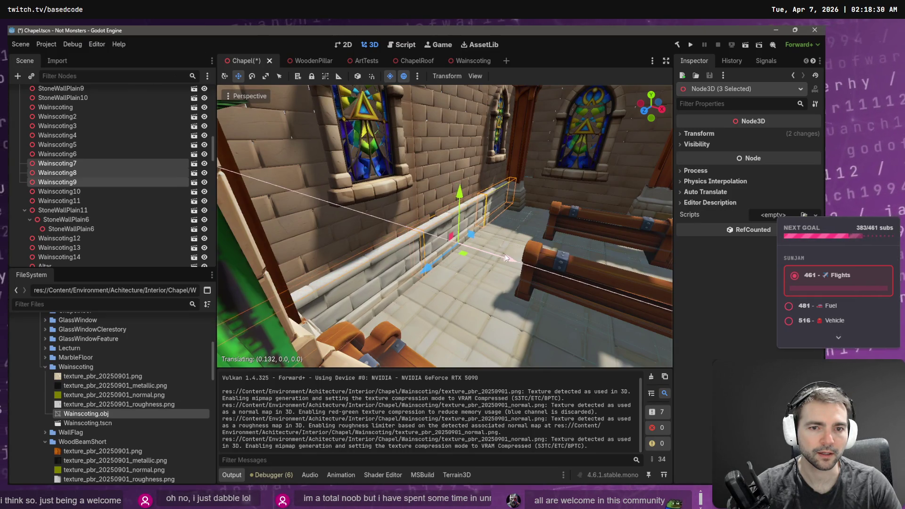
pyautogui.click(504, 255)
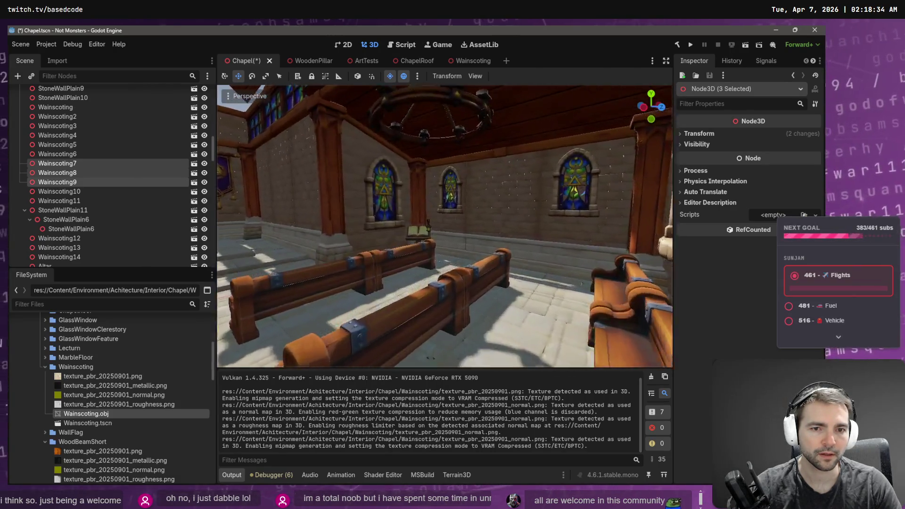
pyautogui.hotkey('ctrl', 's')
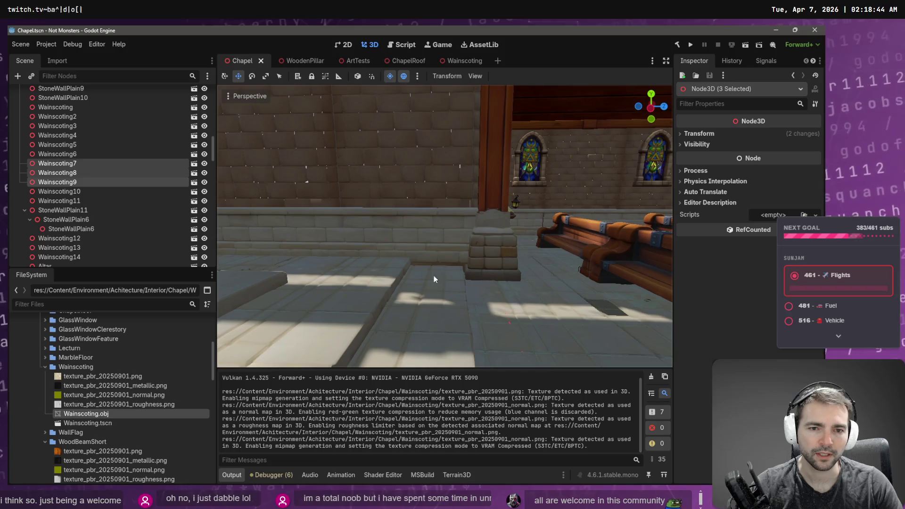
# - Lower Wainscoting4, 5, 6 and three more wall panels slightly to sit flush
pyautogui.click(433, 236)
pyautogui.keyDown('shift'); pyautogui.click(321, 234); pyautogui.keyUp('shift')
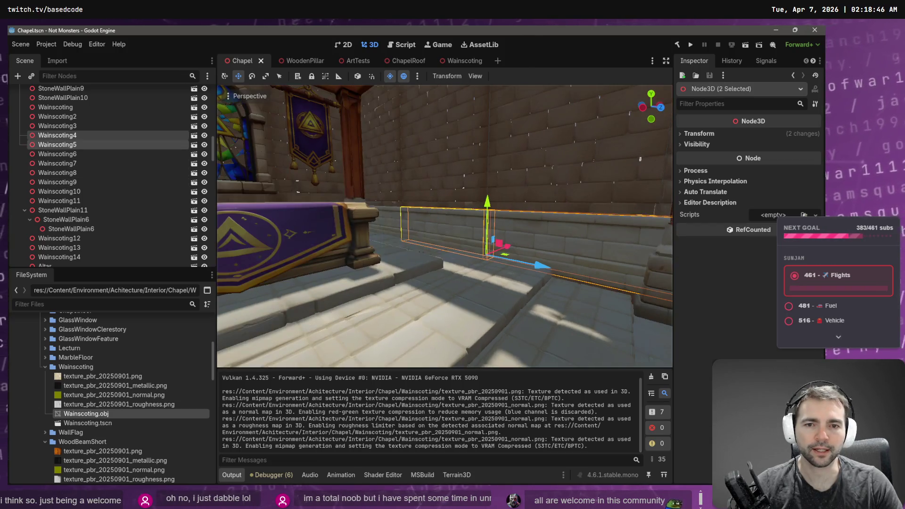
pyautogui.keyDown('shift'); pyautogui.click(394, 235); pyautogui.keyUp('shift')
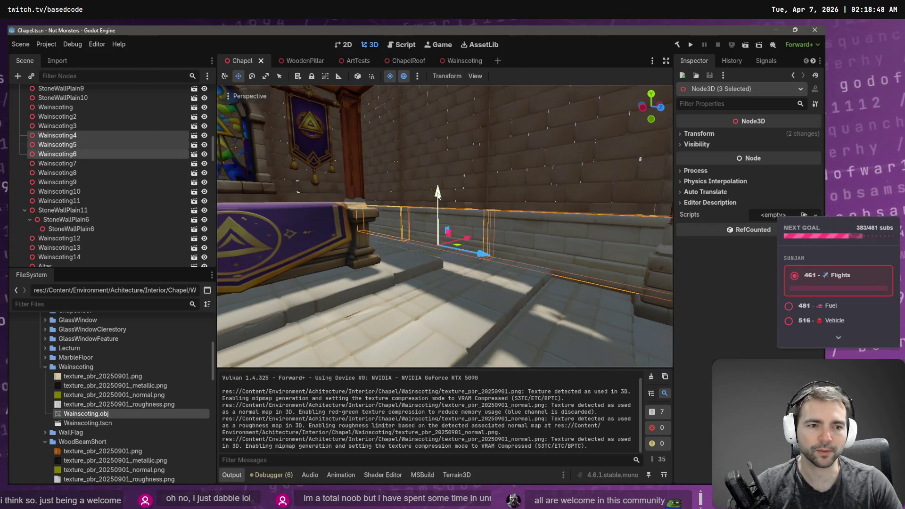
pyautogui.moveTo(438, 194); pyautogui.dragTo(443, 200)
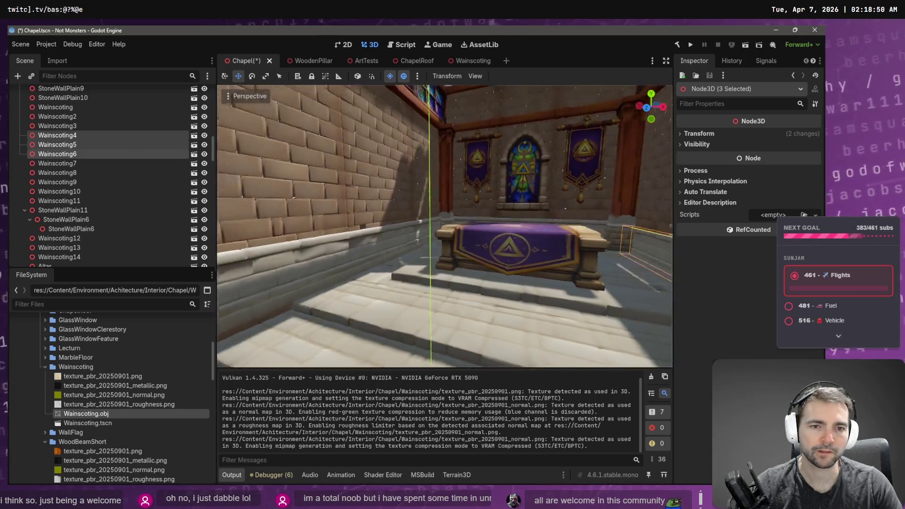
pyautogui.click(486, 267)
pyautogui.keyDown('shift'); pyautogui.click(522, 246); pyautogui.keyUp('shift')
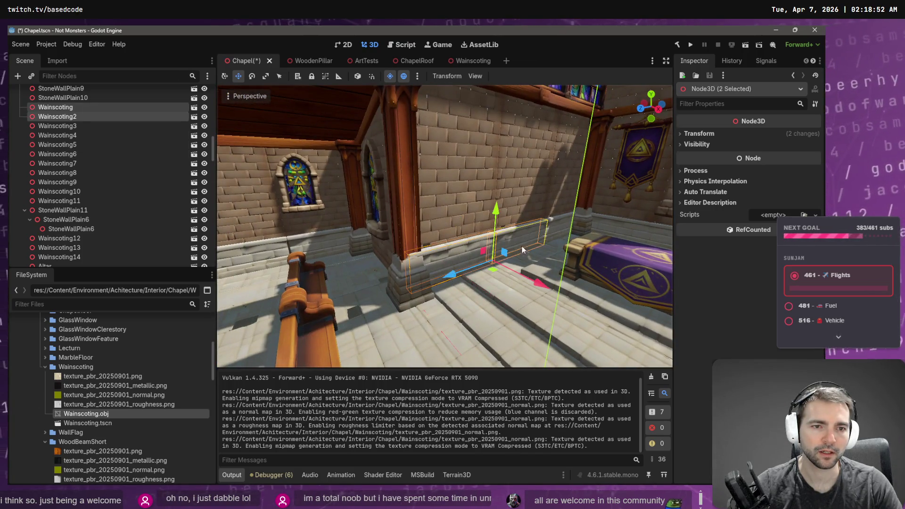
pyautogui.keyDown('shift'); pyautogui.click(559, 231); pyautogui.keyUp('shift')
pyautogui.moveTo(525, 203); pyautogui.dragTo(526, 208)
pyautogui.press('f')
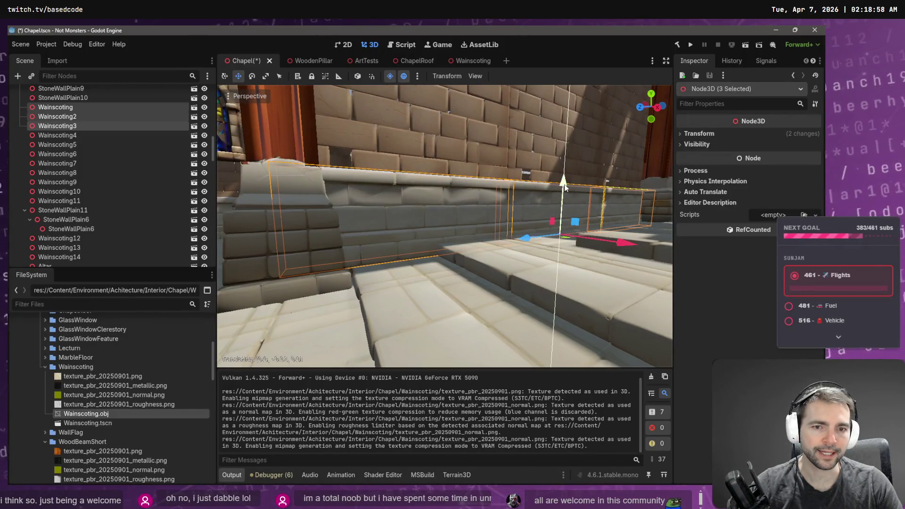
pyautogui.scroll(-5, 564, 185)
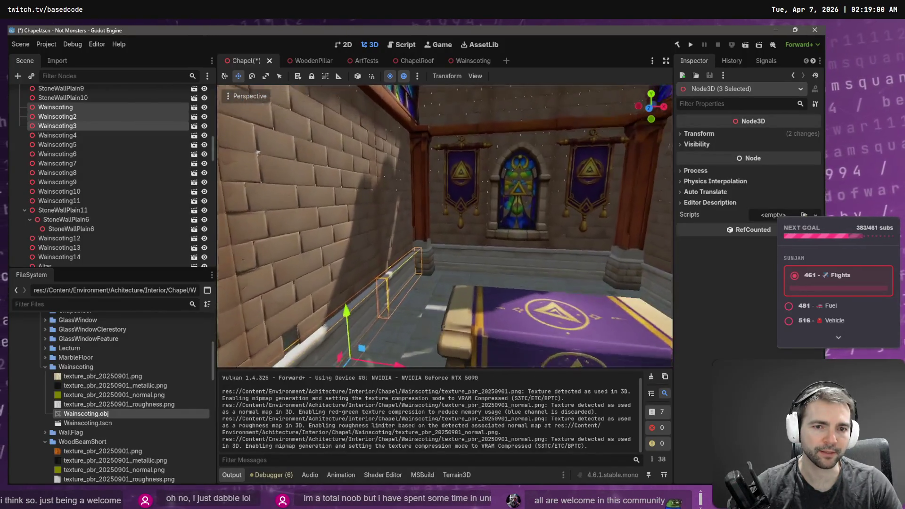
# - Lower Wainscoting10 and Wainscoting11 about 0.069, check the wall, and save the Chapel
pyautogui.click(480, 280)
pyautogui.keyDown('shift'); pyautogui.click(551, 272); pyautogui.keyUp('shift')
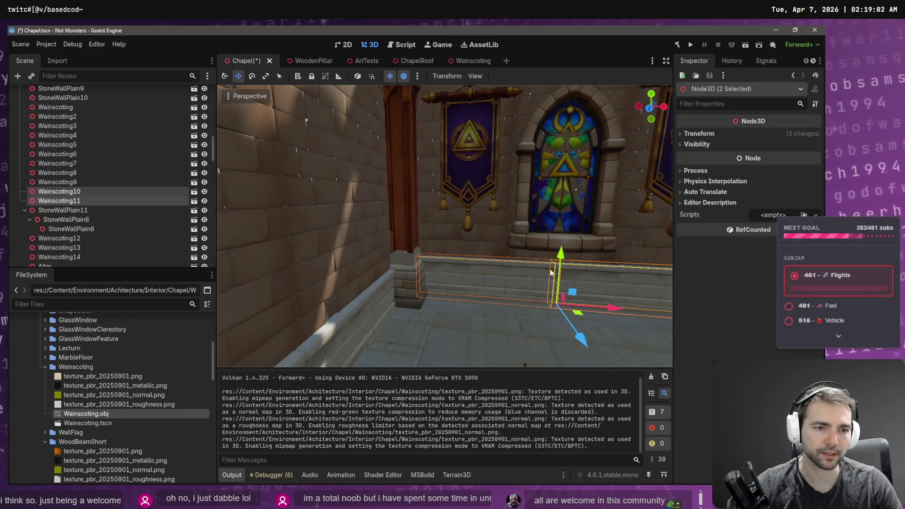
pyautogui.moveTo(560, 253); pyautogui.dragTo(564, 259)
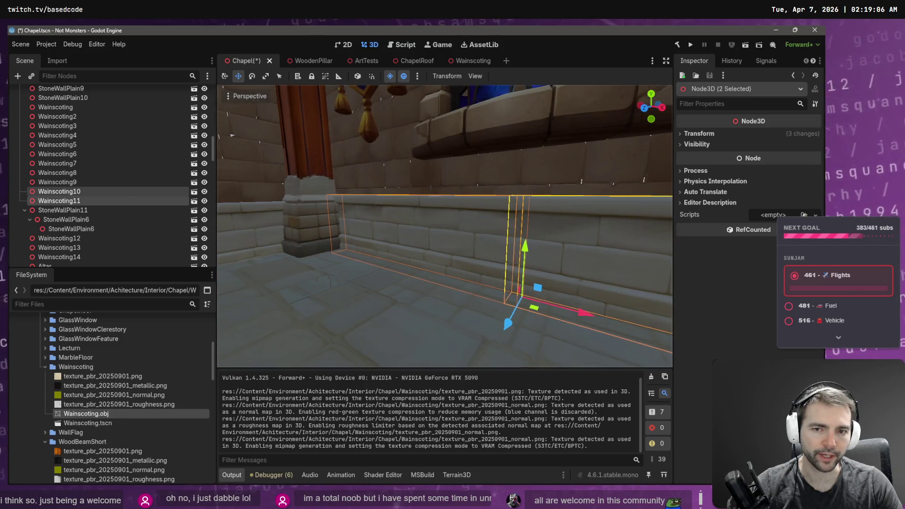
pyautogui.press('w')
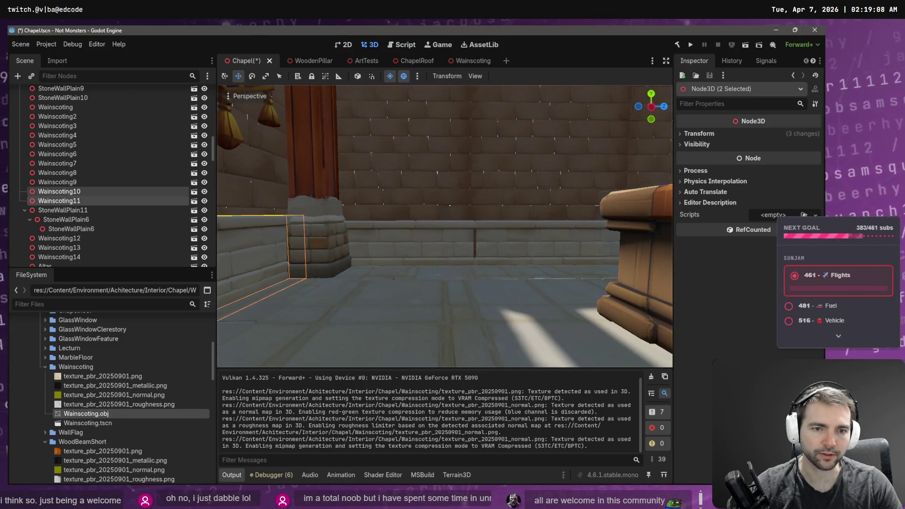
pyautogui.click(429, 245)
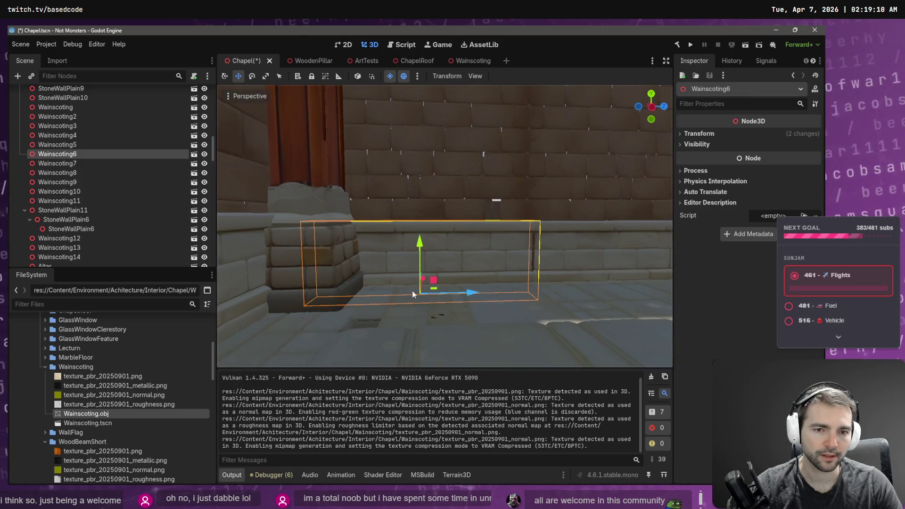
pyautogui.moveTo(469, 293)
pyautogui.mouseDown()
pyautogui.moveTo(589, 294)
pyautogui.moveTo(462, 292)
pyautogui.mouseUp()
pyautogui.scroll(-3, 478, 263)
pyautogui.click(462, 188)
pyautogui.hotkey('ctrl', 's')
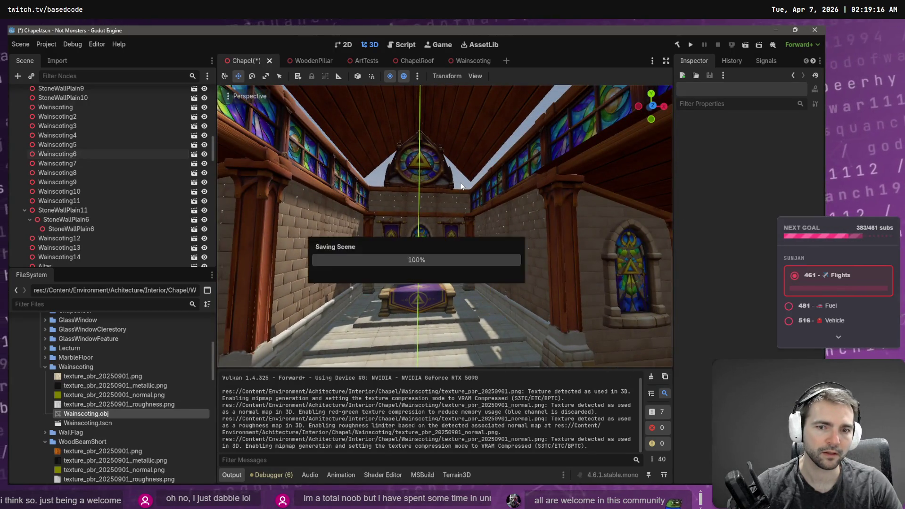
# - Push Wainscoting8 flush with the wall, align Wainscoting7, and save the Chapel
pyautogui.scroll(5, 462, 188)
pyautogui.scroll(-5, 474, 308)
pyautogui.moveTo(474, 307)
pyautogui.mouseDown()
pyautogui.moveTo(425, 302)
pyautogui.moveTo(490, 298)
pyautogui.mouseUp()
pyautogui.scroll(5, 444, 227)
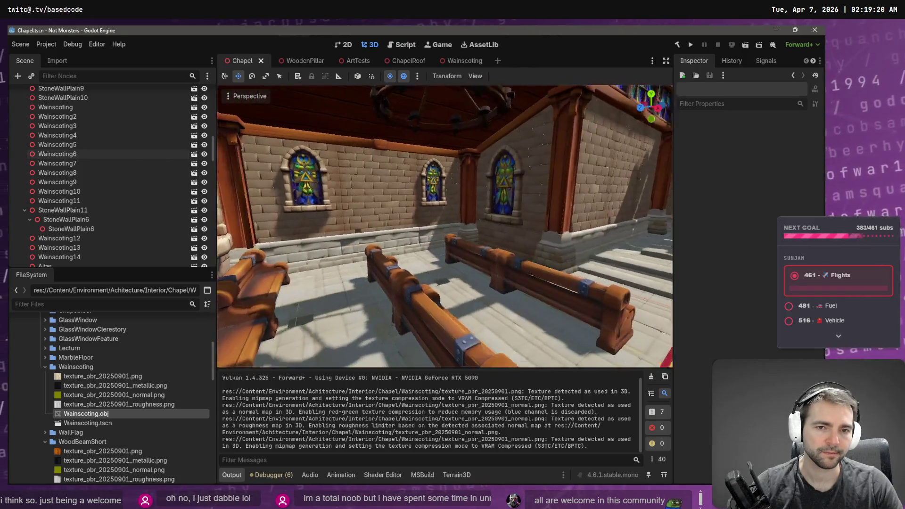
pyautogui.click(418, 207)
pyautogui.scroll(-5, 396, 251)
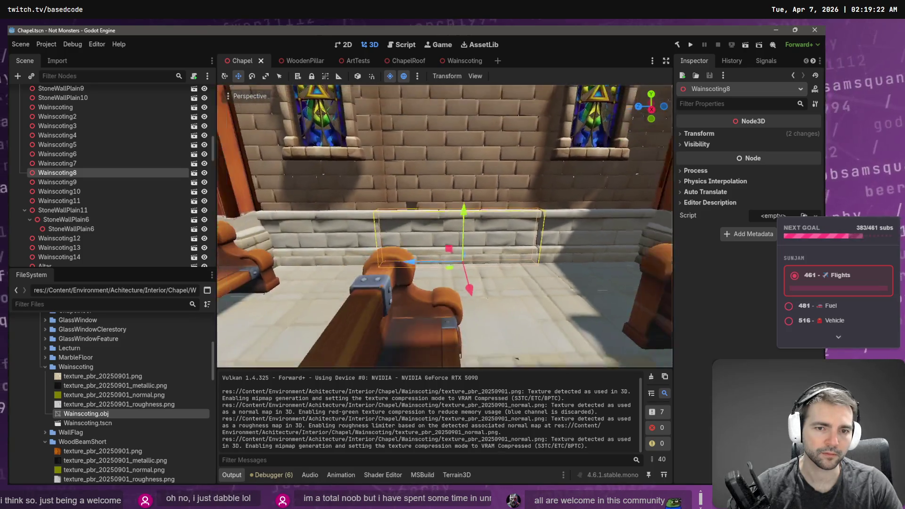
pyautogui.moveTo(408, 255); pyautogui.dragTo(407, 252)
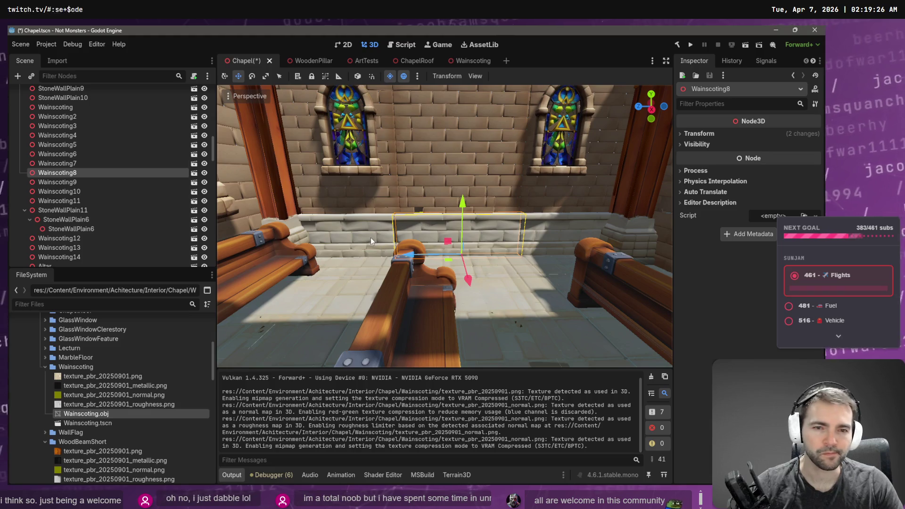
pyautogui.click(378, 245)
pyautogui.moveTo(293, 257); pyautogui.dragTo(297, 254)
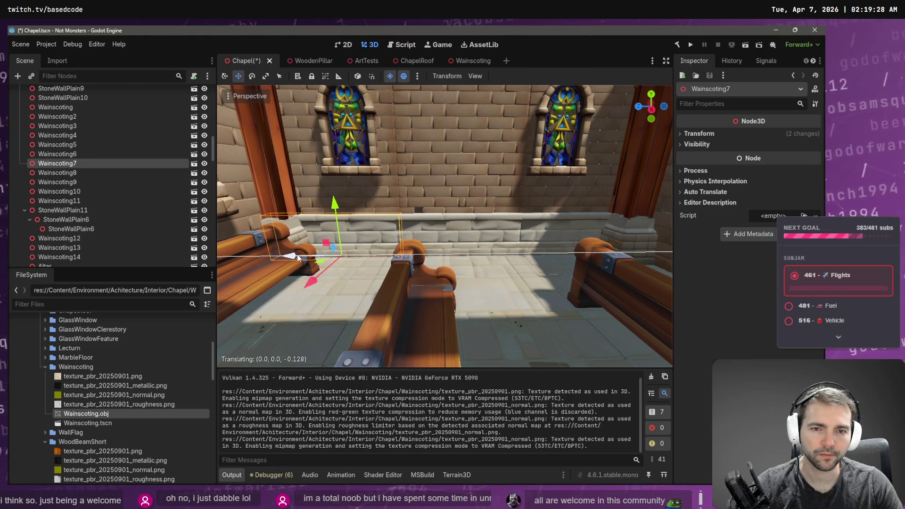
pyautogui.hotkey('ctrl', 's')
# - Fly down the aisle toward the altar and run the game with F5
pyautogui.press('s')
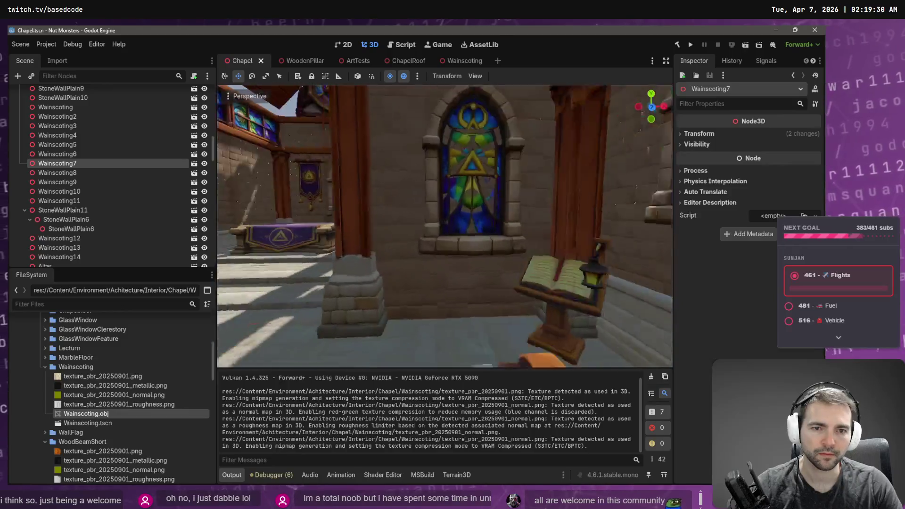
pyautogui.press('w')
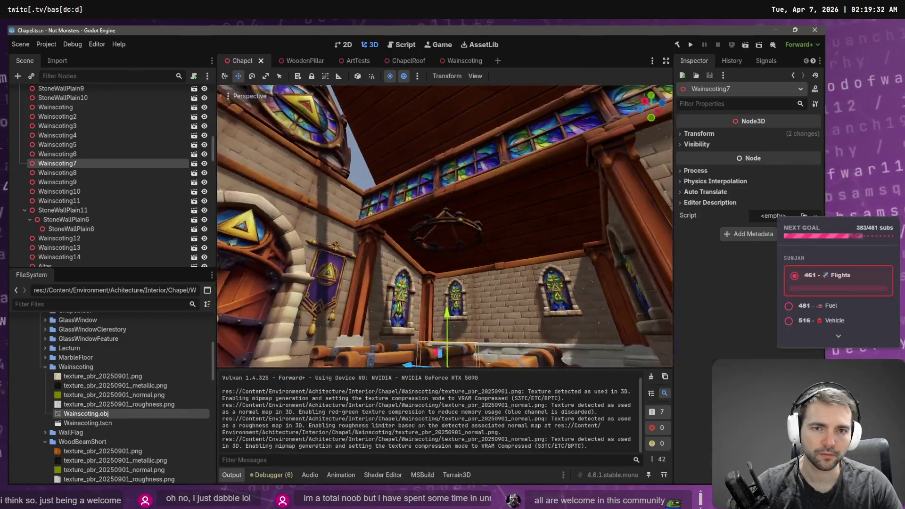
pyautogui.press('w')
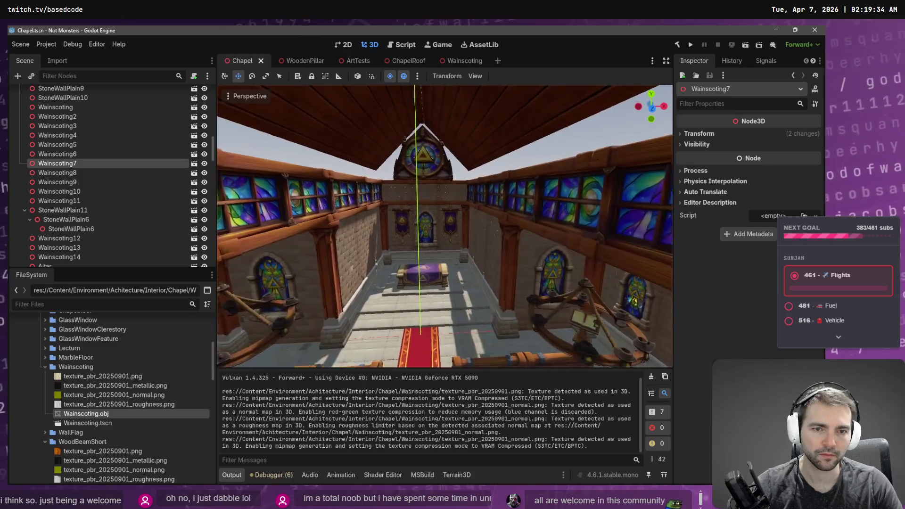
pyautogui.press('w')
pyautogui.press('F5')
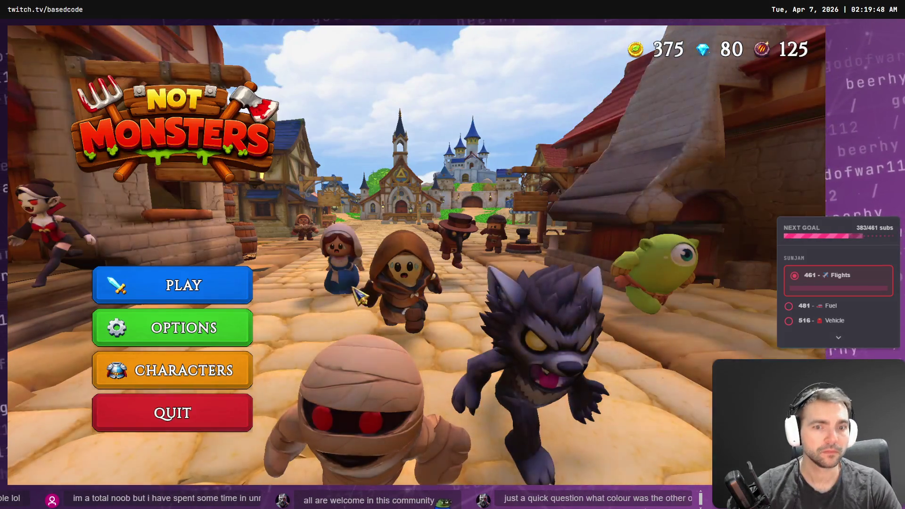
# - Pick the Shepherd villager and walk down the red carpet toward the pews
pyautogui.click(217, 380)
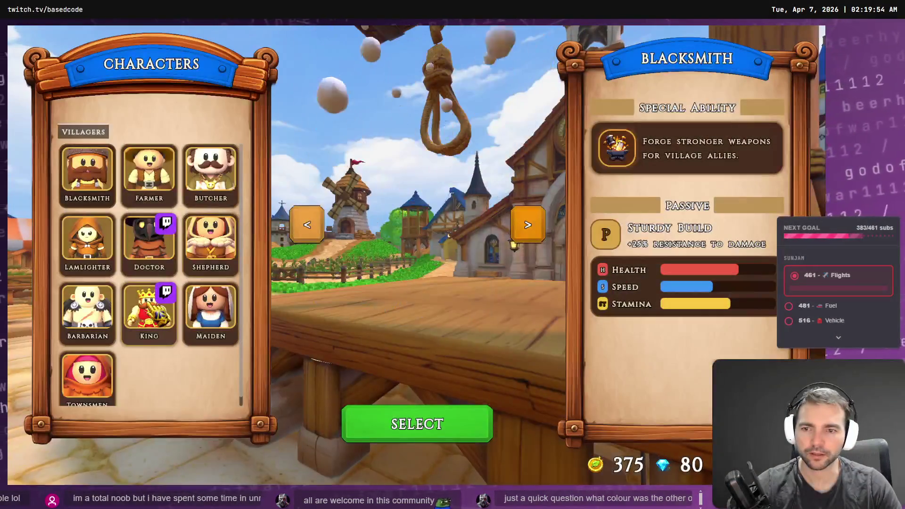
pyautogui.click(149, 242)
pyautogui.click(208, 264)
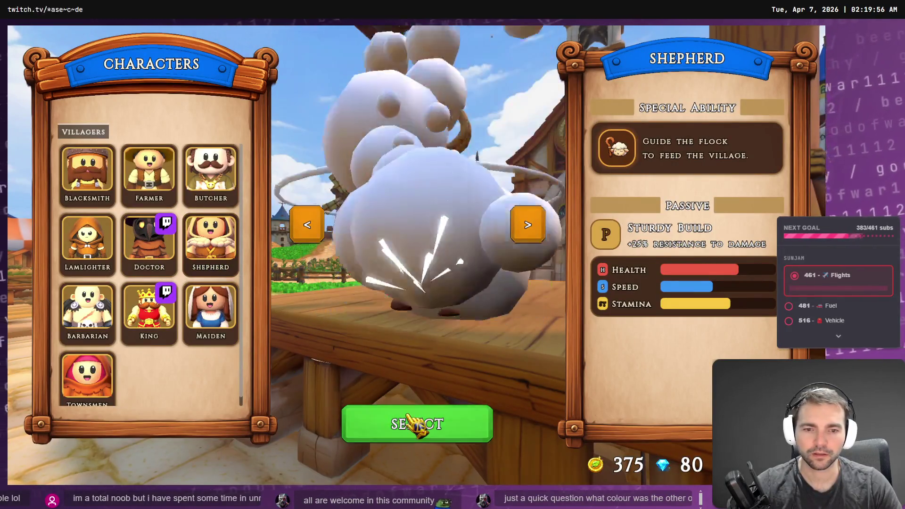
pyautogui.click(451, 424)
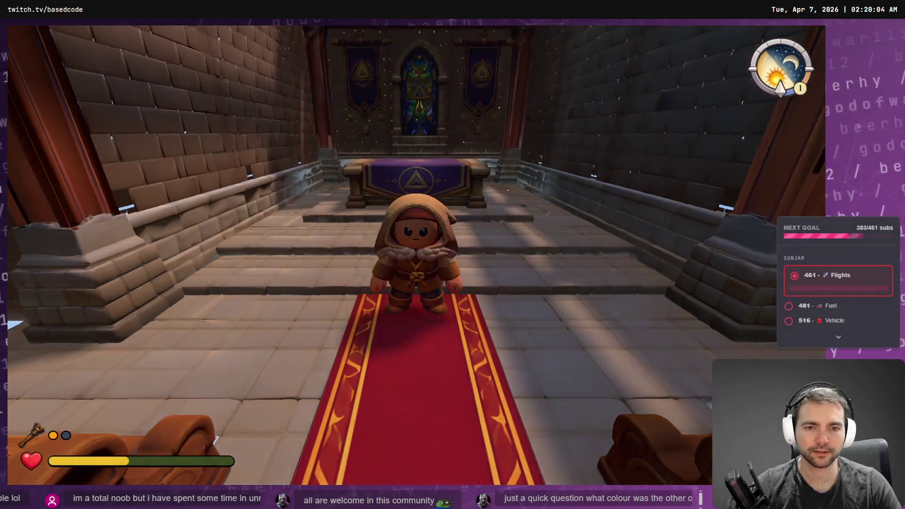
pyautogui.press('w')
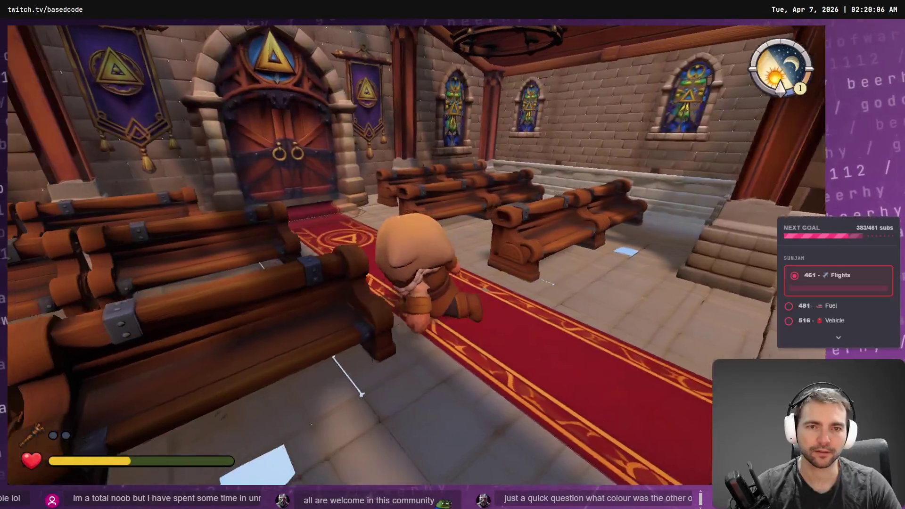
pyautogui.press('a')
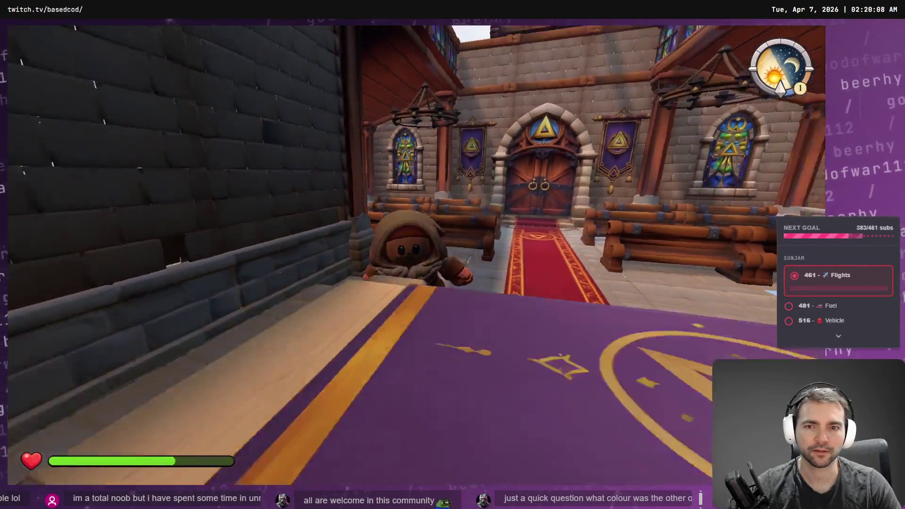
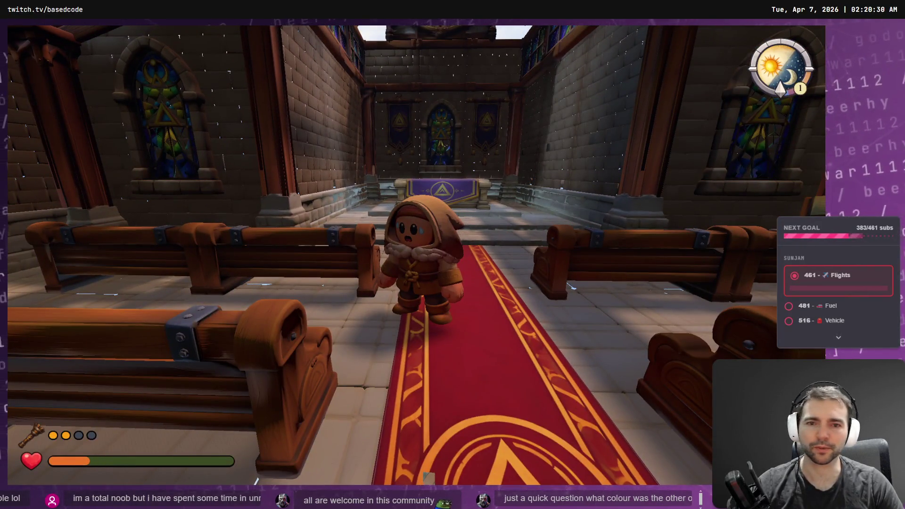
# - Stop the game test, select and deselect a chapel pillar, and switch to Fork
pyautogui.press('F8')
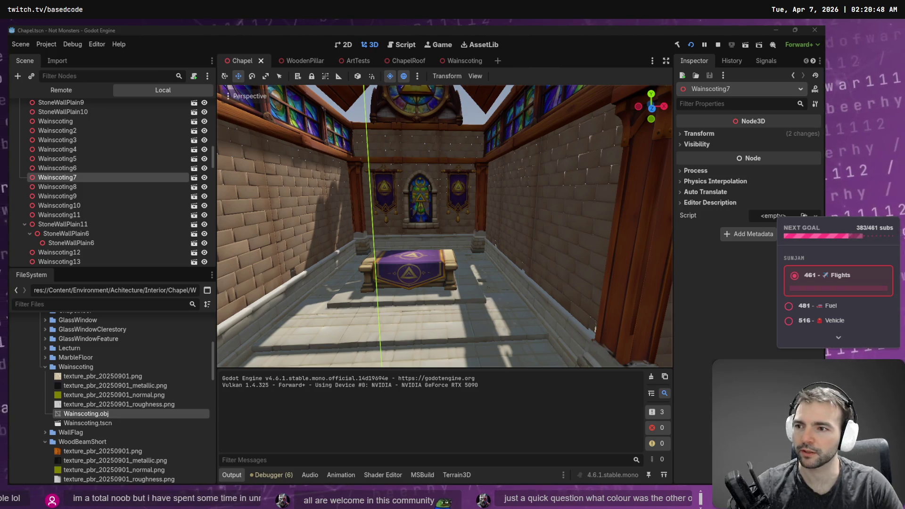
pyautogui.click(428, 253)
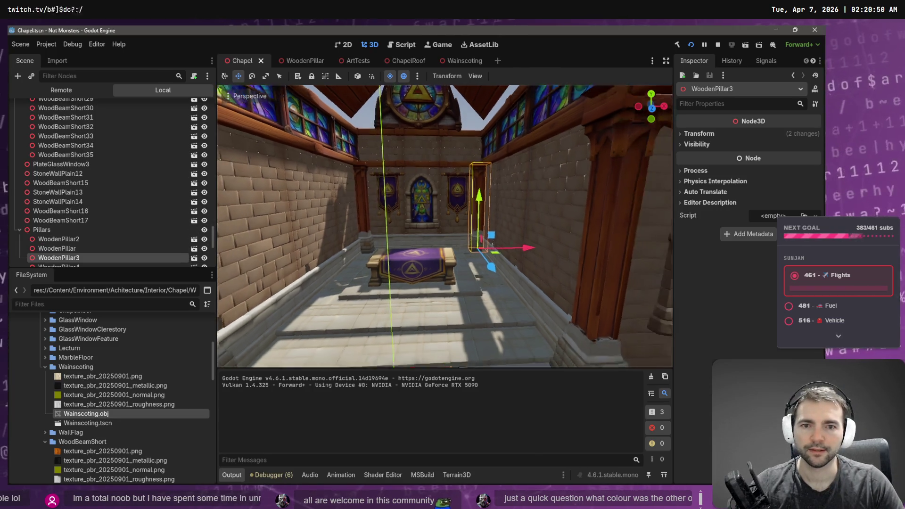
pyautogui.click(476, 160)
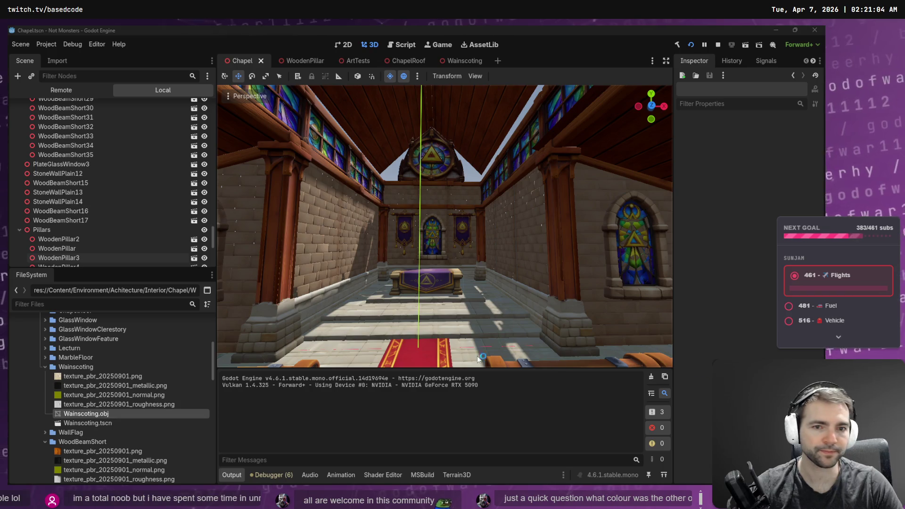
pyautogui.hotkey('alt', 'Tab')
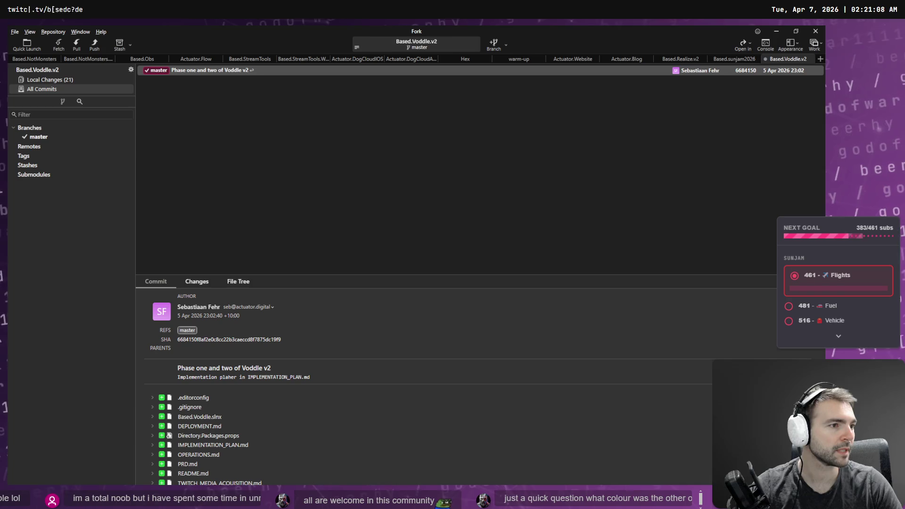
pyautogui.hotkey('alt', 'Tab')
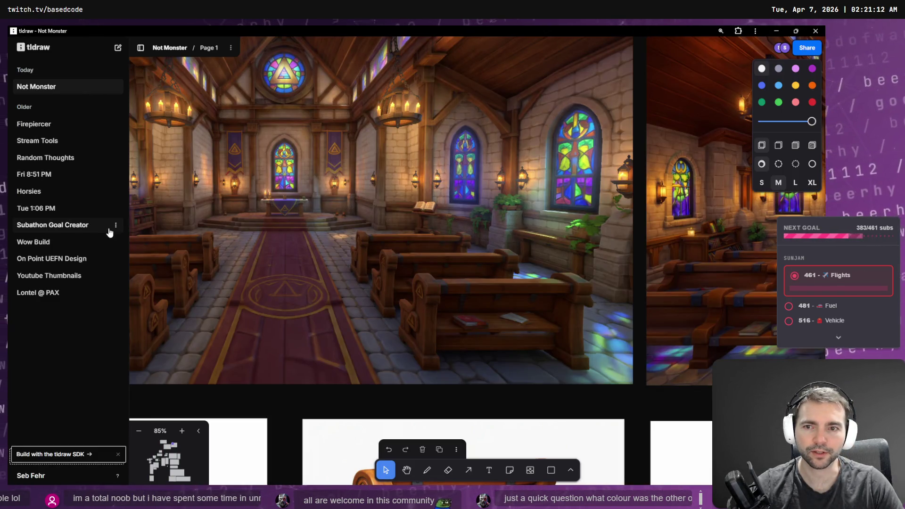
pyautogui.hotkey('alt', 'Tab')
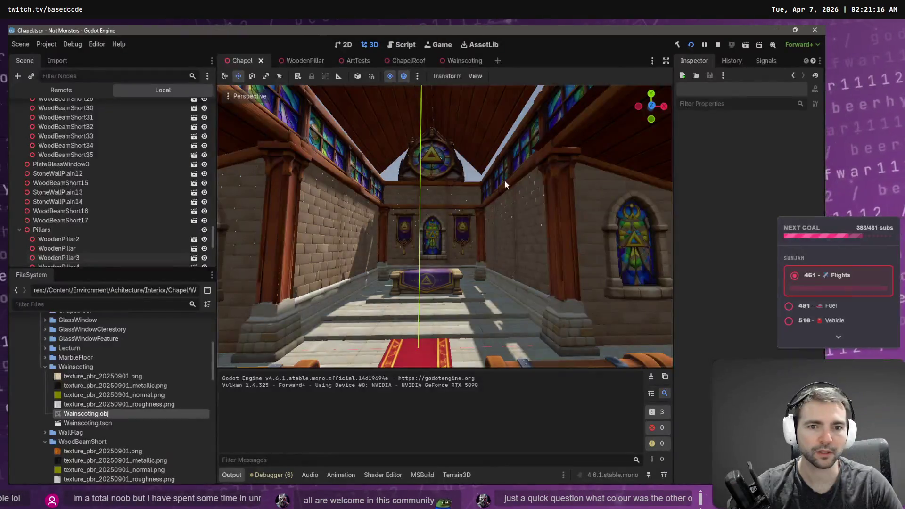
pyautogui.press('s')
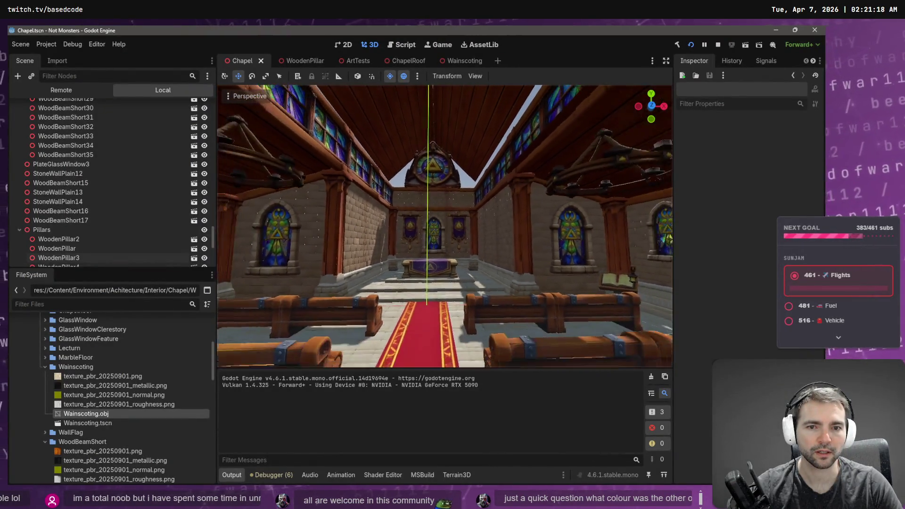
pyautogui.press('w')
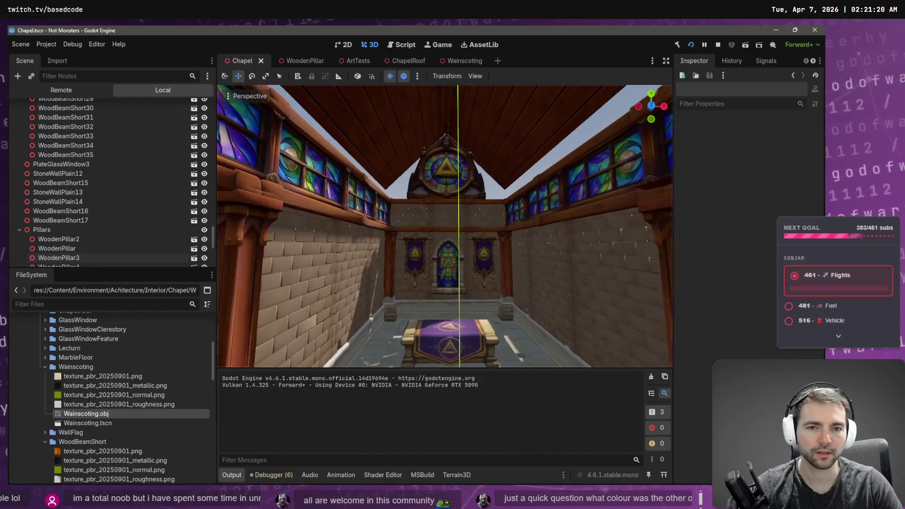
pyautogui.press('s')
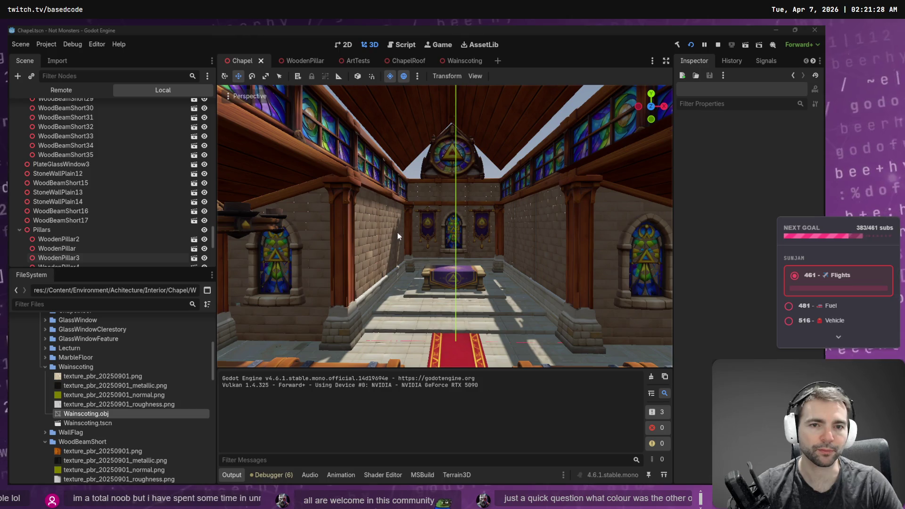
pyautogui.hotkey('alt', 'Tab')
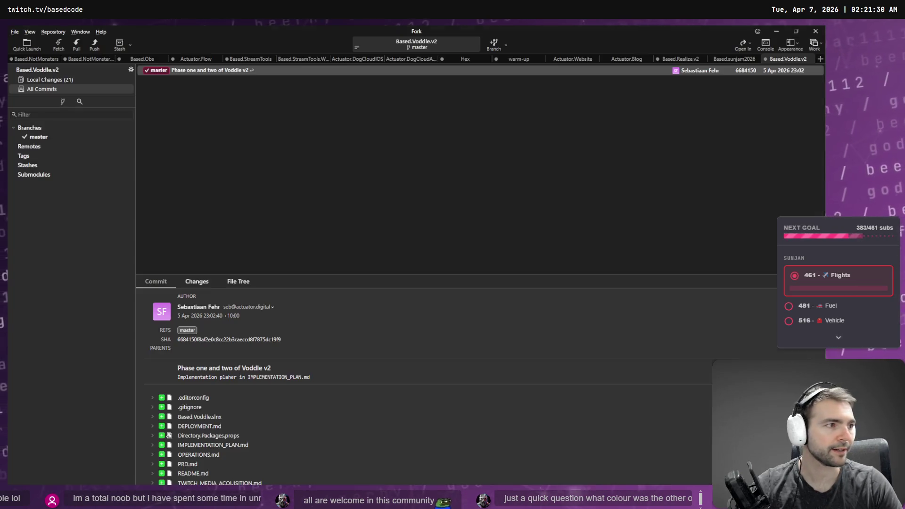
# - Show Based.NotMonsters local changes, collapse the other folders, and select the Wainscoting folder
pyautogui.click(71, 80)
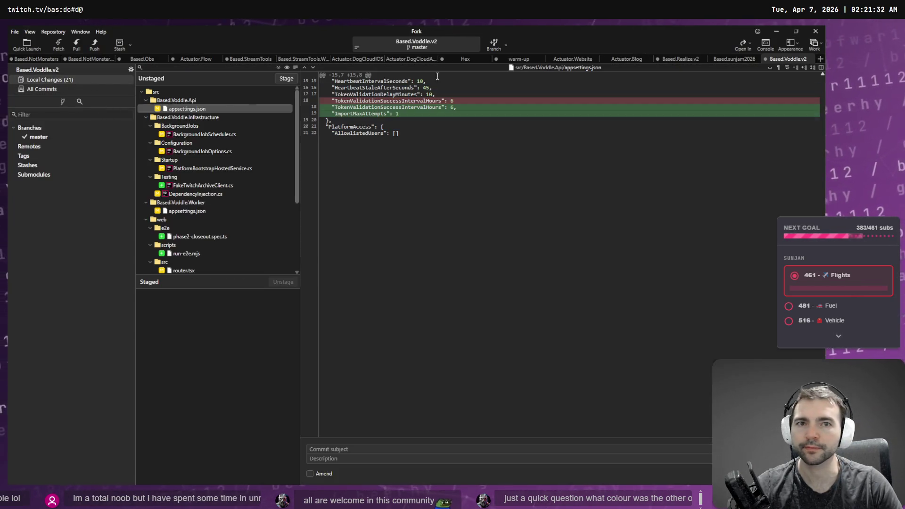
pyautogui.click(32, 60)
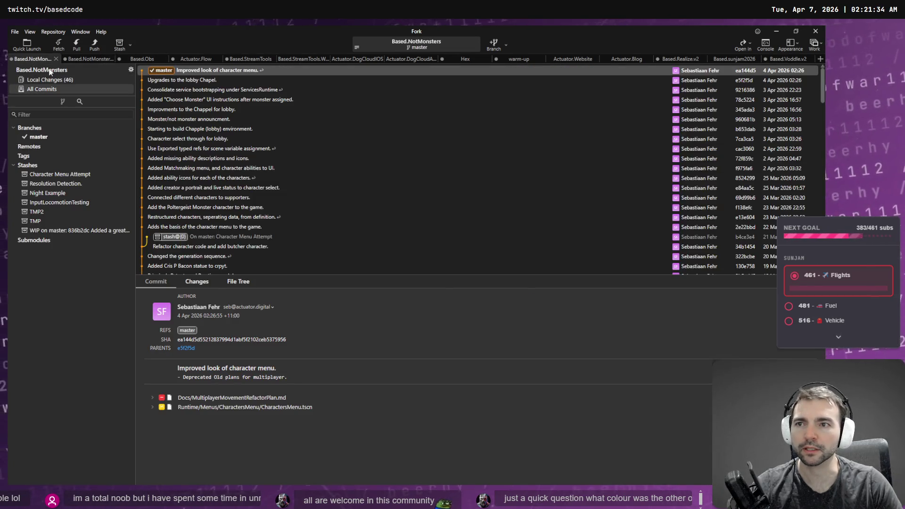
pyautogui.click(71, 80)
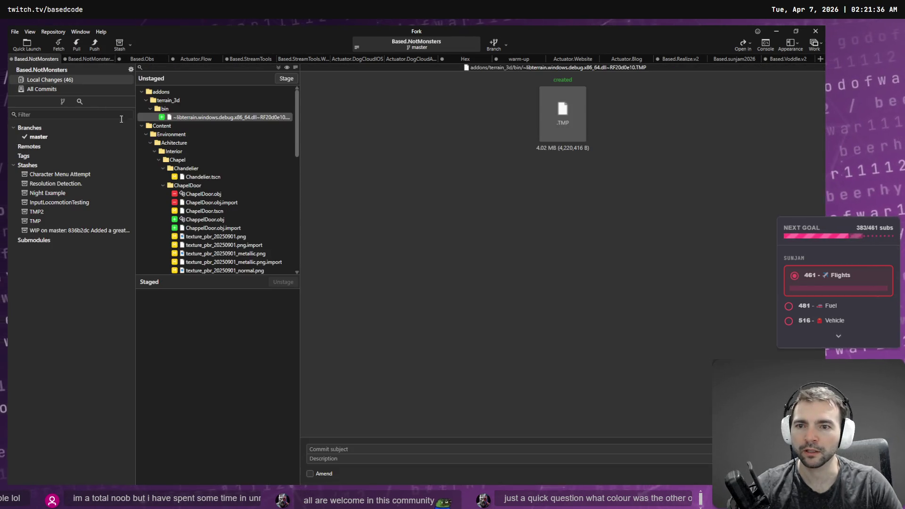
pyautogui.click(162, 185)
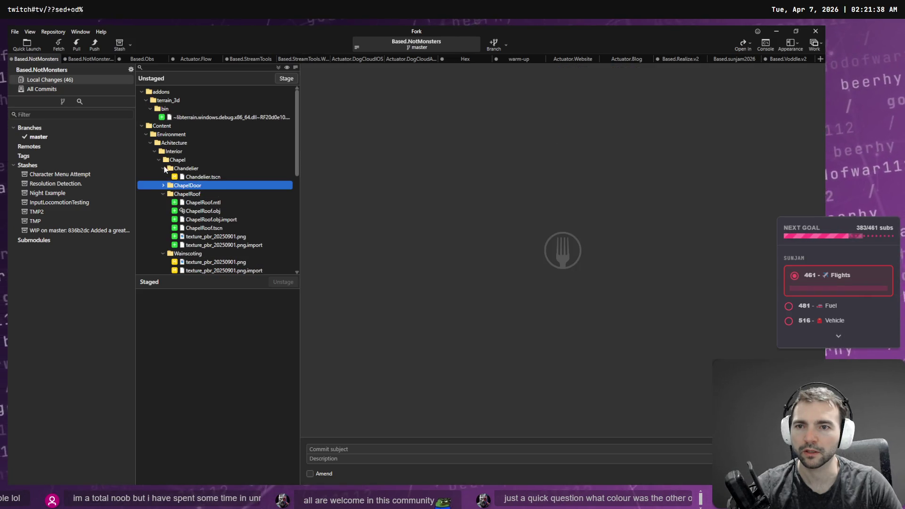
pyautogui.click(162, 168)
pyautogui.click(163, 186)
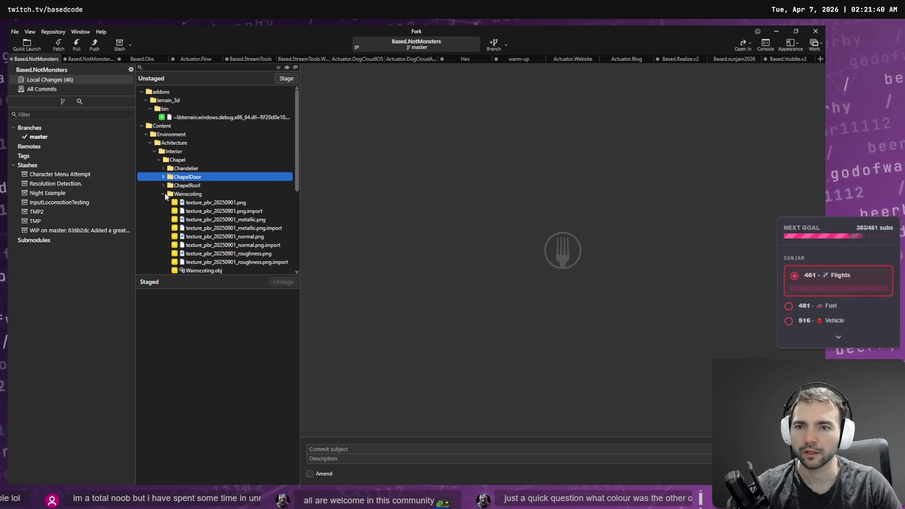
pyautogui.click(162, 194)
pyautogui.scroll(-2, 197, 209)
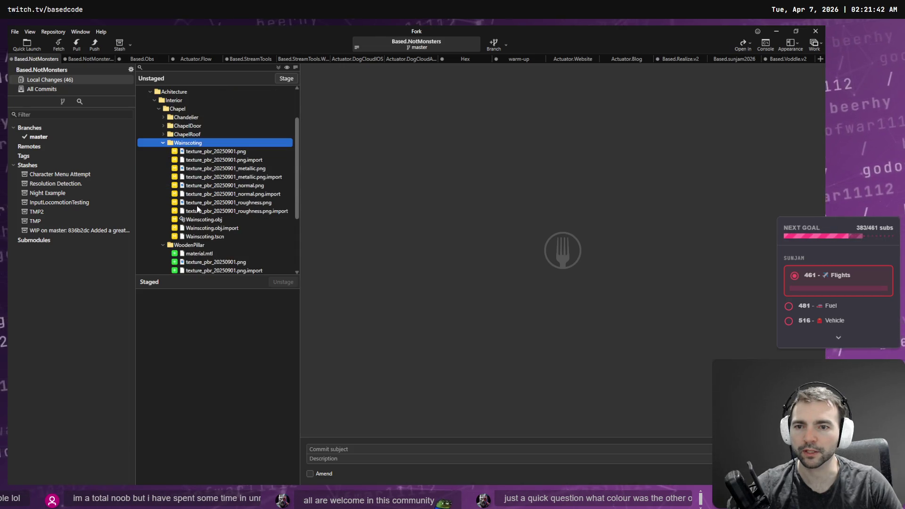
# - Stash the Wainscoting folder's files with 'Wainscoting' pasted as the stash message
pyautogui.rightClick(182, 145)
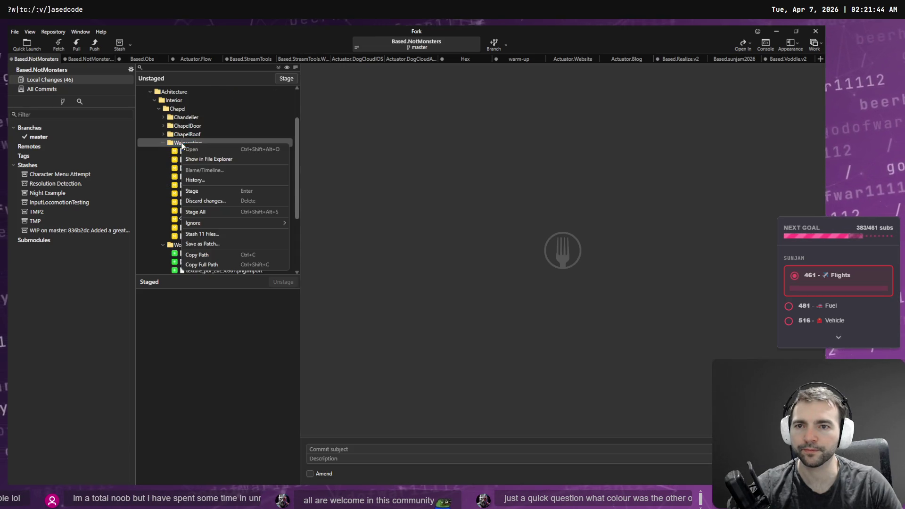
pyautogui.click(235, 233)
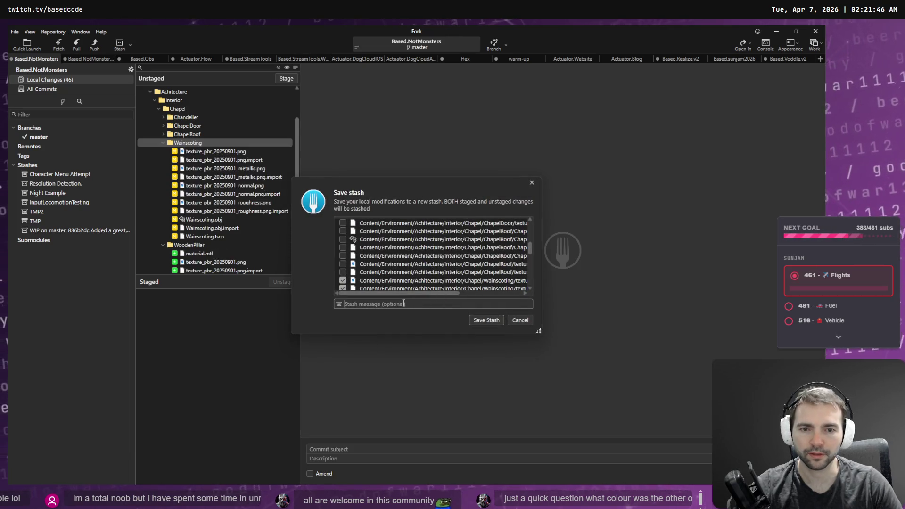
pyautogui.write('Wainscoting')
pyautogui.press('Return')
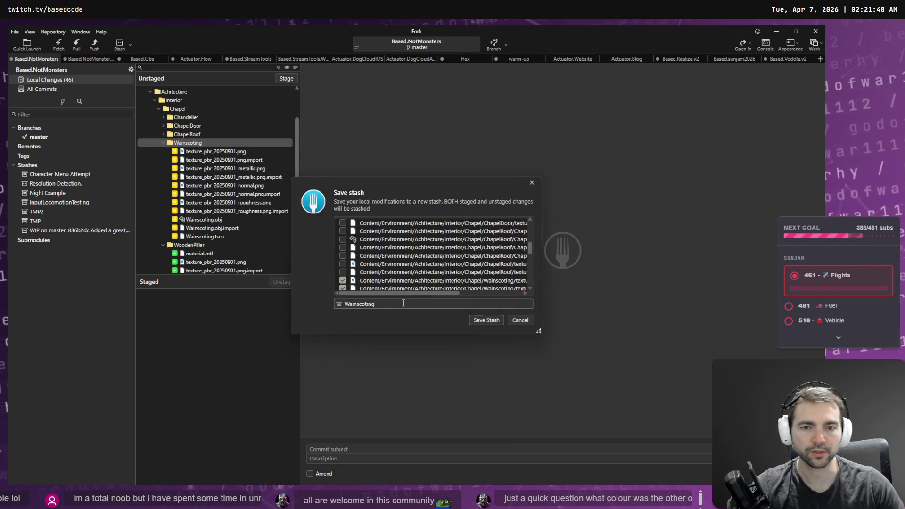
pyautogui.click(480, 322)
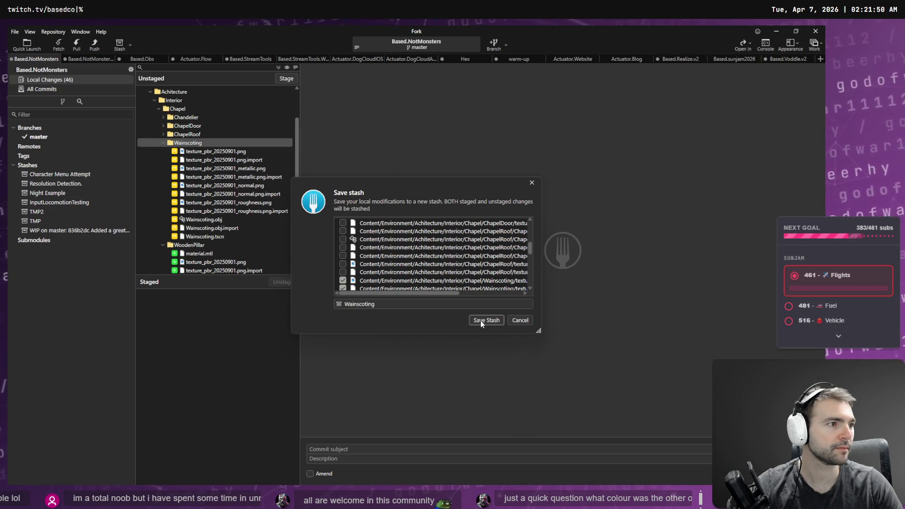
# - Save the open Godot scenes, including Wainscoting, then confirm Save Stash in Fork
pyautogui.hotkey('alt', 'Tab')
pyautogui.hotkey('ctrl', 's')
pyautogui.hotkey('alt', 'Tab')
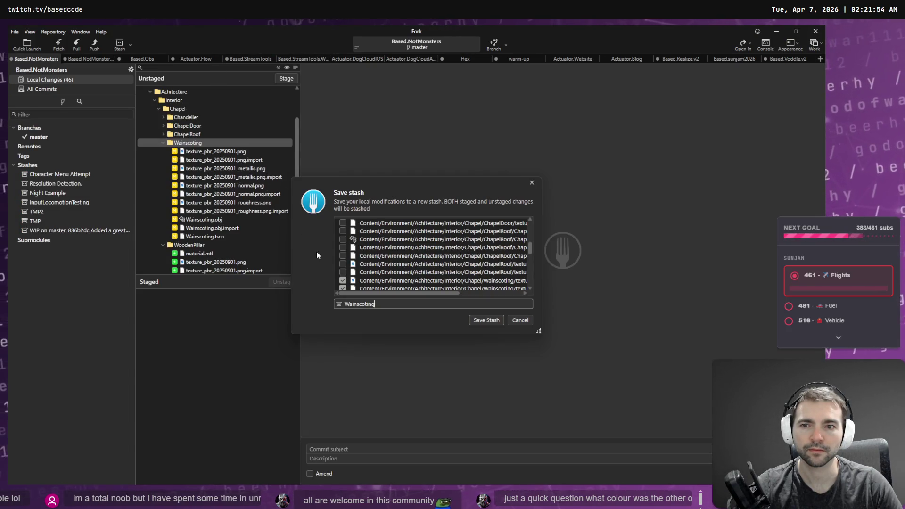
pyautogui.click(480, 321)
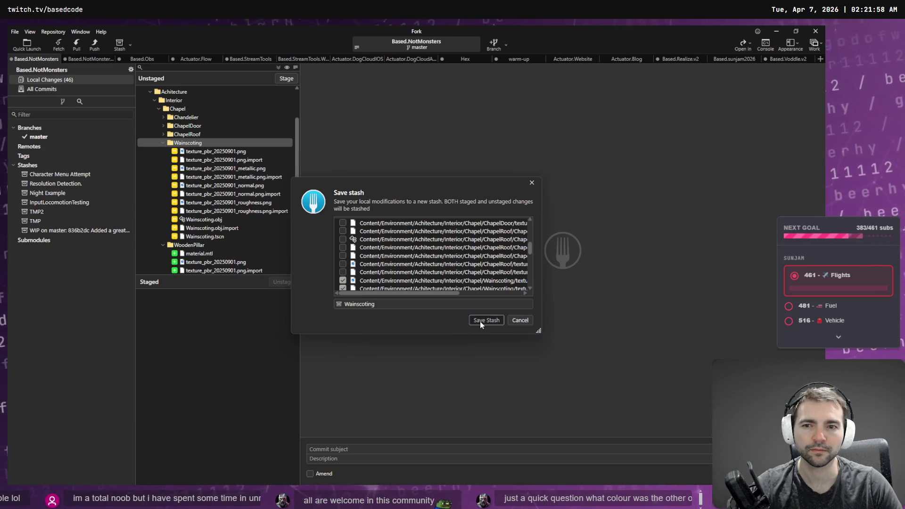
pyautogui.hotkey('alt', 'Tab')
pyautogui.click(465, 62)
pyautogui.hotkey('ctrl', 's')
pyautogui.middleClick(465, 62)
pyautogui.hotkey('alt', 'Tab')
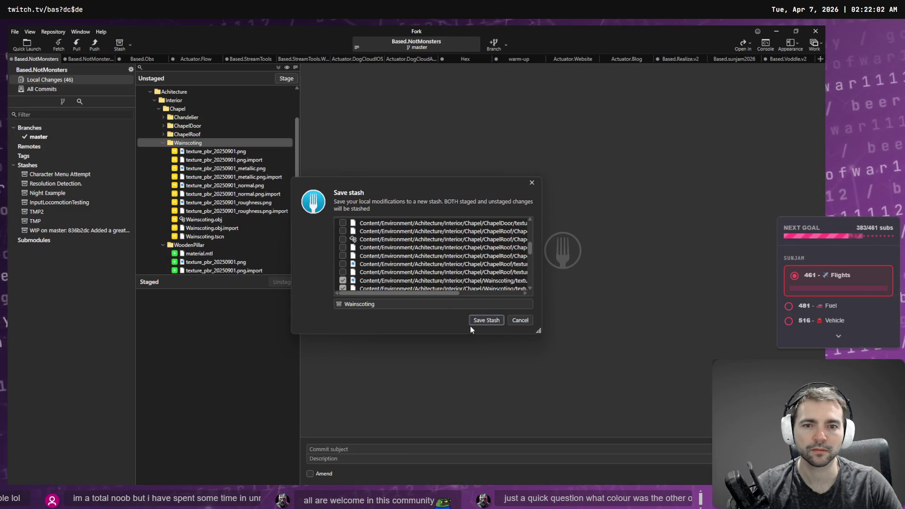
pyautogui.click(478, 322)
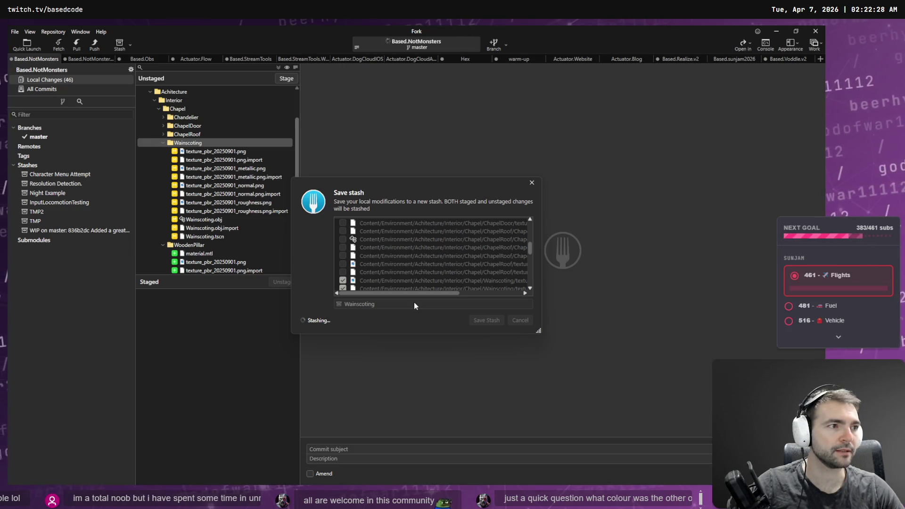
pyautogui.hotkey('alt', 'Tab')
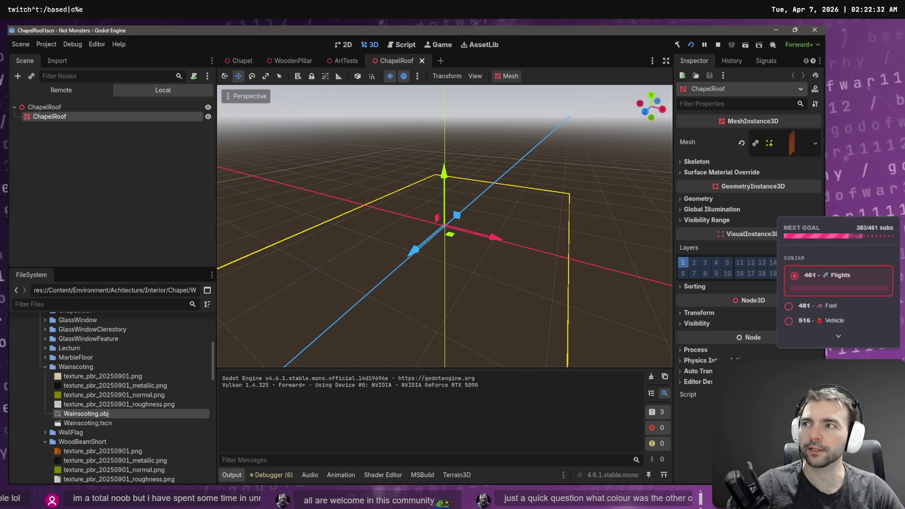
# - Open the Chapel scene, fly the camera down the aisle toward the altar, and check the stash in Fork
pyautogui.click(237, 64)
pyautogui.scroll(5, 445, 226)
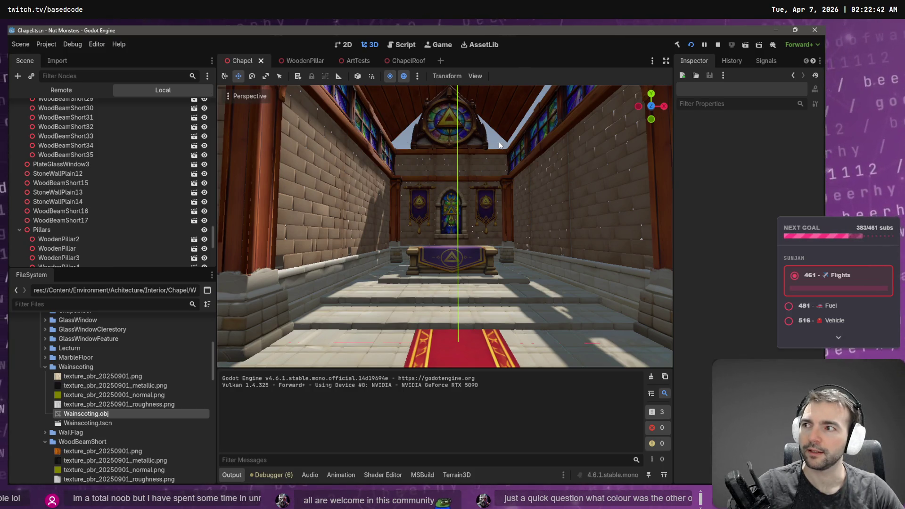
pyautogui.scroll(-3, 499, 149)
pyautogui.press('w')
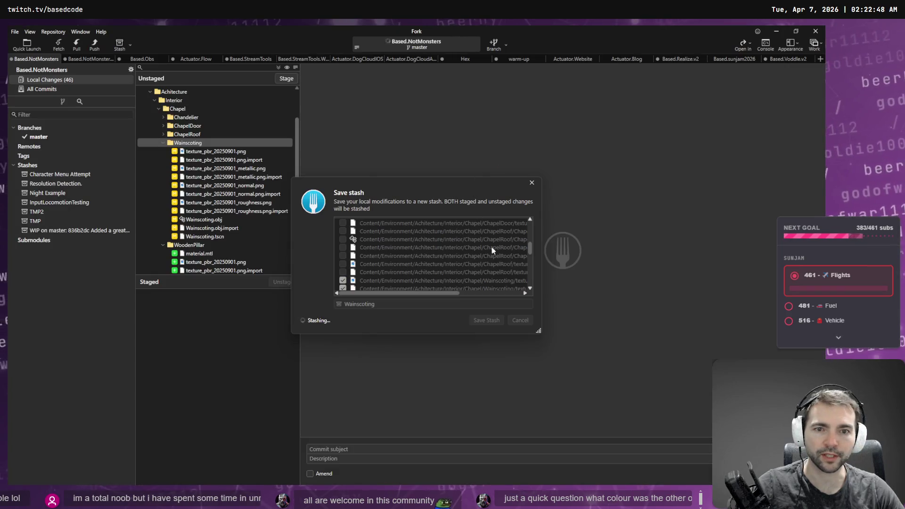
pyautogui.click(451, 319)
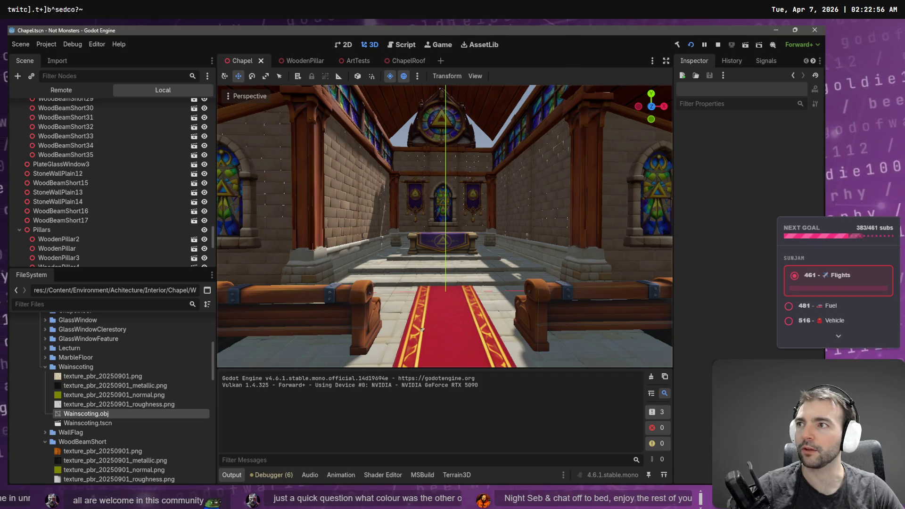
pyautogui.hotkey('alt', 'Tab')
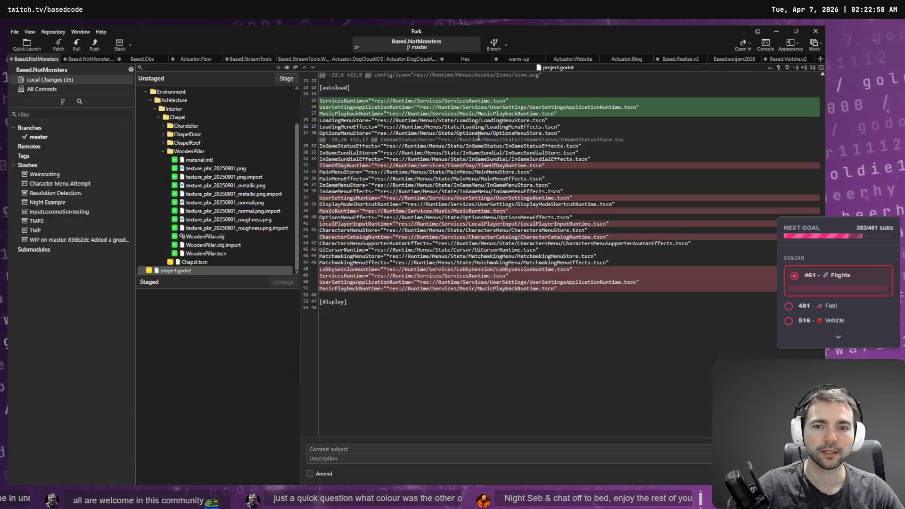
# - Back in Godot, fly the viewport camera forward toward the altar
pyautogui.hotkey('alt', 'Tab')
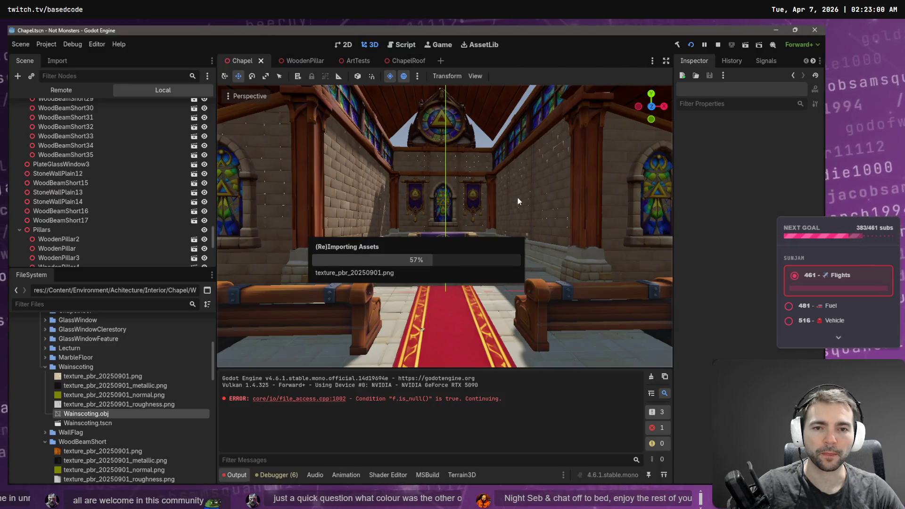
pyautogui.rightClick(535, 199)
pyautogui.press('w')
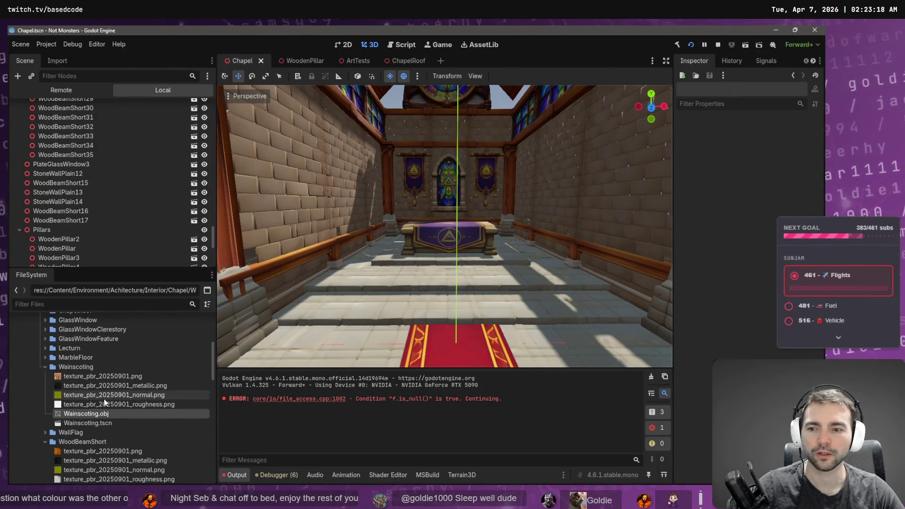
# - Rename Wainscoting.obj to Wainscoting_Wood.obj in the FileSystem
pyautogui.press('F2')
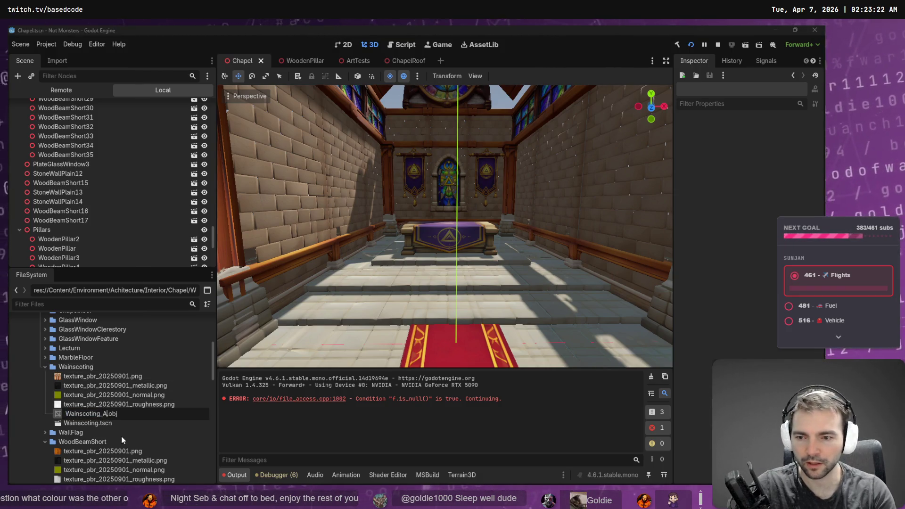
pyautogui.press('Return')
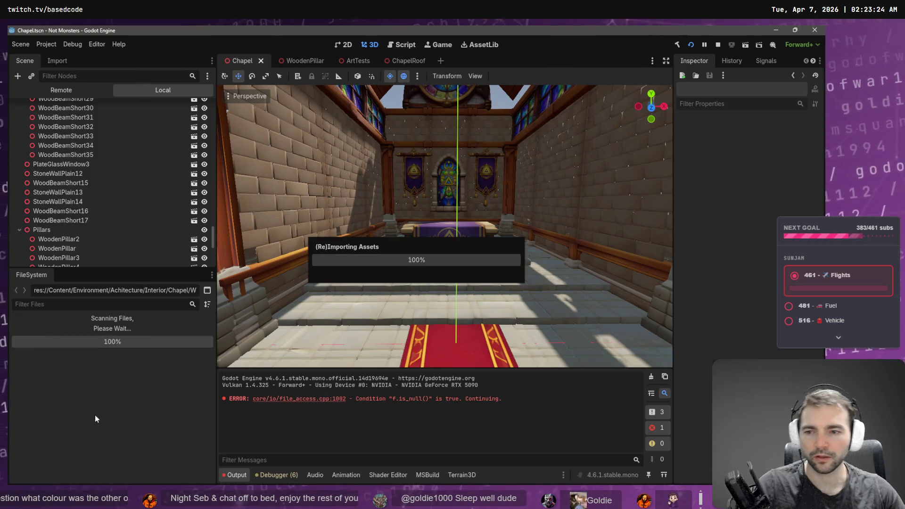
pyautogui.hotkey('alt', 'Tab')
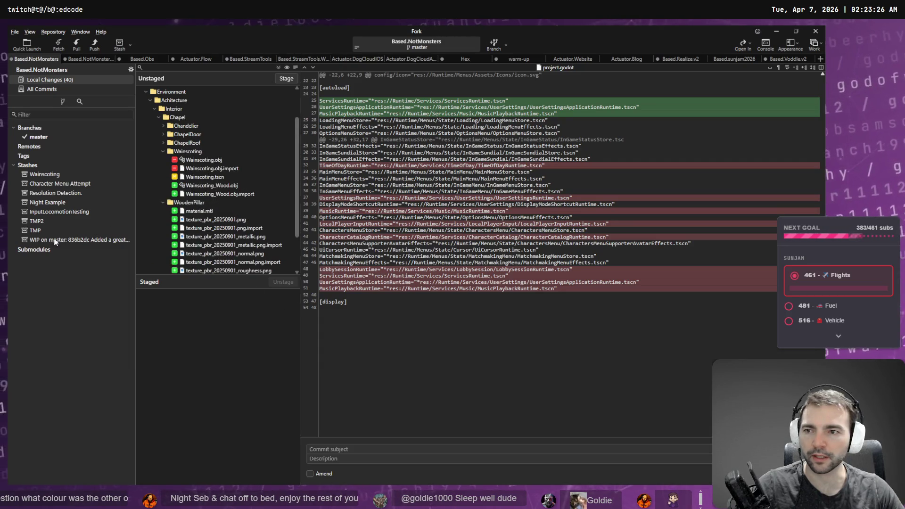
# - Reset Wainscoting.obj to its state in the Wainscoting stash, restoring the original file
pyautogui.click(36, 175)
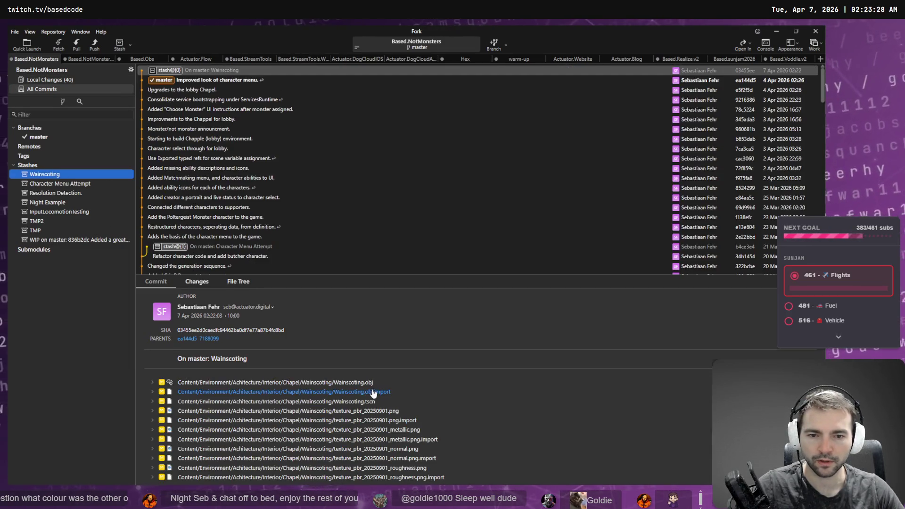
pyautogui.rightClick(334, 383)
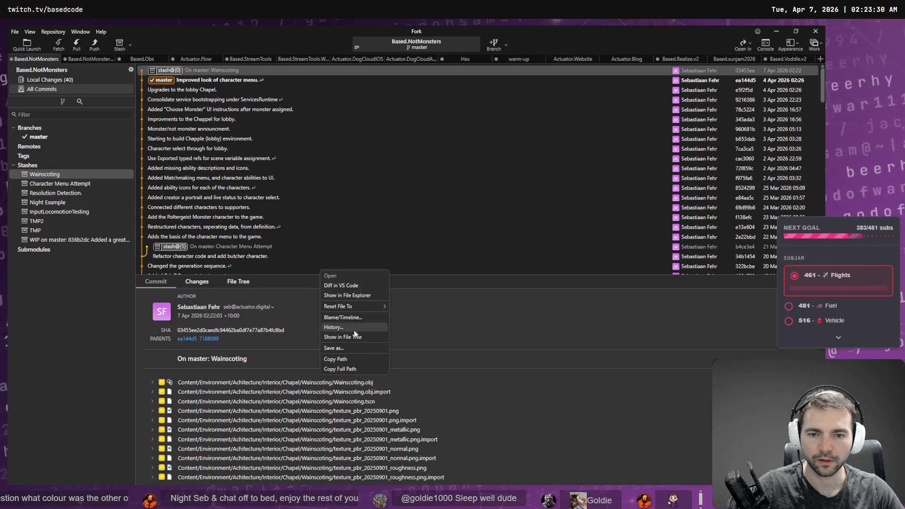
pyautogui.click(418, 307)
pyautogui.click(496, 267)
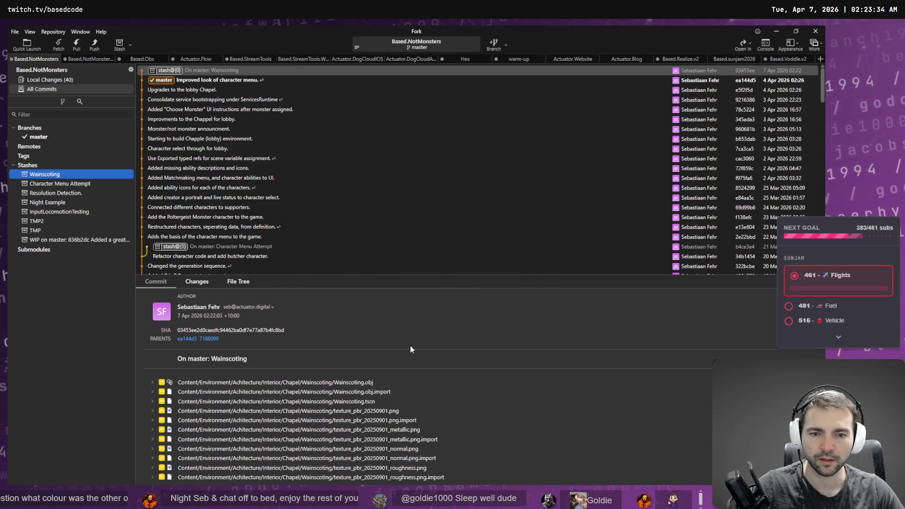
pyautogui.hotkey('alt', 'Tab')
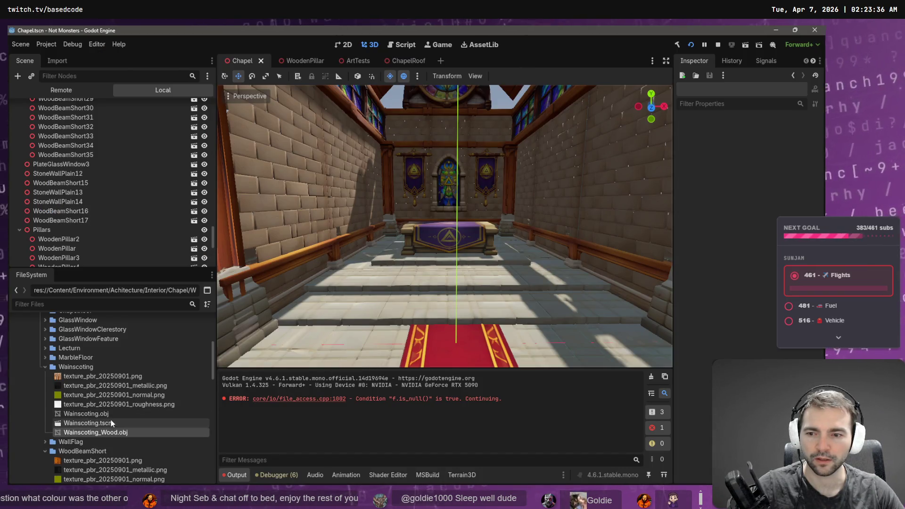
# - Rename the restored Wainscoting.obj to Wainscoting_Stone.obj
pyautogui.click(102, 414)
pyautogui.press('F2')
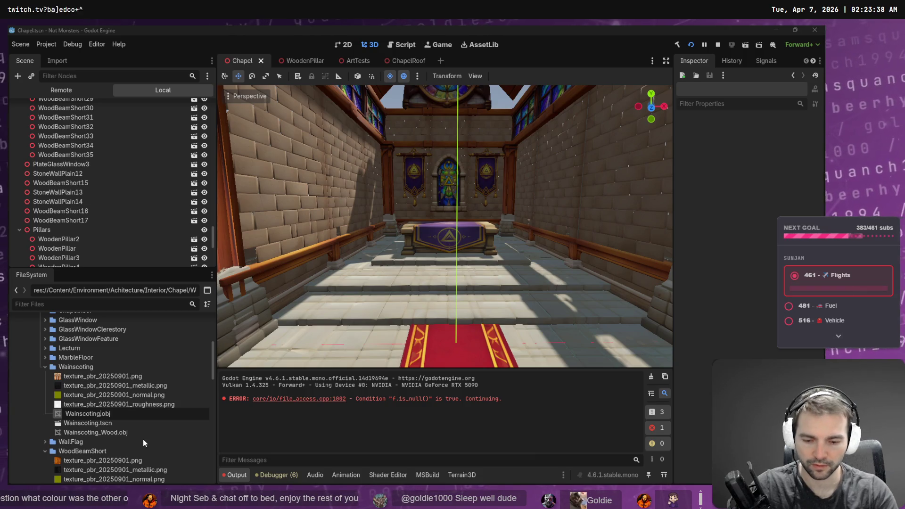
pyautogui.write('_Stone')
pyautogui.press('Return')
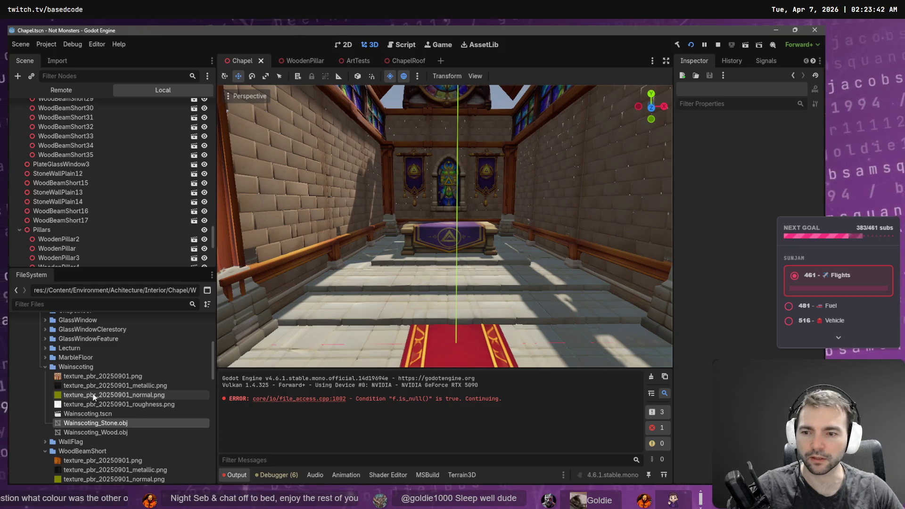
# - Open Wainscoting.tscn and drop the Wainscoting_Stone.obj mesh into the 3D viewport
pyautogui.doubleClick(91, 414)
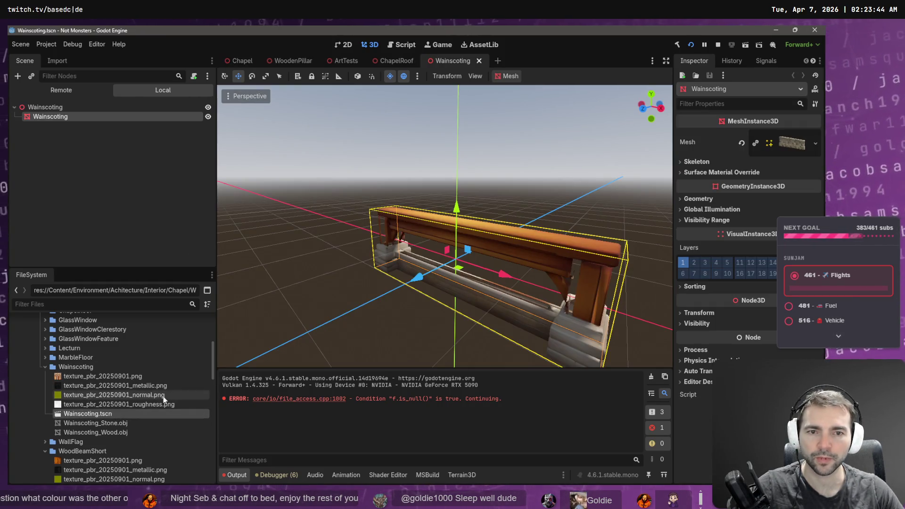
pyautogui.moveTo(92, 422)
pyautogui.mouseDown()
pyautogui.moveTo(55, 113)
pyautogui.moveTo(75, 115)
pyautogui.mouseUp()
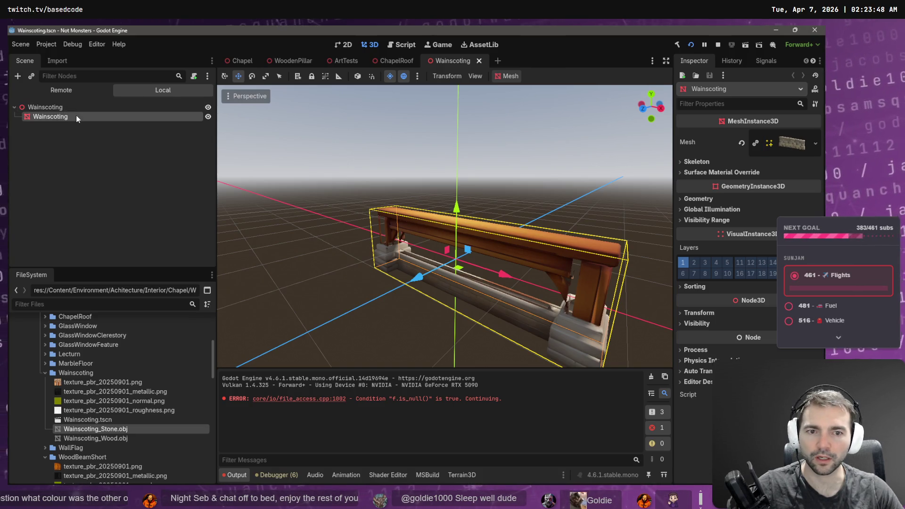
pyautogui.moveTo(113, 428)
pyautogui.mouseDown()
pyautogui.moveTo(471, 292)
pyautogui.moveTo(511, 318)
pyautogui.moveTo(404, 308)
pyautogui.moveTo(414, 310)
pyautogui.mouseUp()
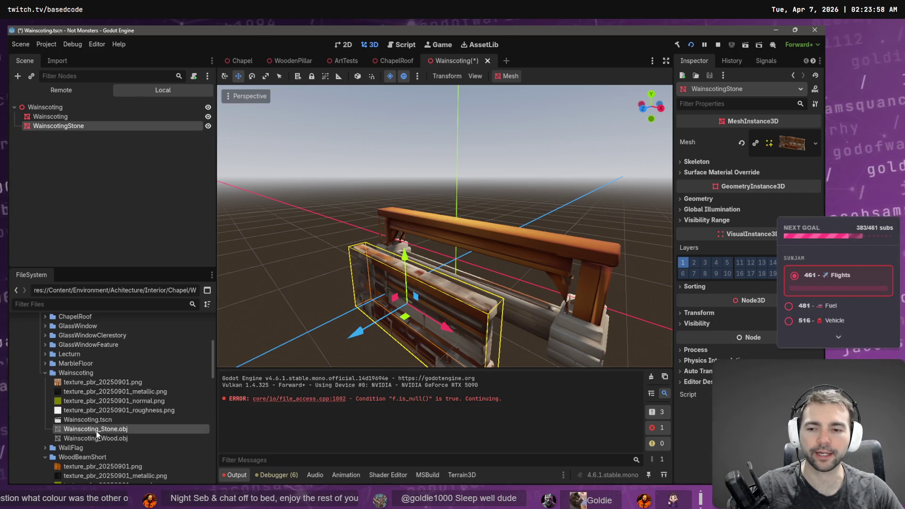
pyautogui.moveTo(97, 431)
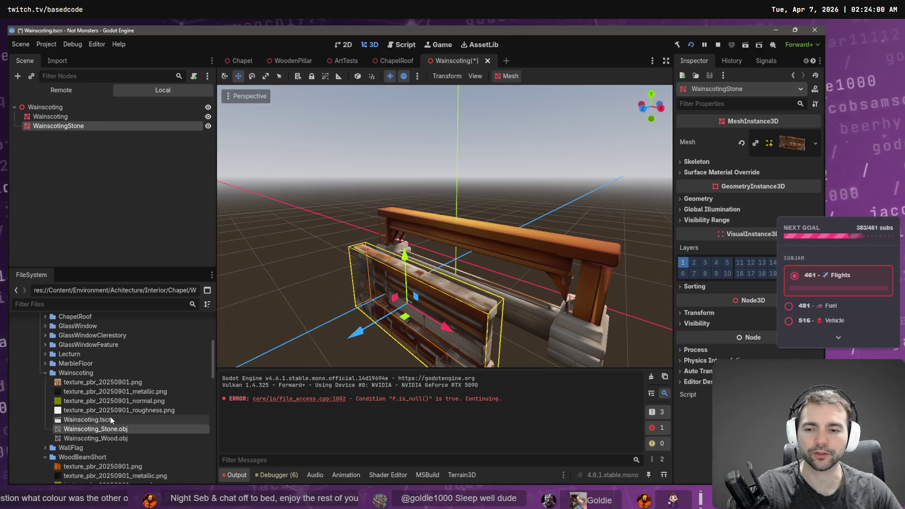
# - Delete Wainscoting_Stone.obj and create a new 'Wood' folder inside Wainscoting
pyautogui.press('Delete')
pyautogui.click(343, 299)
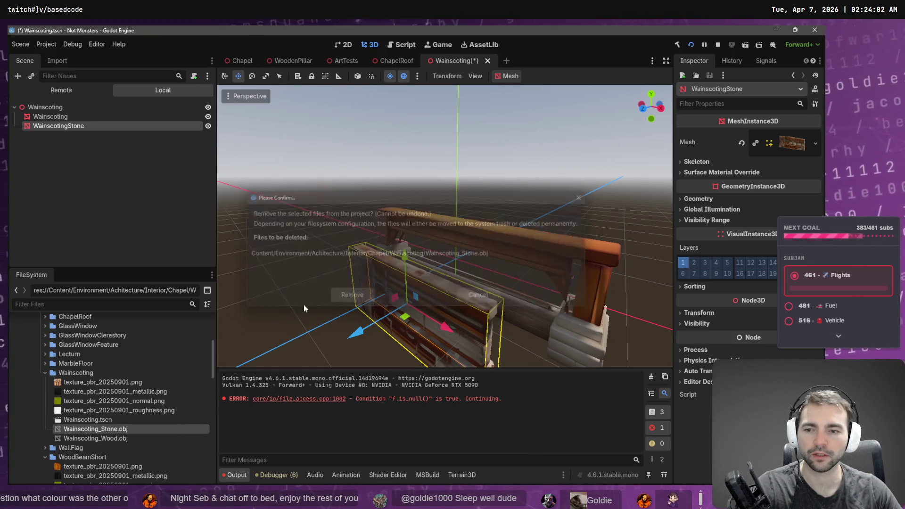
pyautogui.rightClick(86, 373)
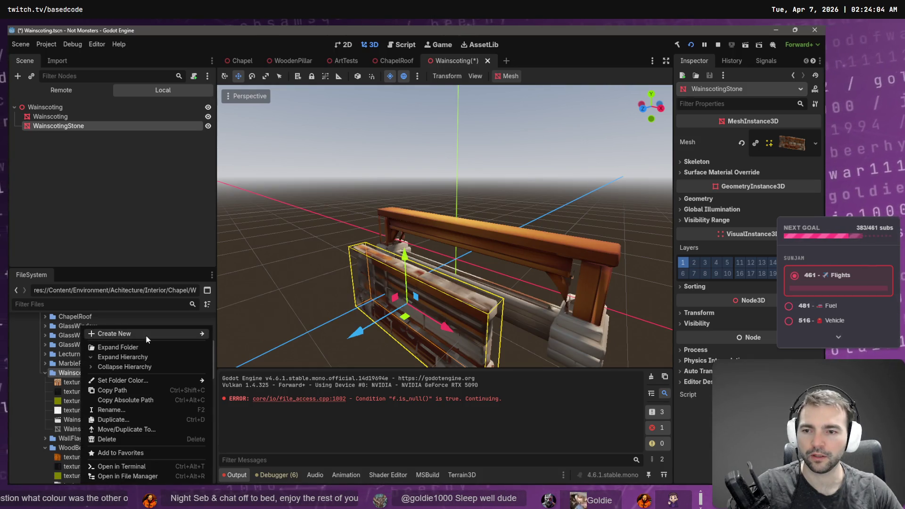
pyautogui.moveTo(146, 334)
pyautogui.click(241, 336)
pyautogui.write('Wood')
pyautogui.press('Return')
# - Move the five wood mesh and texture files into Wood and delete the WainscotingStone node
pyautogui.moveTo(95, 410); pyautogui.dragTo(78, 382)
pyautogui.click(363, 265)
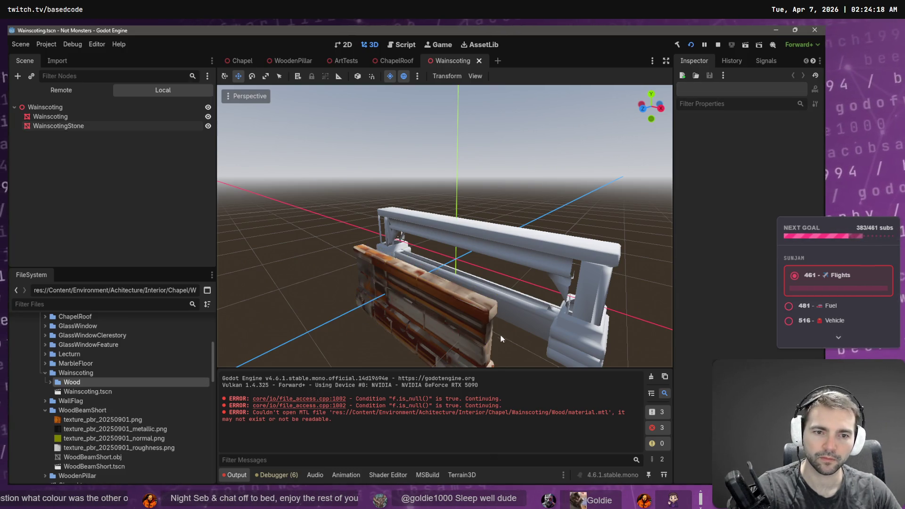
pyautogui.press('Delete')
pyautogui.click(401, 264)
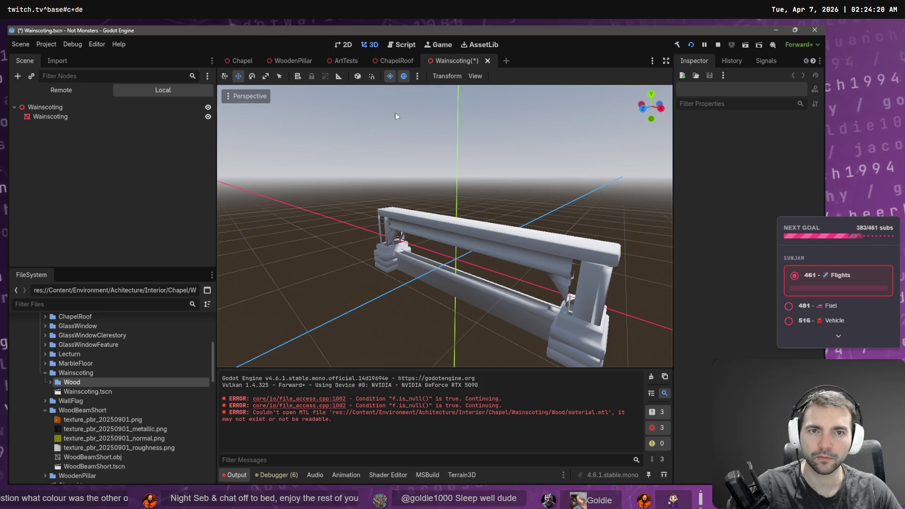
# - Close the Wainscoting scene discarding changes, reopen it, and delete the WainscotingStone node
pyautogui.click(434, 215)
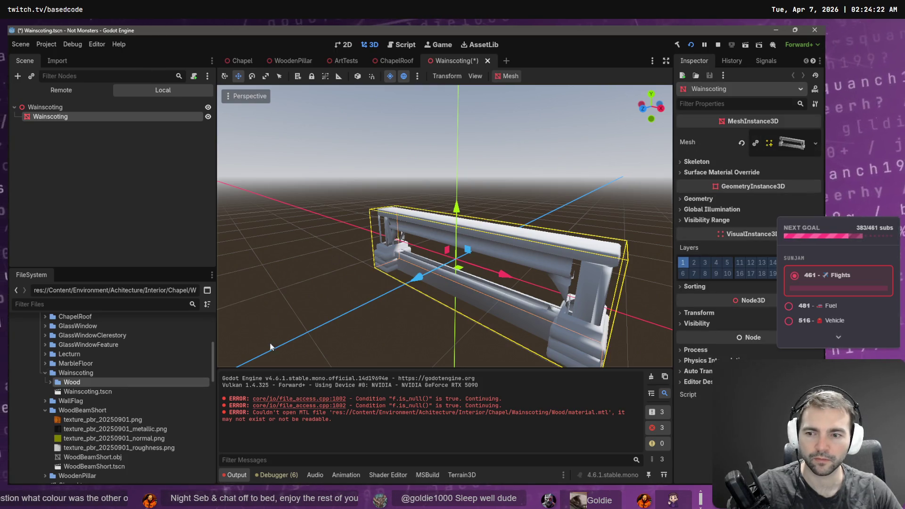
pyautogui.click(94, 392)
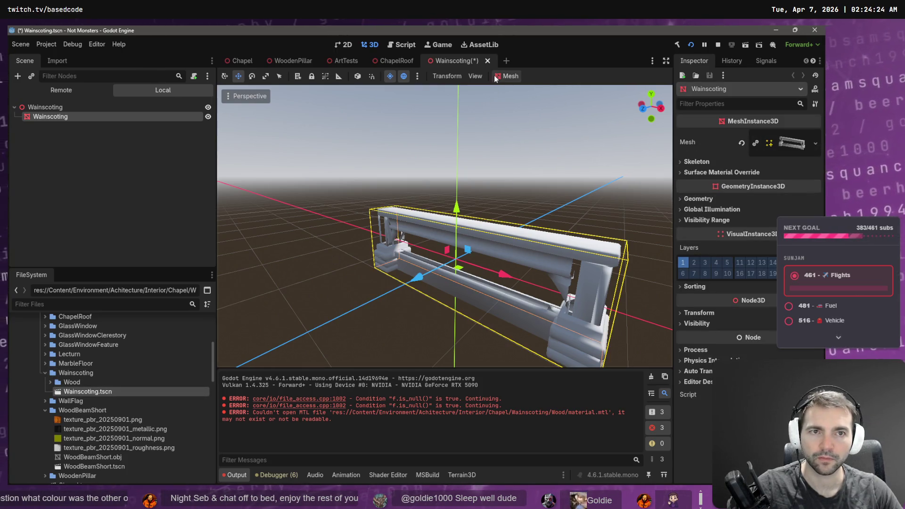
pyautogui.click(488, 60)
pyautogui.click(512, 278)
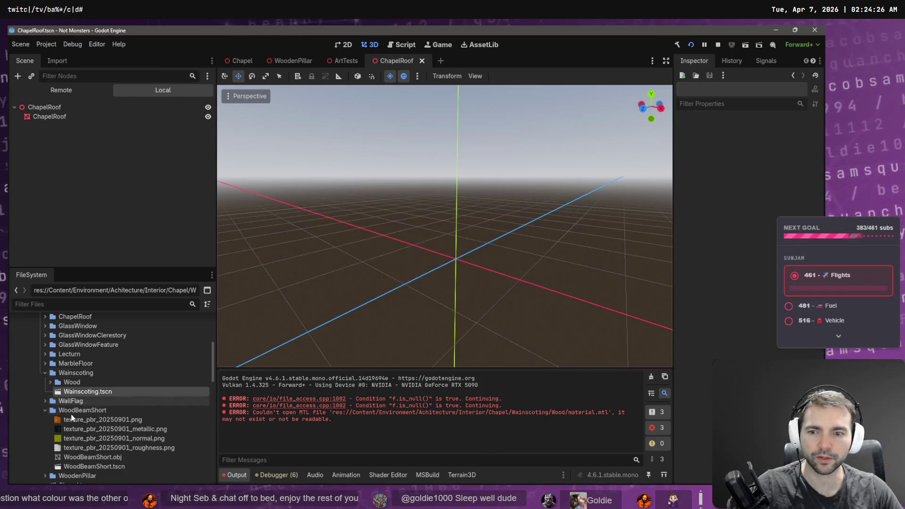
pyautogui.doubleClick(86, 393)
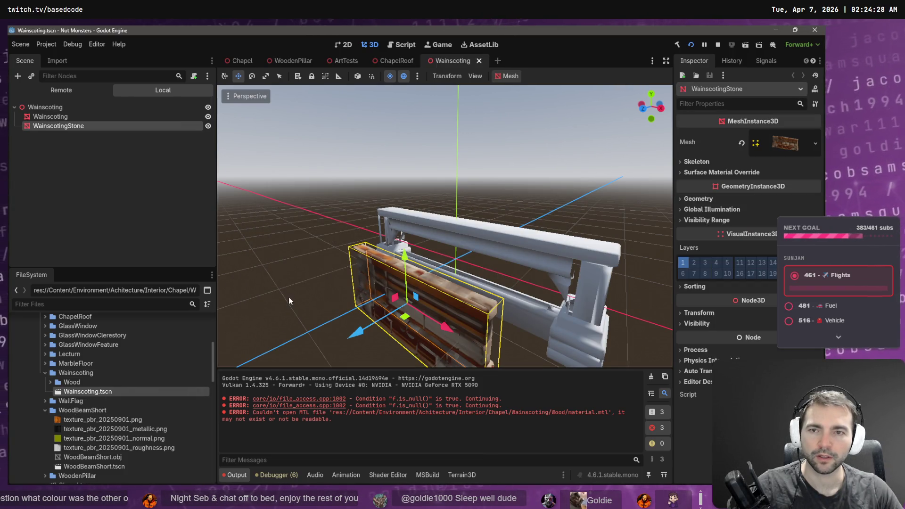
pyautogui.click(311, 250)
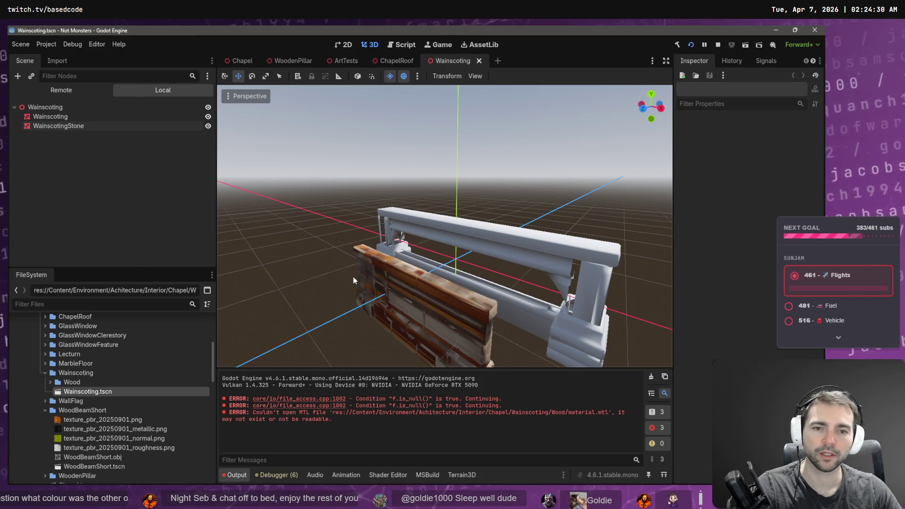
pyautogui.click(360, 275)
pyautogui.press('Delete')
pyautogui.click(400, 262)
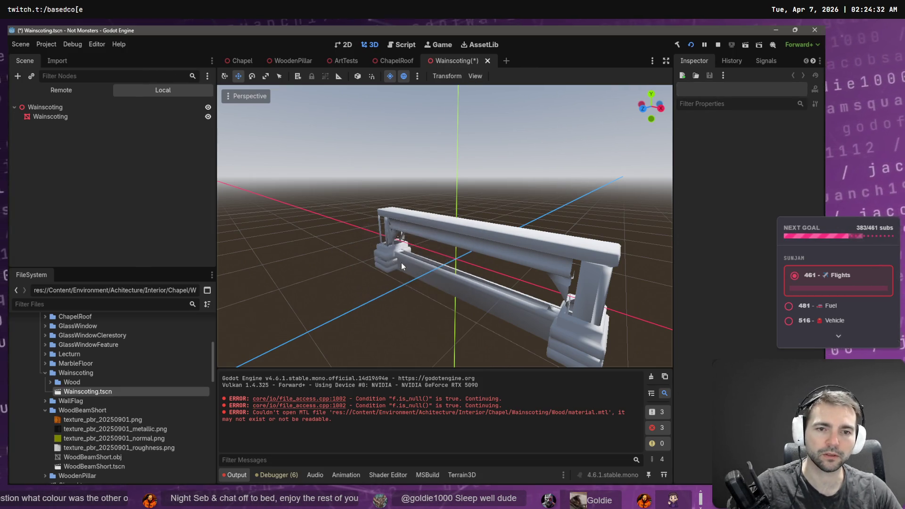
pyautogui.click(401, 262)
# - Add the Wood folder's mesh to the scene and delete the old Wainscoting node
pyautogui.click(50, 383)
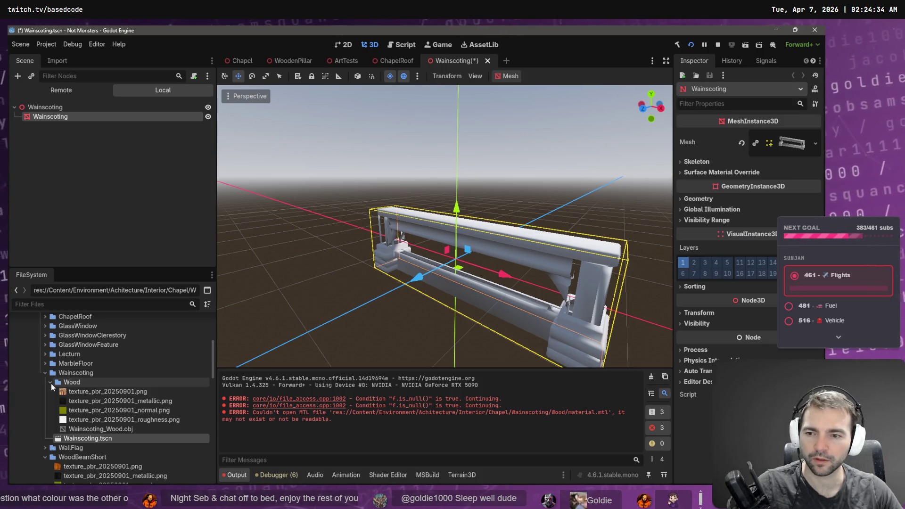
pyautogui.moveTo(92, 430)
pyautogui.mouseDown()
pyautogui.moveTo(414, 332)
pyautogui.moveTo(394, 305)
pyautogui.moveTo(475, 234)
pyautogui.mouseUp()
pyautogui.click(475, 237)
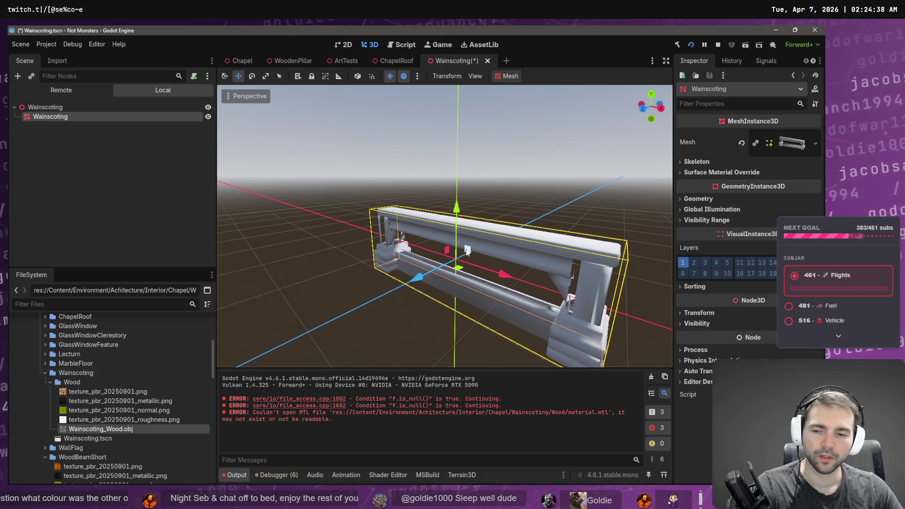
pyautogui.press('Delete')
pyautogui.press('Return')
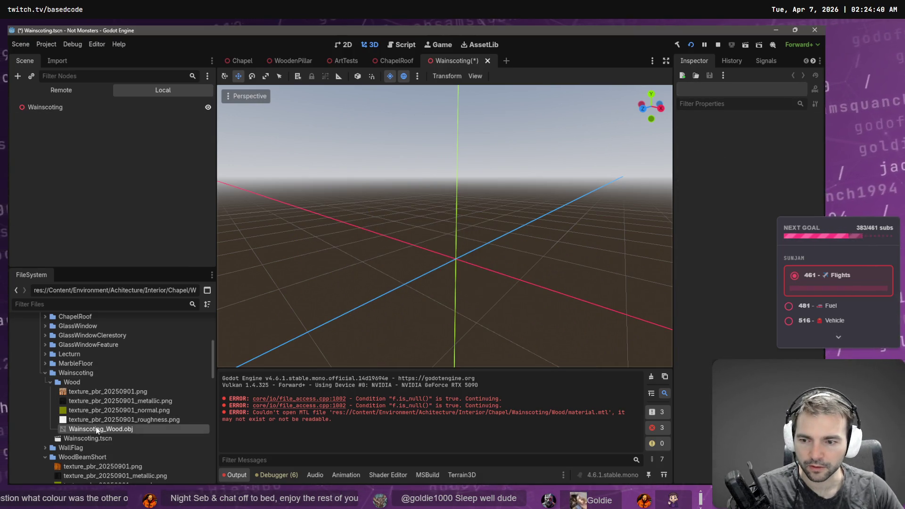
# - Reimport Wainscoting_Wood.obj and add it to the scene as the WainscotingWood node
pyautogui.rightClick(95, 429)
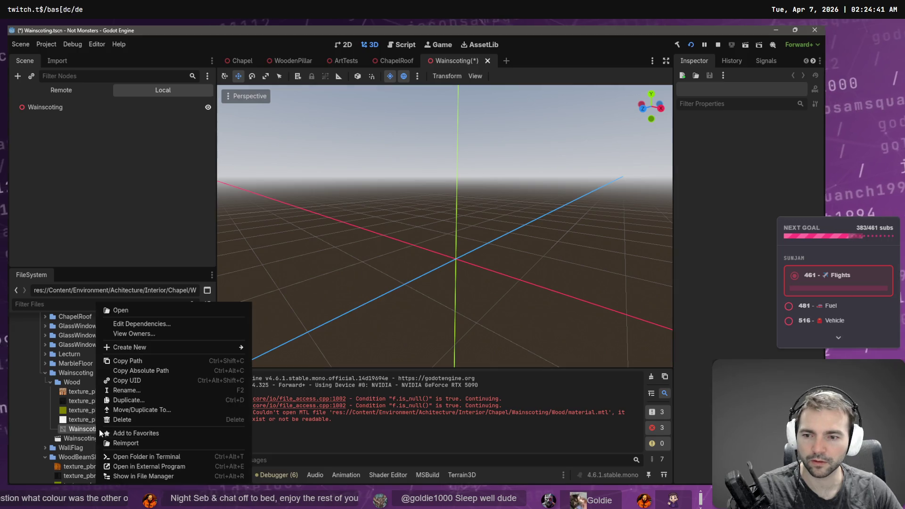
pyautogui.click(146, 444)
pyautogui.moveTo(132, 423); pyautogui.dragTo(392, 292)
pyautogui.click(792, 143)
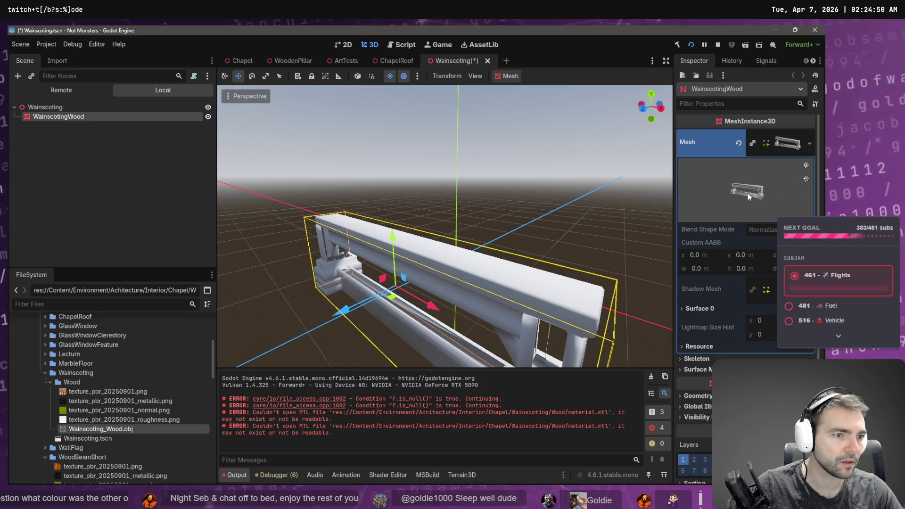
pyautogui.click(788, 138)
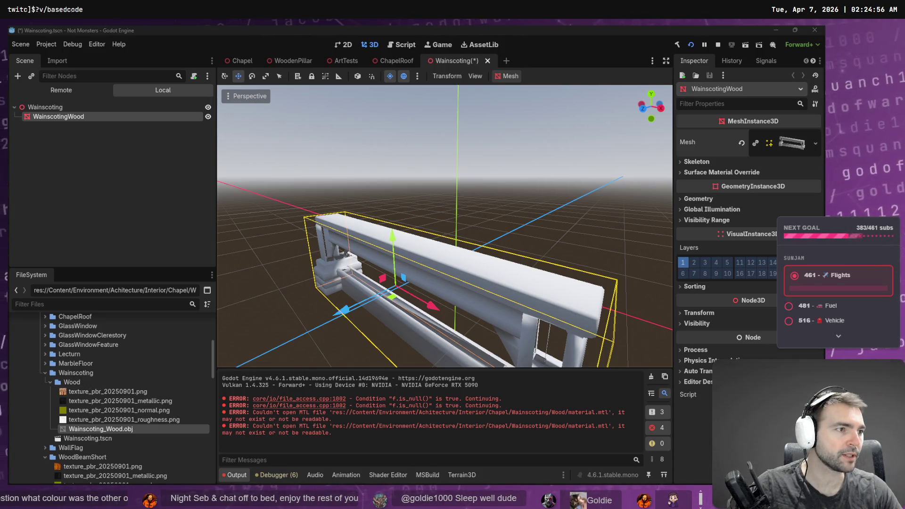
pyautogui.hotkey('alt', 'Tab')
# - Discard the Wainscoting folder's local changes in all 21 files
pyautogui.click(50, 80)
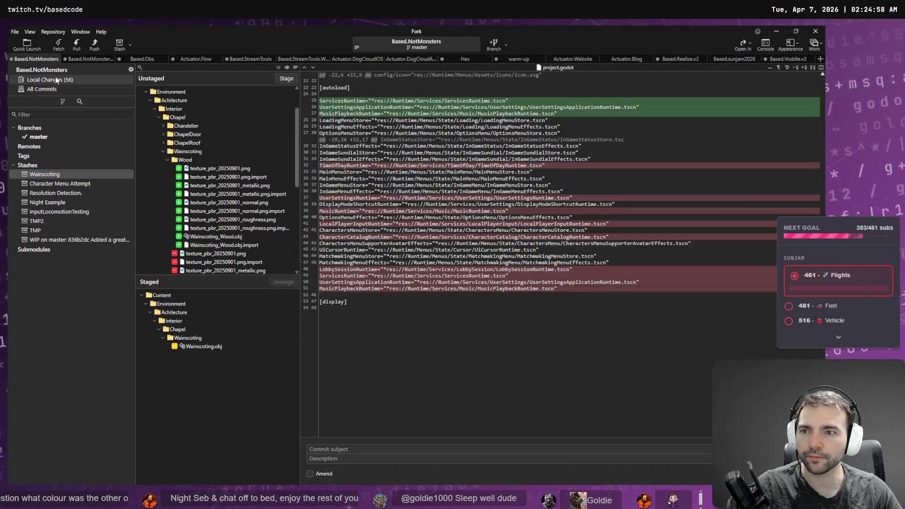
pyautogui.click(169, 160)
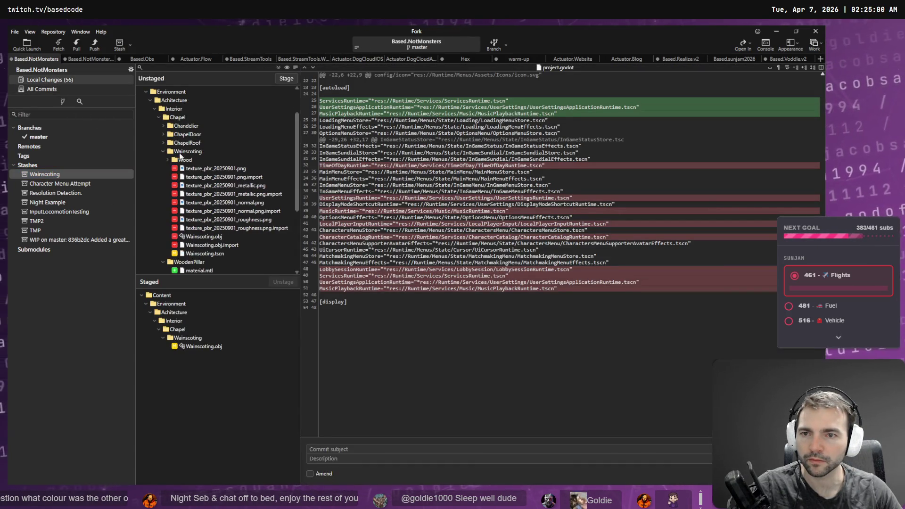
pyautogui.click(185, 152)
pyautogui.rightClick(185, 157)
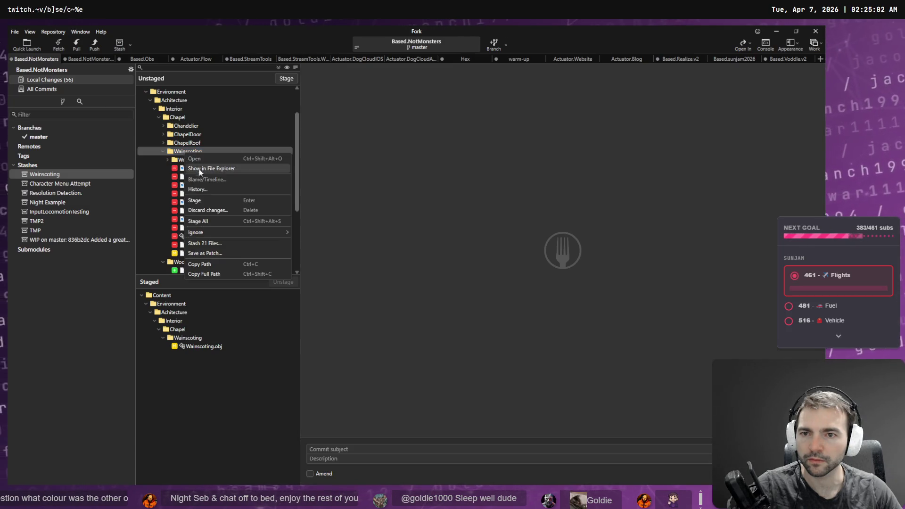
pyautogui.click(217, 224)
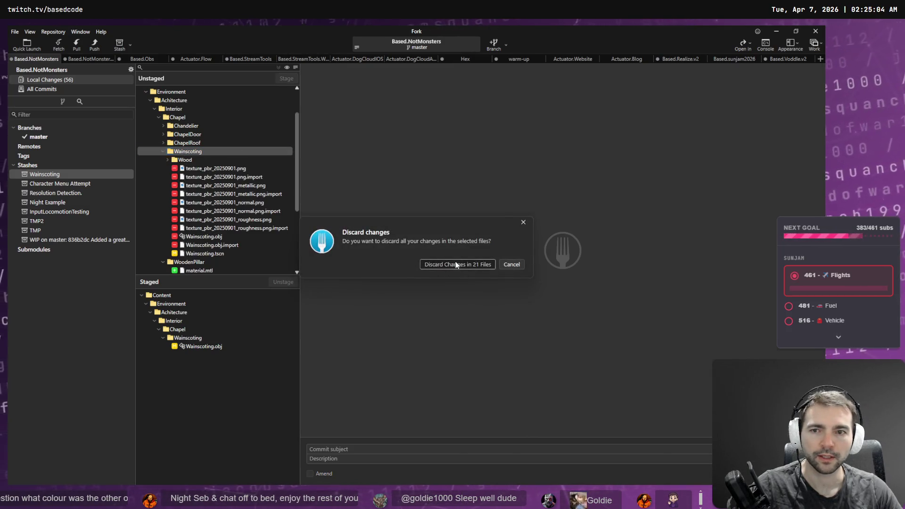
pyautogui.click(455, 263)
pyautogui.hotkey('alt', 'Tab')
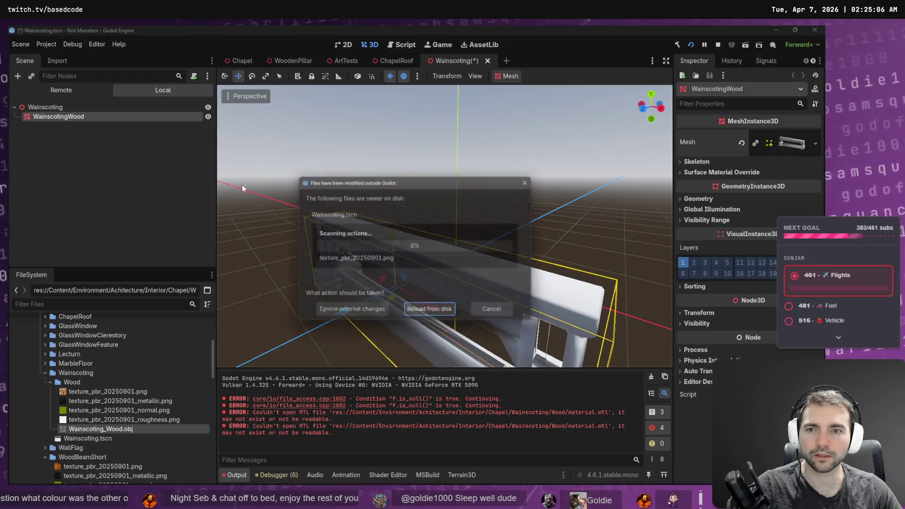
# - Reload the changed files from disk and reimport Wainscoting.obj, closing the Wainscoting scene
pyautogui.click(444, 315)
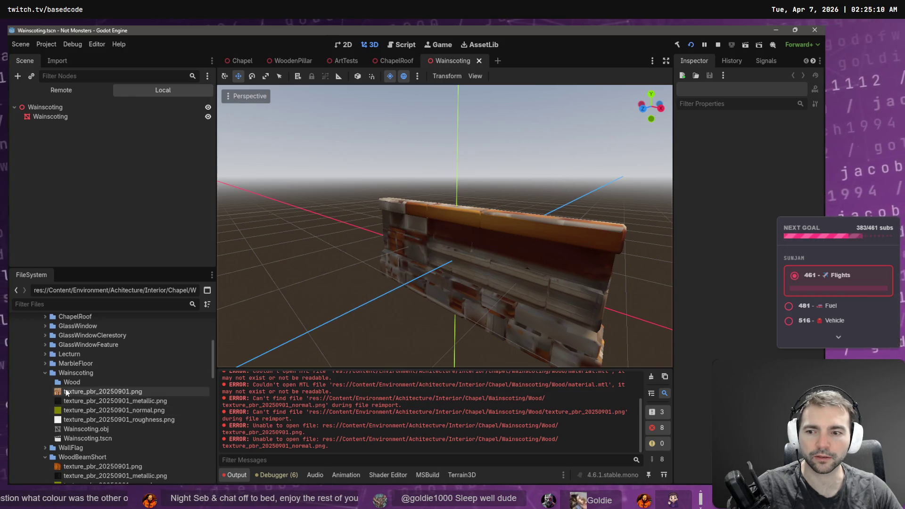
pyautogui.rightClick(73, 429)
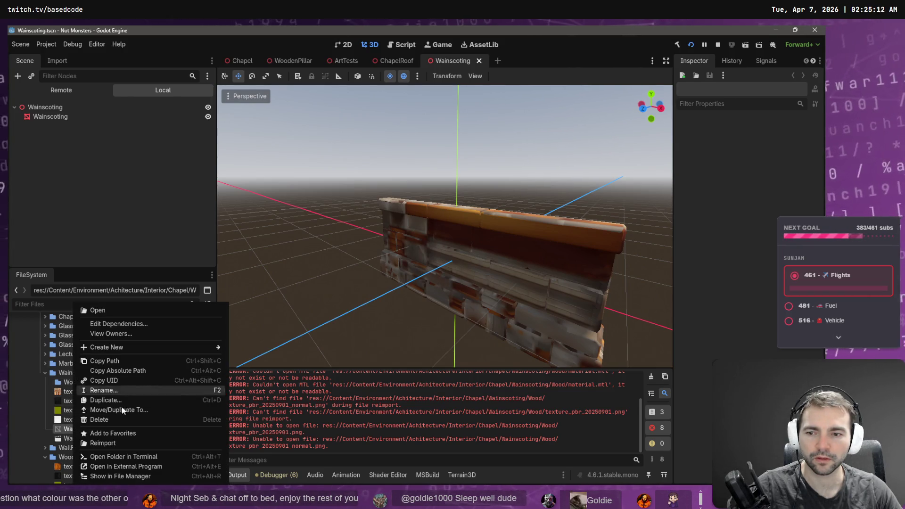
pyautogui.click(121, 443)
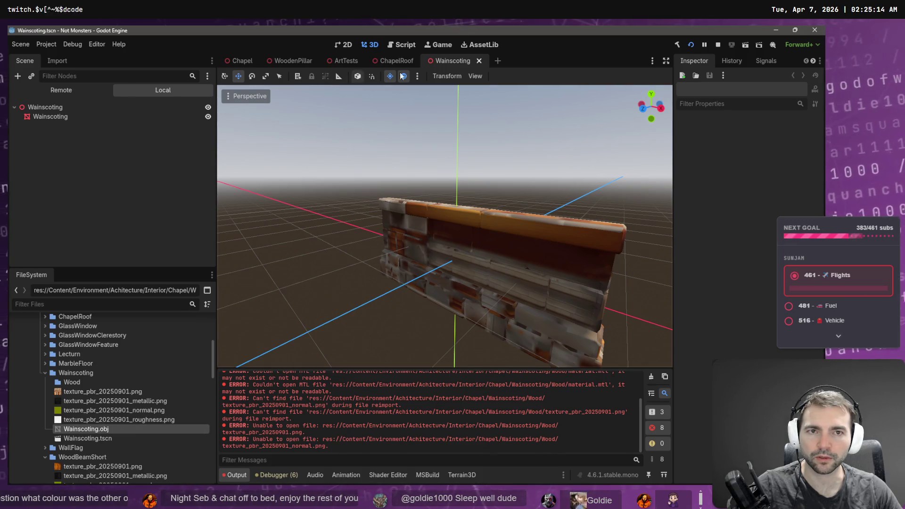
pyautogui.middleClick(450, 61)
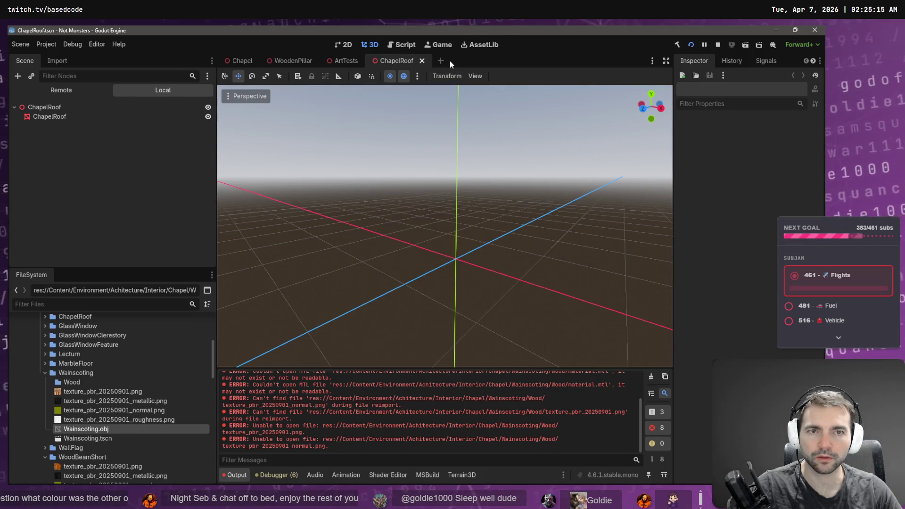
pyautogui.rightClick(91, 429)
pyautogui.click(141, 443)
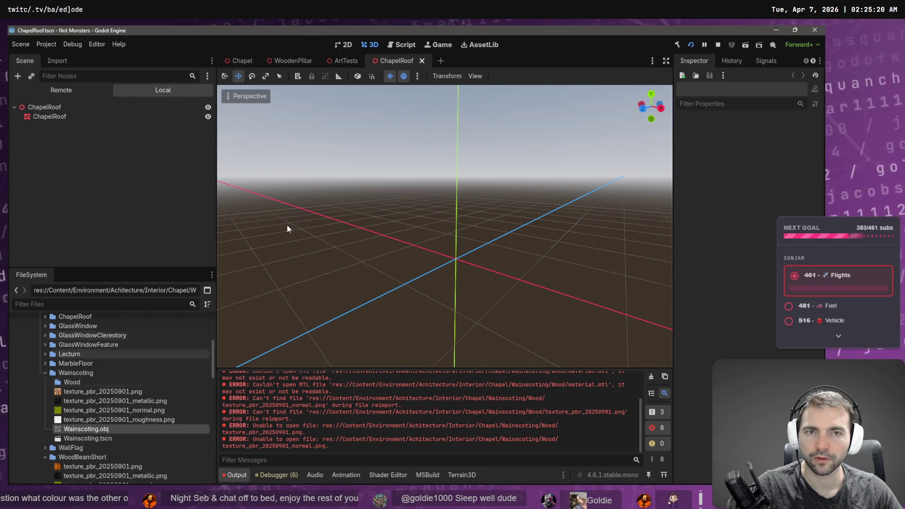
# - Reopen Wainscoting.tscn, then bring up the Chapel scene and return to Fork
pyautogui.click(60, 437)
pyautogui.doubleClick(60, 437)
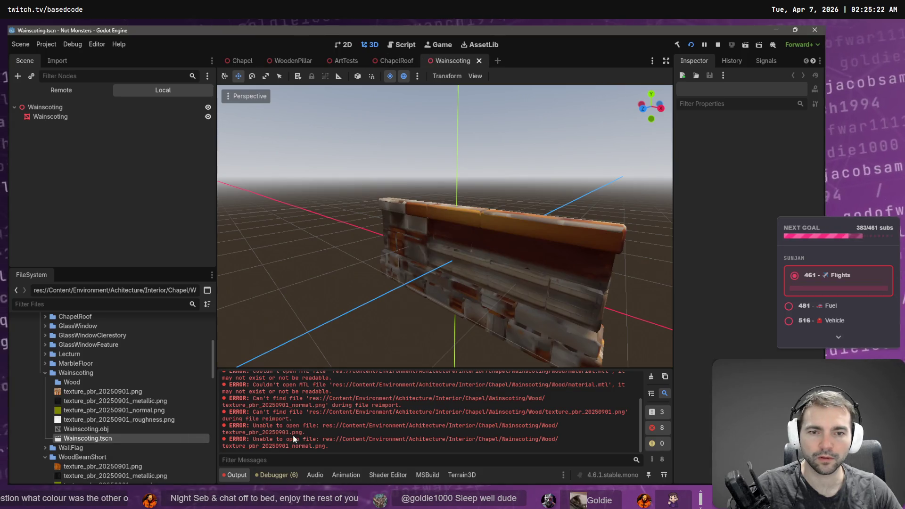
pyautogui.click(239, 60)
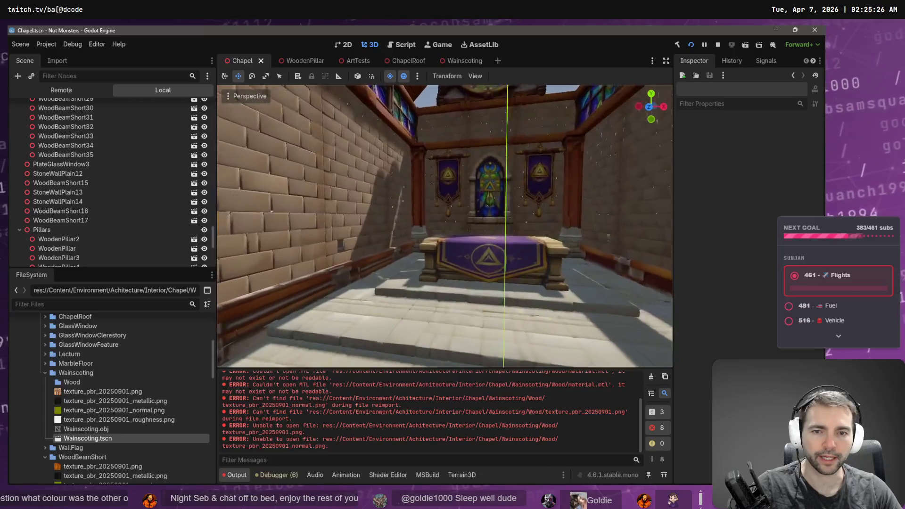
pyautogui.hotkey('alt', 'Tab')
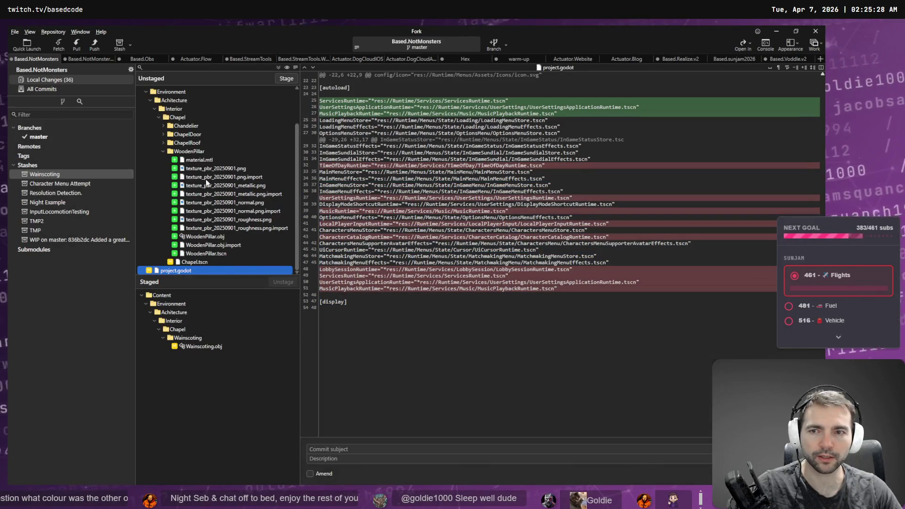
# - Collapse WoodenPillar in Fork's Unstaged list, then start closing the Godot editor
pyautogui.click(162, 152)
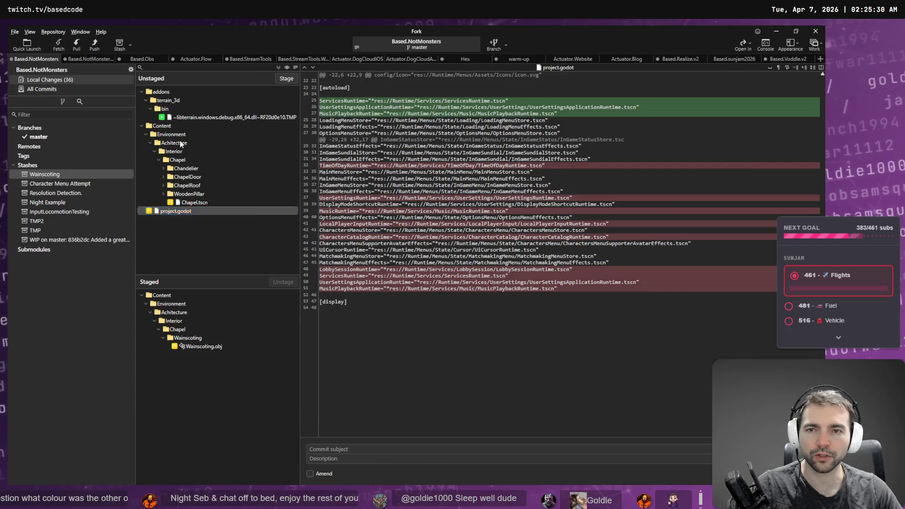
pyautogui.hotkey('alt', 'Tab')
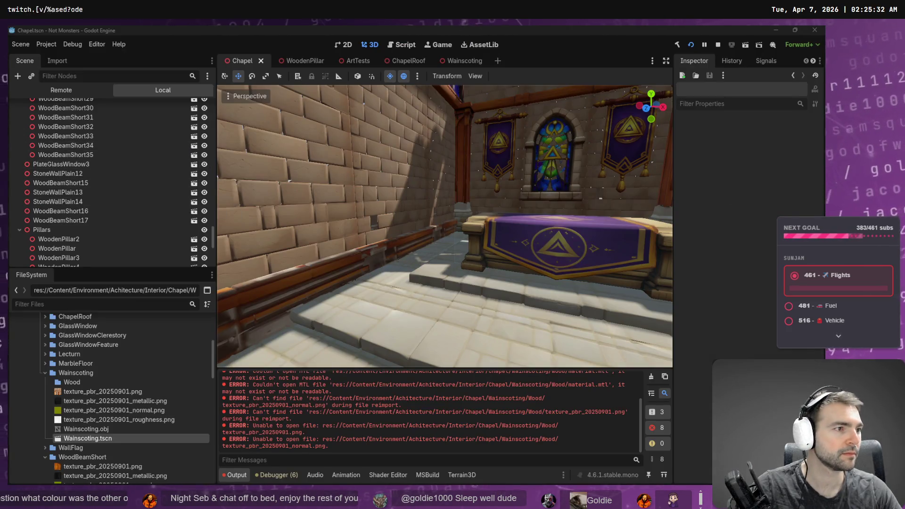
pyautogui.hotkey('alt', 'Tab')
pyautogui.hotkey('alt', 'Tab')
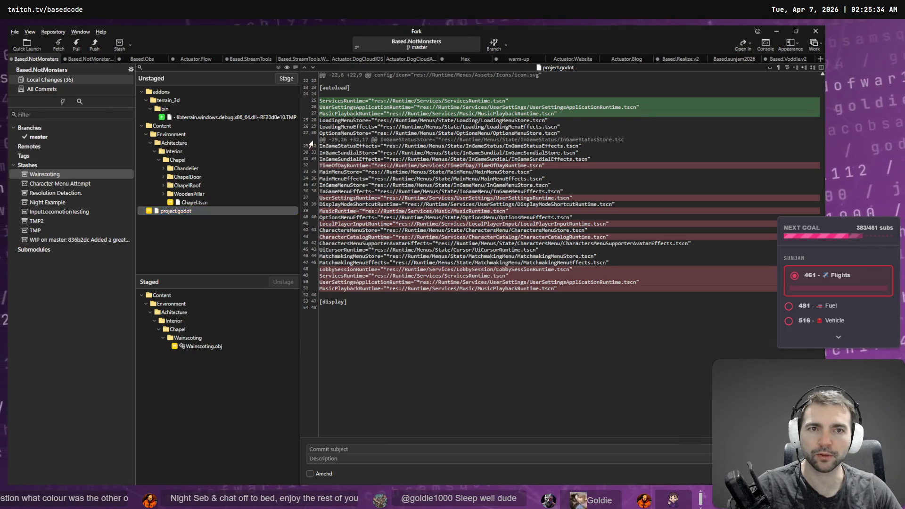
pyautogui.click(816, 30)
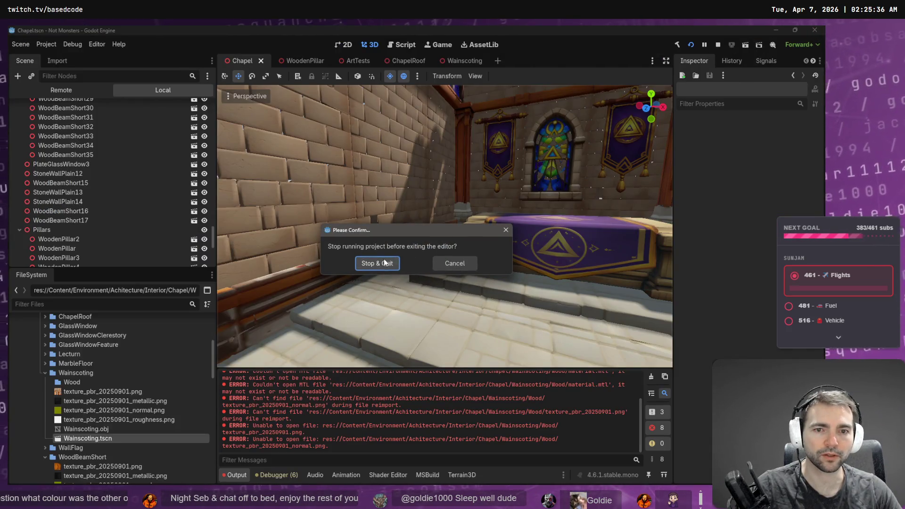
# - Stop the running project and quit, then after relaunch open Wainscoting.obj's file actions
pyautogui.click(386, 263)
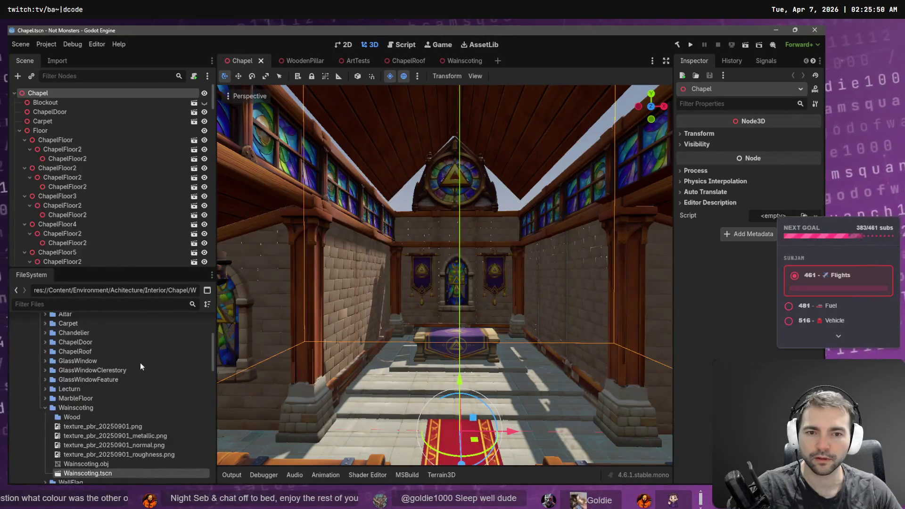
pyautogui.scroll(5, 378, 350)
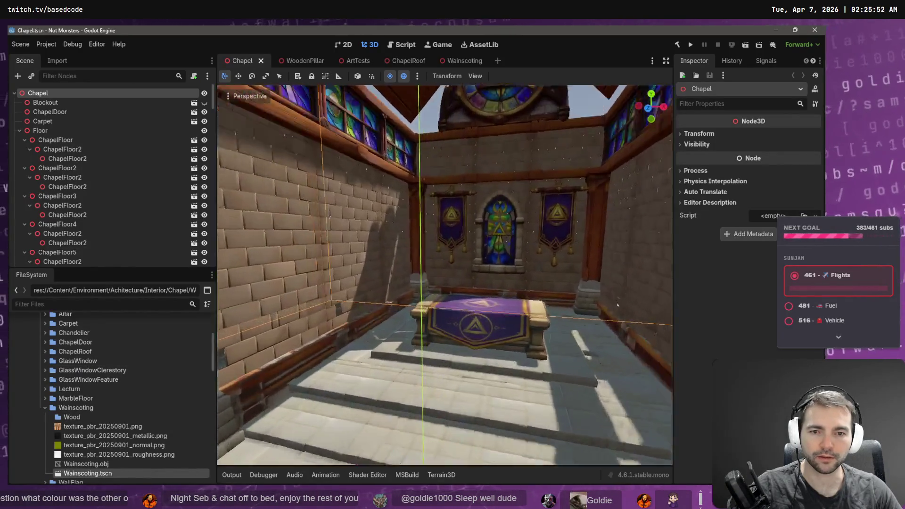
pyautogui.click(89, 464)
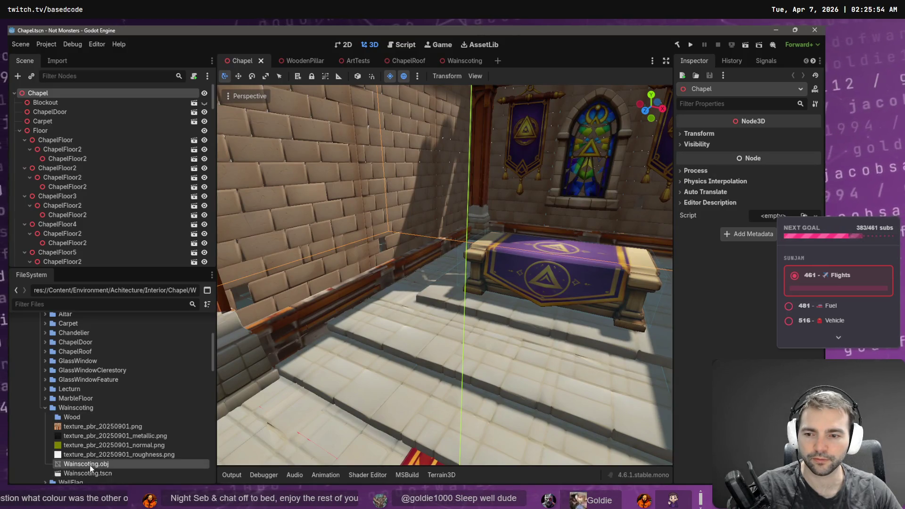
pyautogui.rightClick(89, 465)
pyautogui.press('Escape')
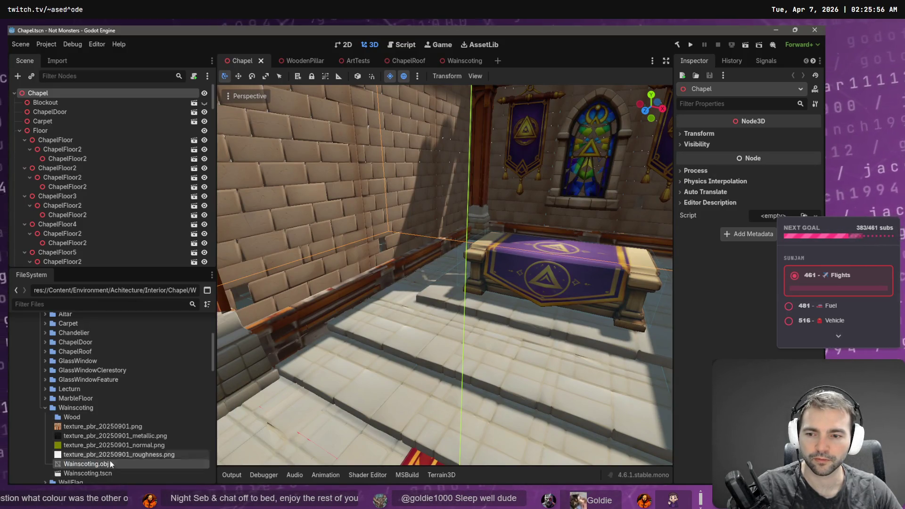
pyautogui.rightClick(110, 464)
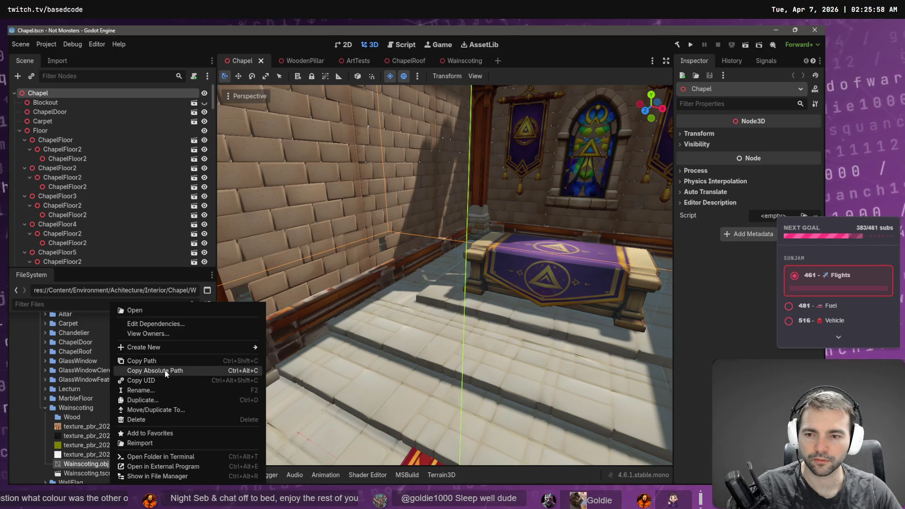
# - Reimport Wainscoting.obj and select the wainscoting trim in the Chapel view
pyautogui.click(155, 443)
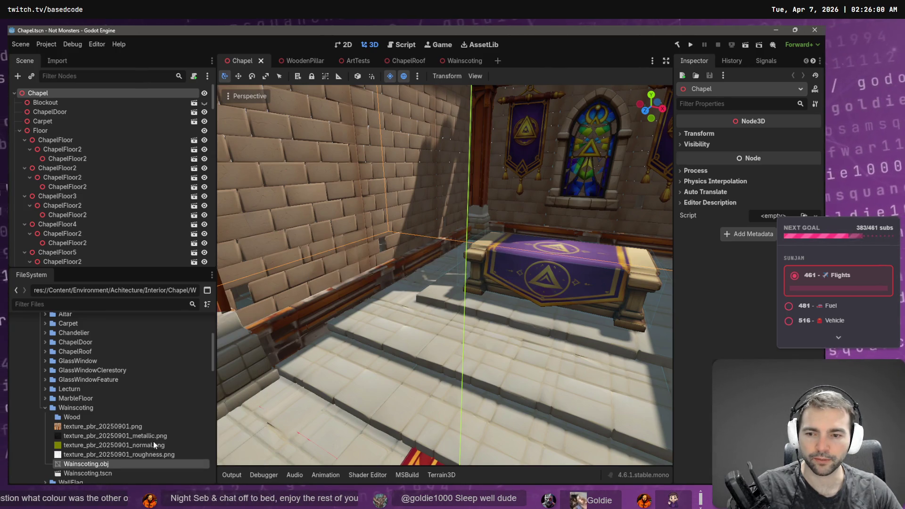
pyautogui.click(338, 292)
pyautogui.click(288, 357)
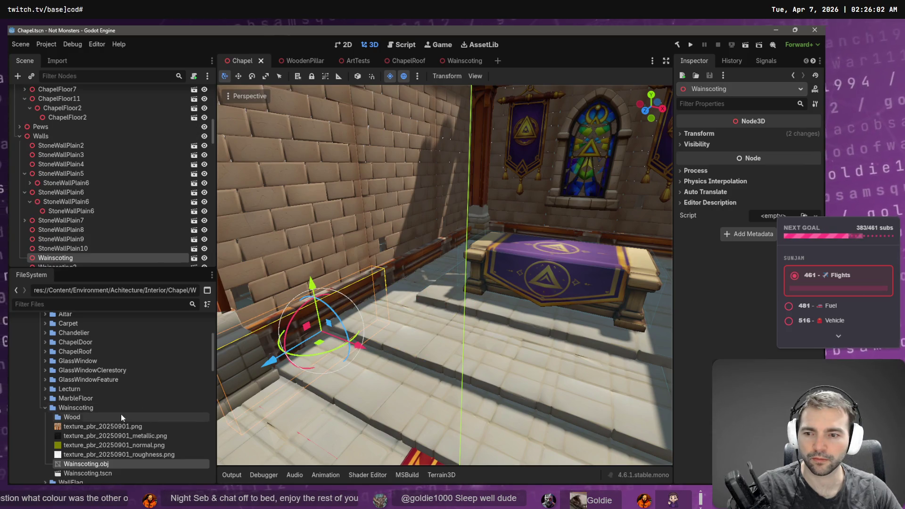
# - Delete the Wood folder, texture files and Wainscoting.obj from the Wainscoting folder
pyautogui.click(70, 420)
pyautogui.keyDown('shift'); pyautogui.click(76, 462); pyautogui.keyUp('shift')
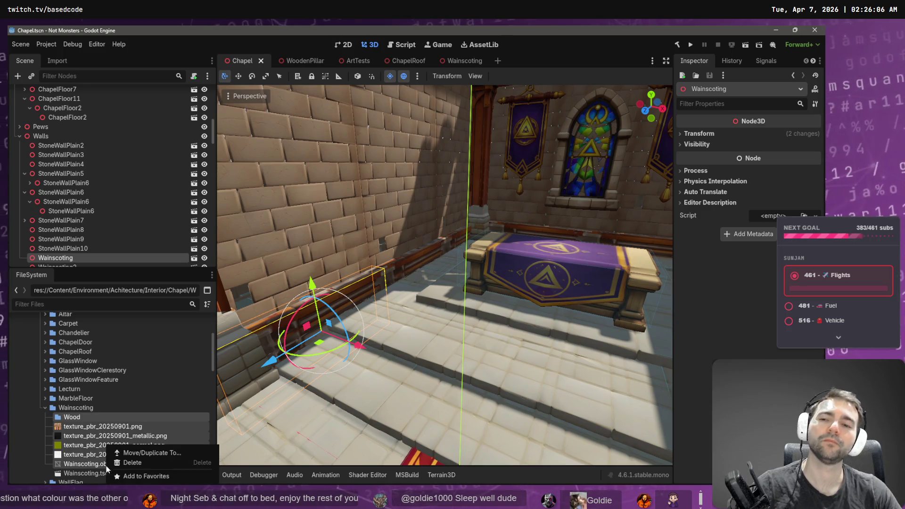
pyautogui.press('Delete')
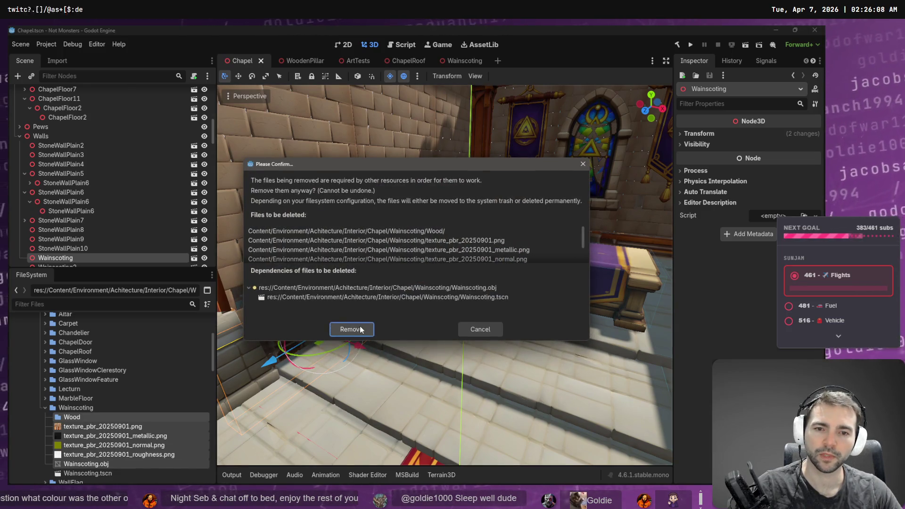
pyautogui.click(361, 329)
pyautogui.hotkey('alt', 'Tab')
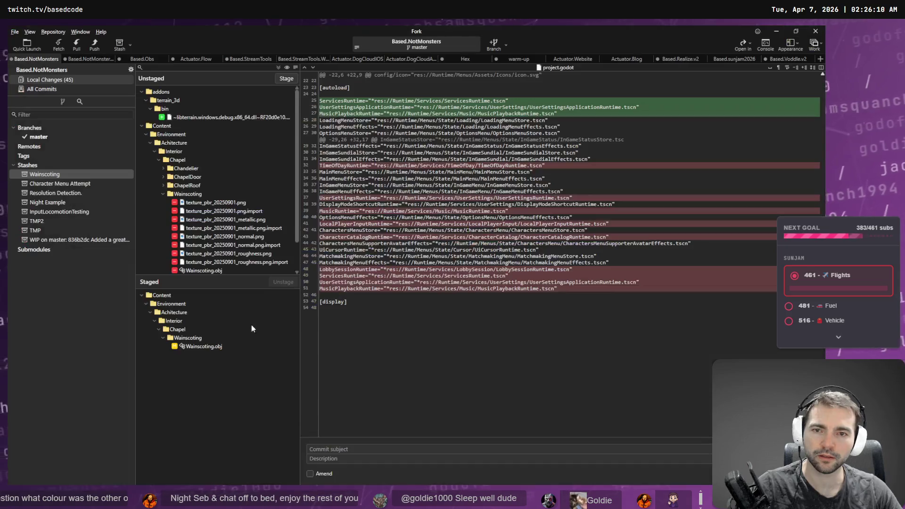
# - Select the removed Wainscoting texture and mesh files in Fork, then select Wainscoting.tscn in Godot
pyautogui.click(217, 206)
pyautogui.scroll(-1, 219, 253)
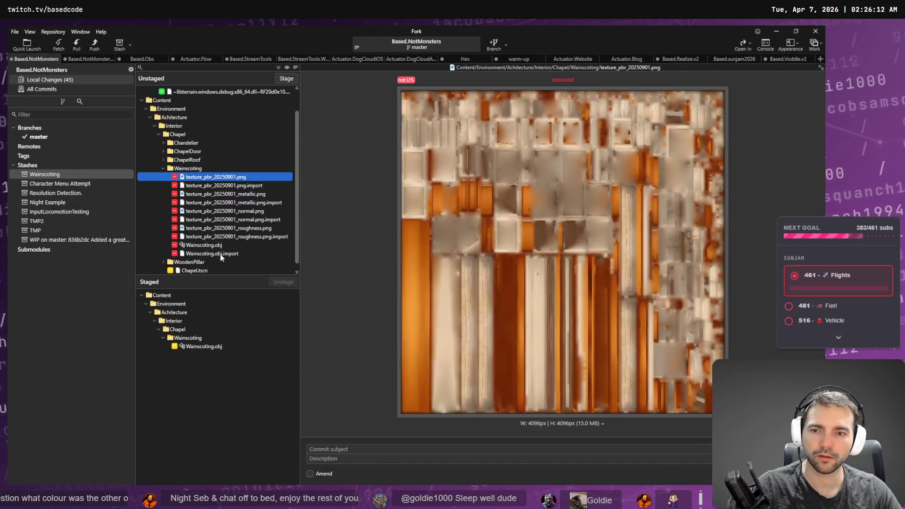
pyautogui.keyDown('shift'); pyautogui.click(211, 245); pyautogui.keyUp('shift')
pyautogui.rightClick(212, 245)
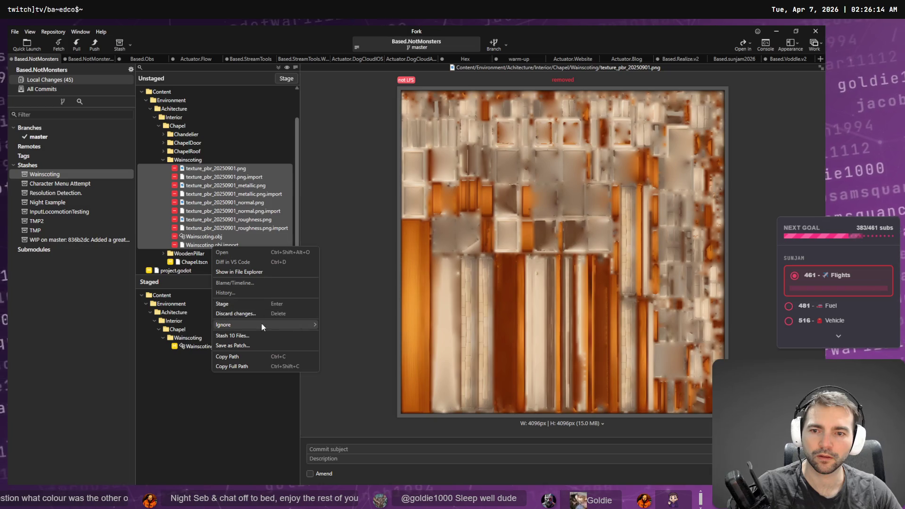
pyautogui.press('Escape')
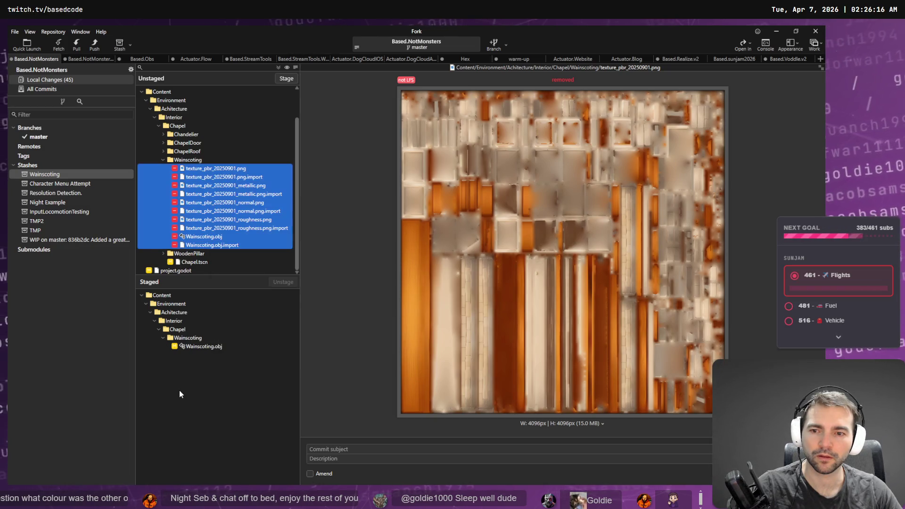
pyautogui.hotkey('alt', 'Tab')
pyautogui.click(109, 417)
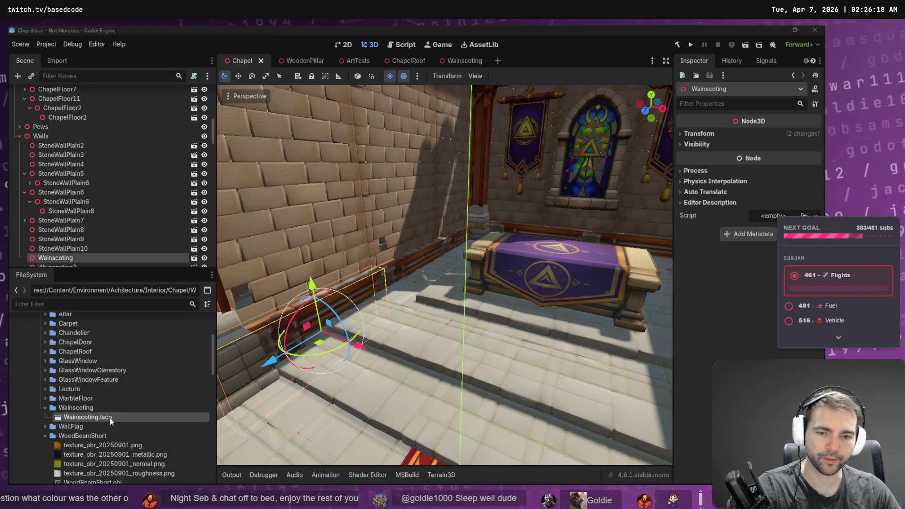
# - Delete Wainscoting.tscn and select all the removed Wainscoting files in Fork
pyautogui.press('Delete')
pyautogui.click(344, 329)
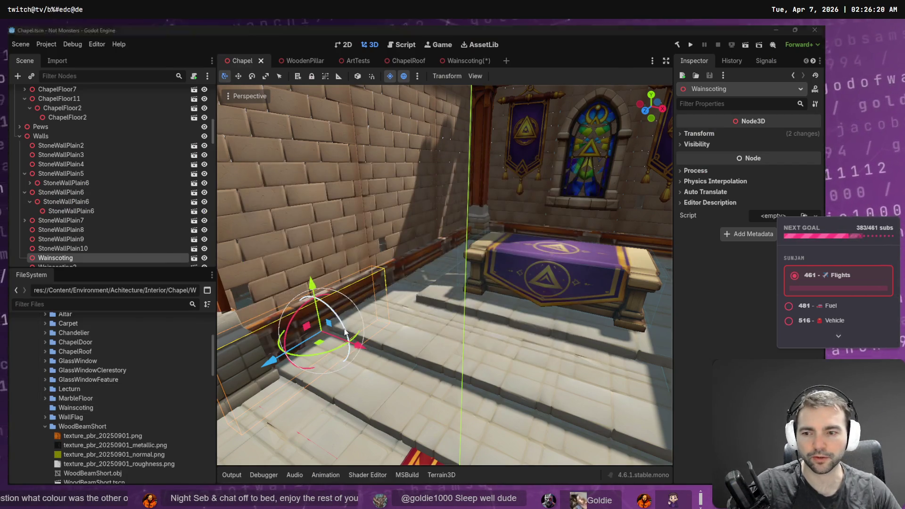
pyautogui.hotkey('alt', 'Tab')
pyautogui.click(220, 253)
pyautogui.keyDown('shift'); pyautogui.click(215, 170); pyautogui.keyUp('shift')
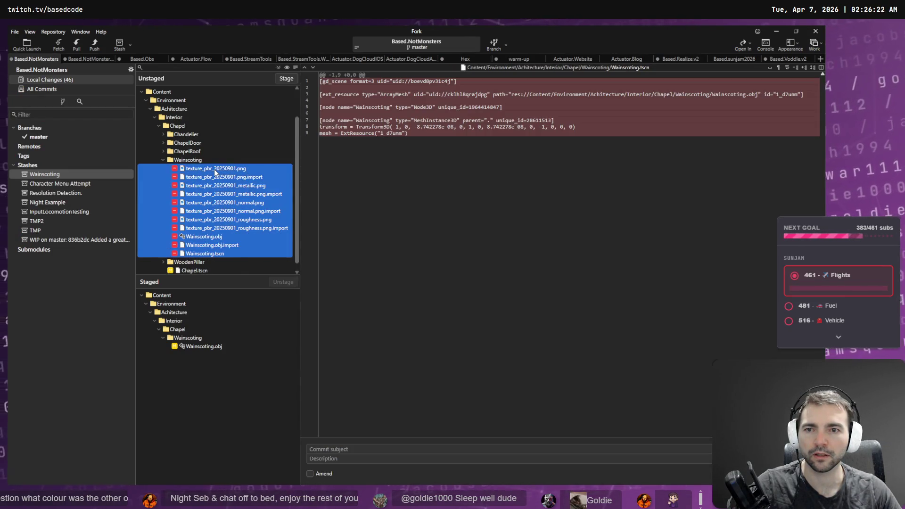
# - Dismiss WoodBeamShort.tscn's file actions in Godot, then open actions for the Wainscoting files in Fork
pyautogui.hotkey('alt', 'Tab')
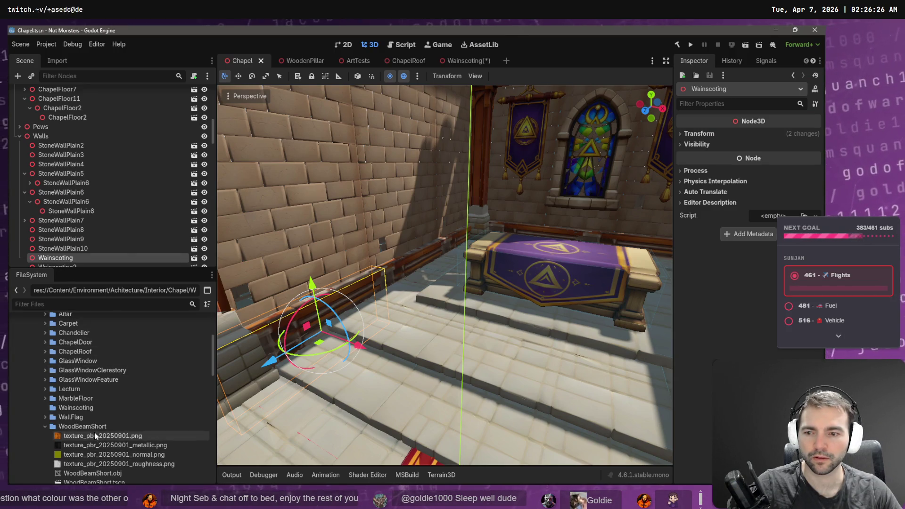
pyautogui.scroll(-1, 109, 443)
pyautogui.rightClick(93, 463)
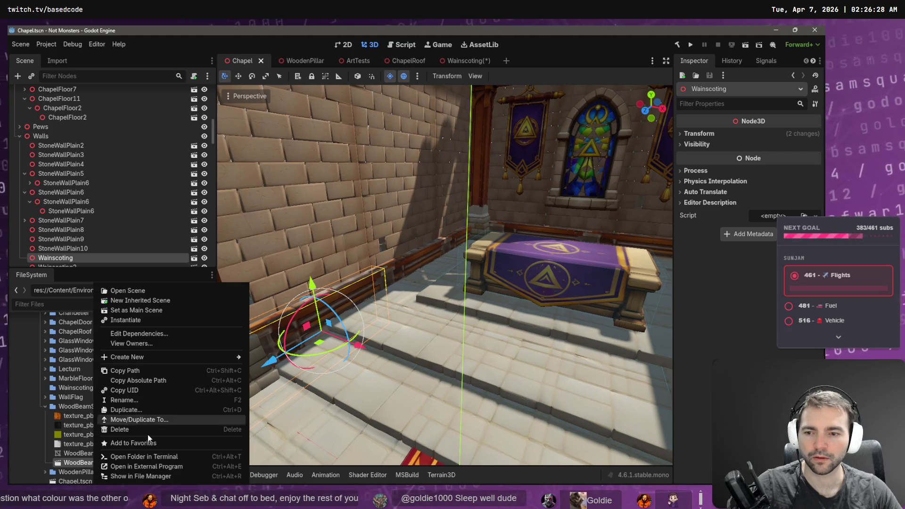
pyautogui.click(80, 456)
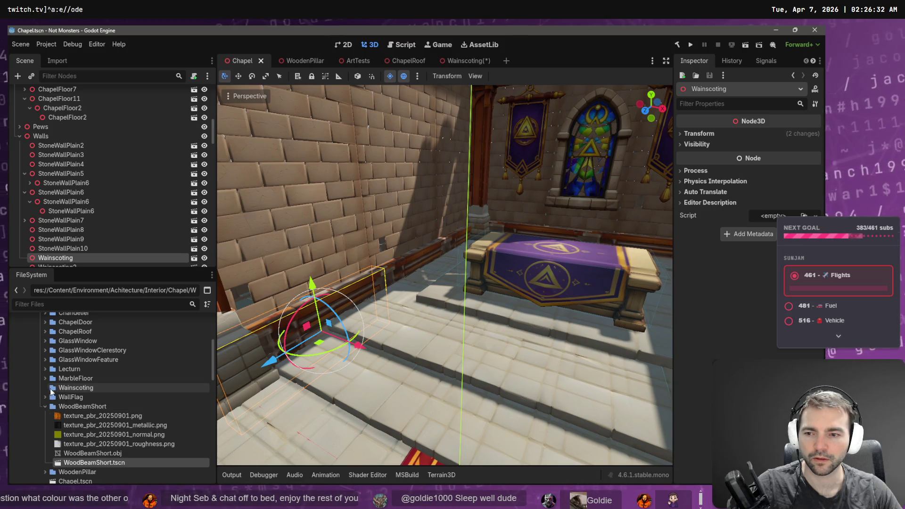
pyautogui.hotkey('alt', 'Tab')
pyautogui.rightClick(216, 252)
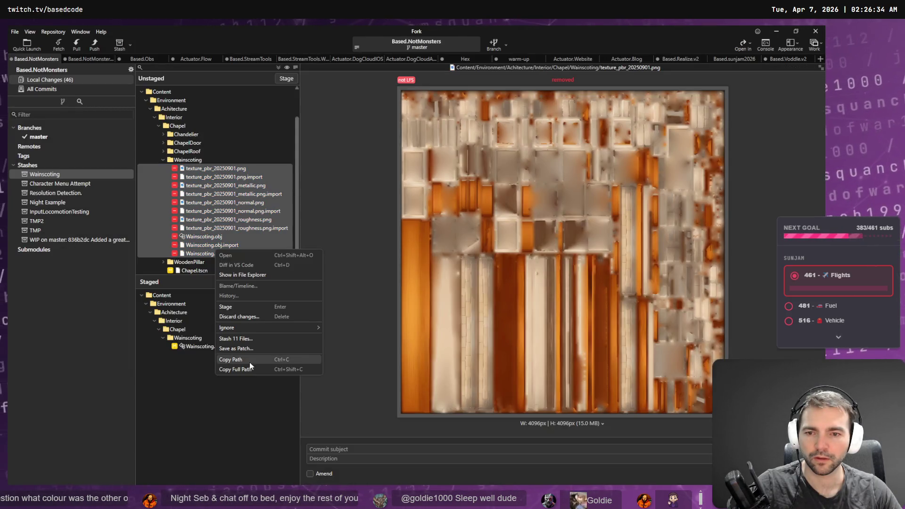
# - Discard changes in all 11 Wainscoting files and reload them from disk in Godot
pyautogui.click(248, 319)
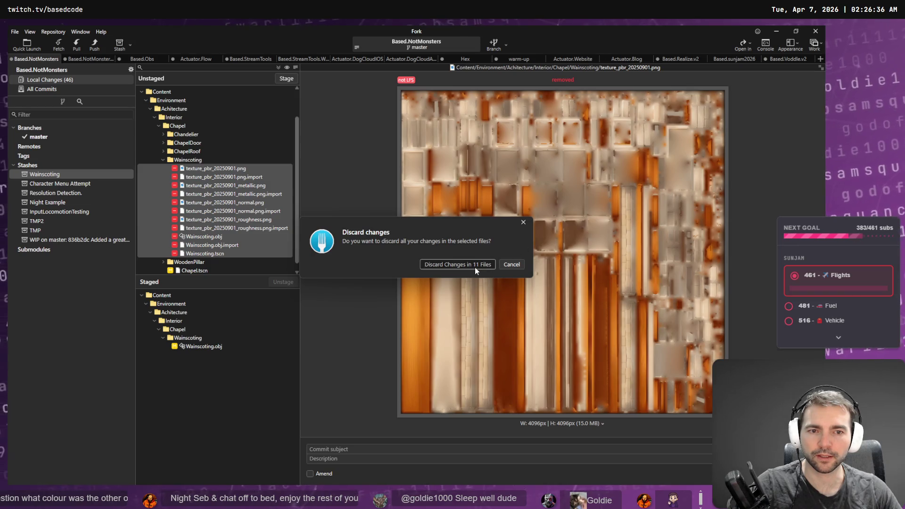
pyautogui.click(474, 267)
pyautogui.hotkey('alt', 'Tab')
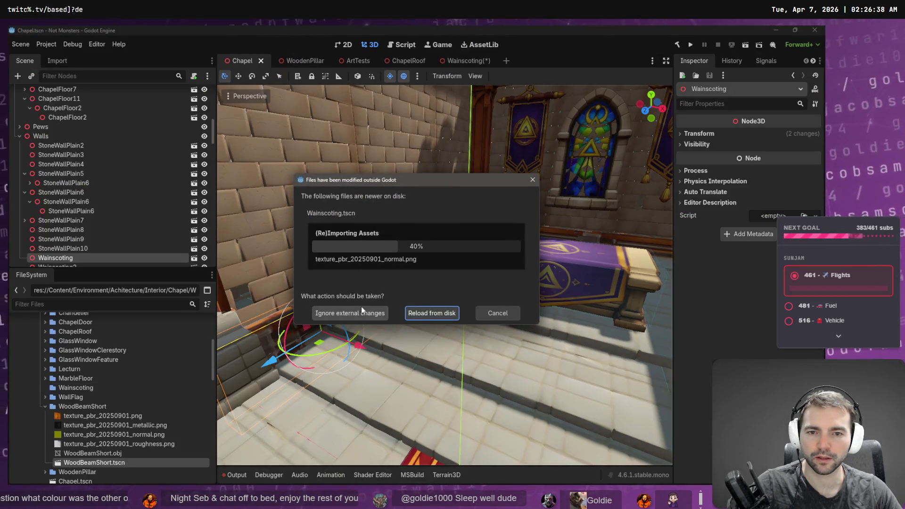
pyautogui.click(430, 313)
pyautogui.moveTo(434, 312); pyautogui.dragTo(400, 338)
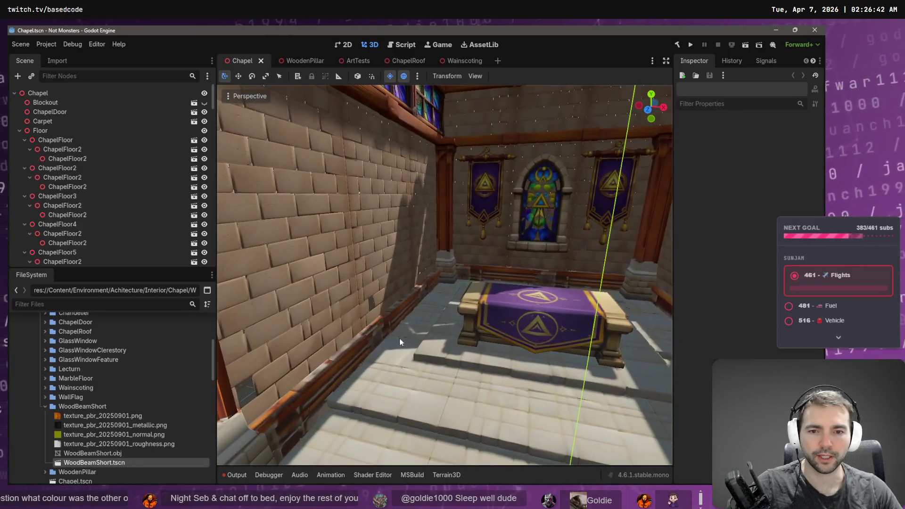
# - Collapse WoodBeamShort, expand the Wainscoting folder and reimport Wainscoting.obj
pyautogui.click(336, 384)
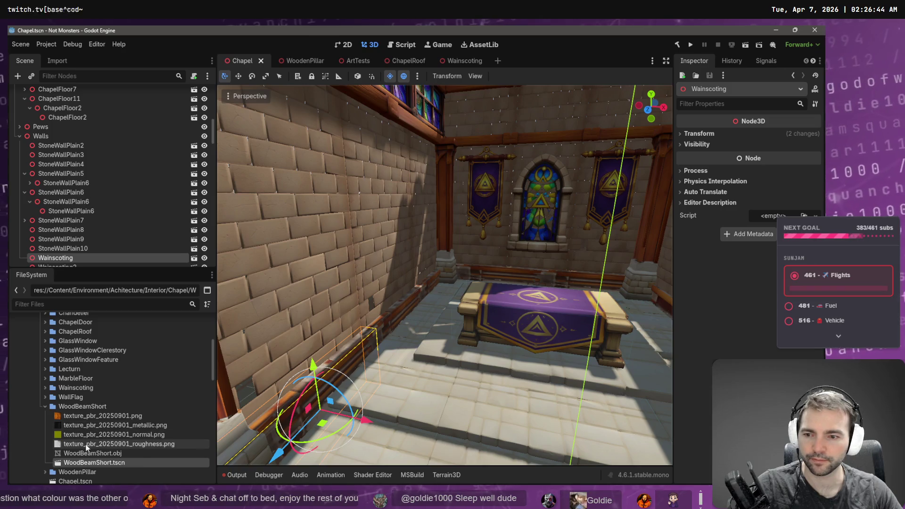
pyautogui.scroll(-3, 64, 438)
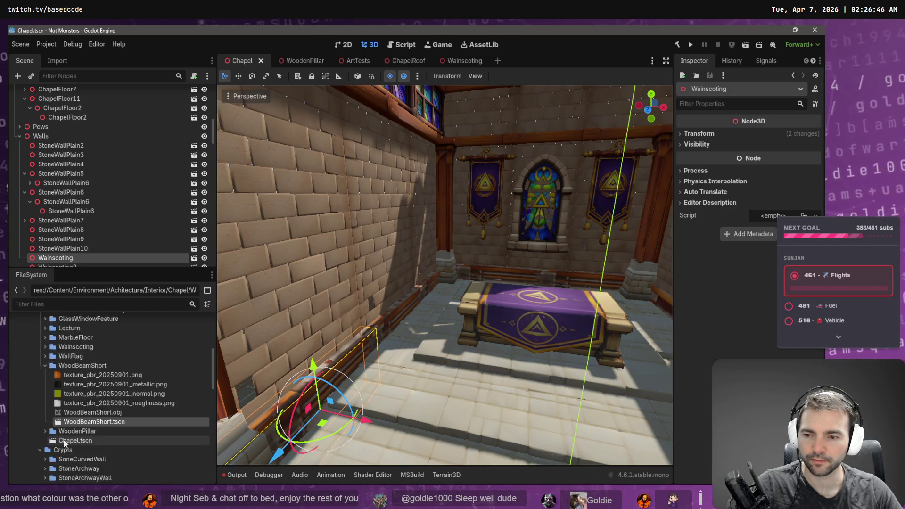
pyautogui.scroll(3, 125, 373)
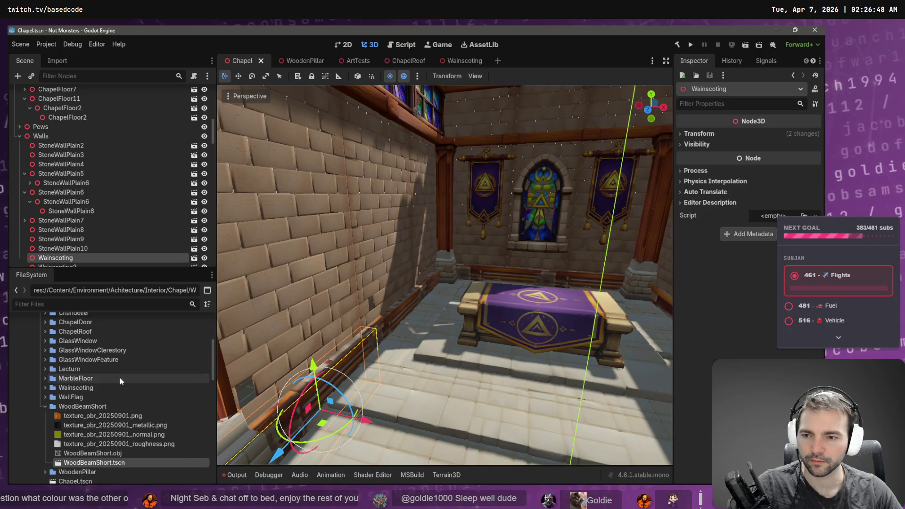
pyautogui.scroll(2, 84, 401)
pyautogui.click(45, 426)
pyautogui.scroll(-5, 78, 422)
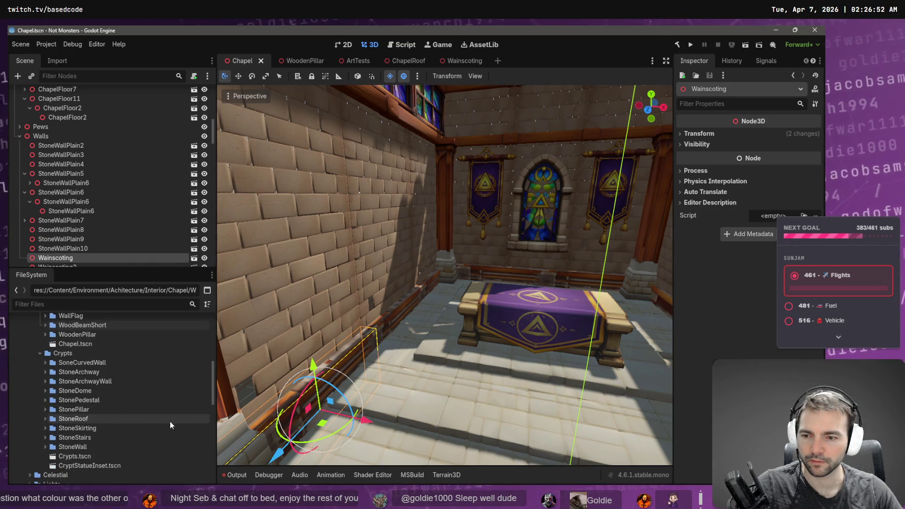
pyautogui.scroll(3, 154, 401)
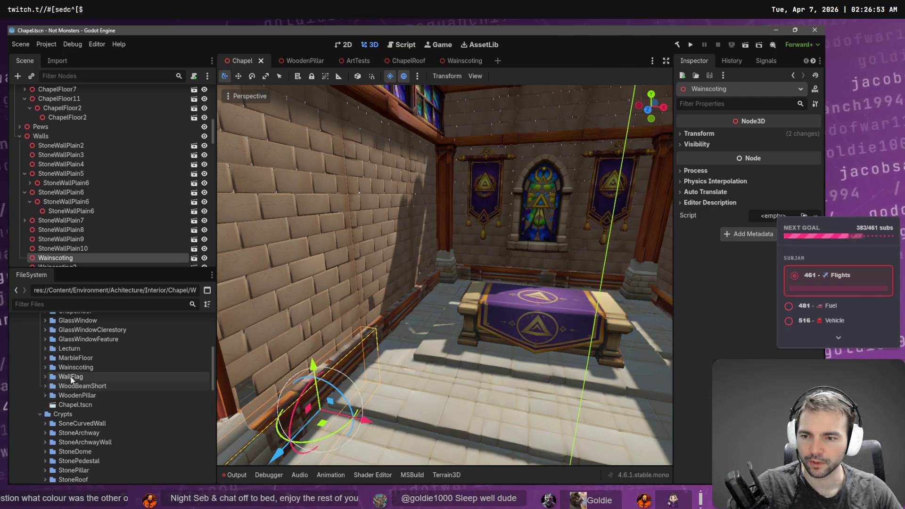
pyautogui.click(45, 369)
pyautogui.rightClick(76, 416)
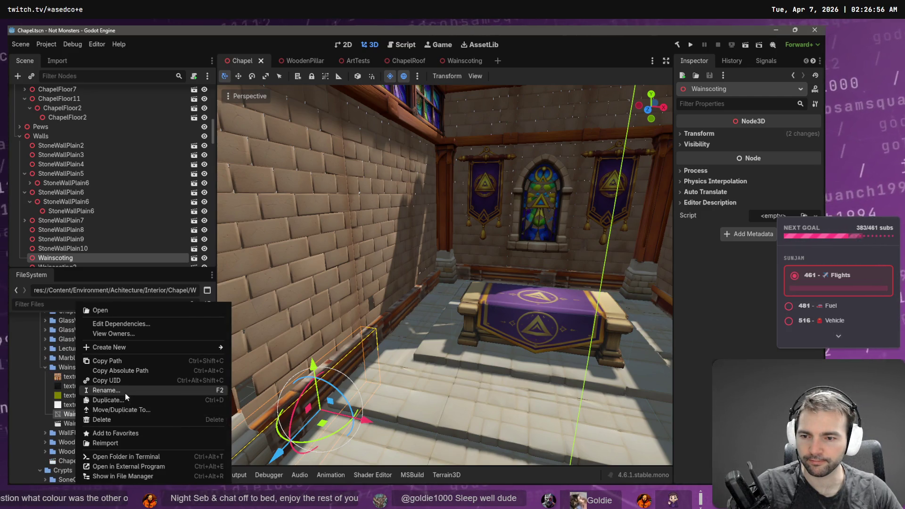
pyautogui.click(114, 442)
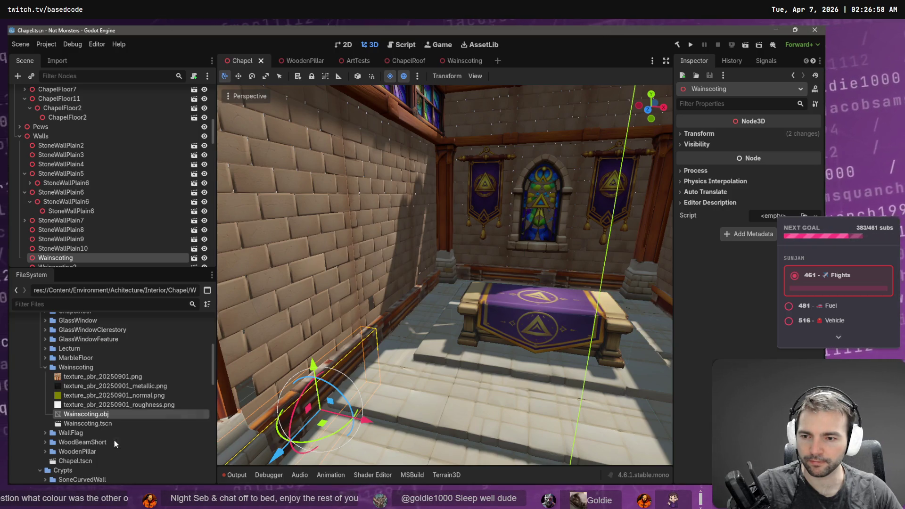
# - Drag Wainscoting.obj into the chapel near the altar as Wainscoting15 and focus on it
pyautogui.click(105, 404)
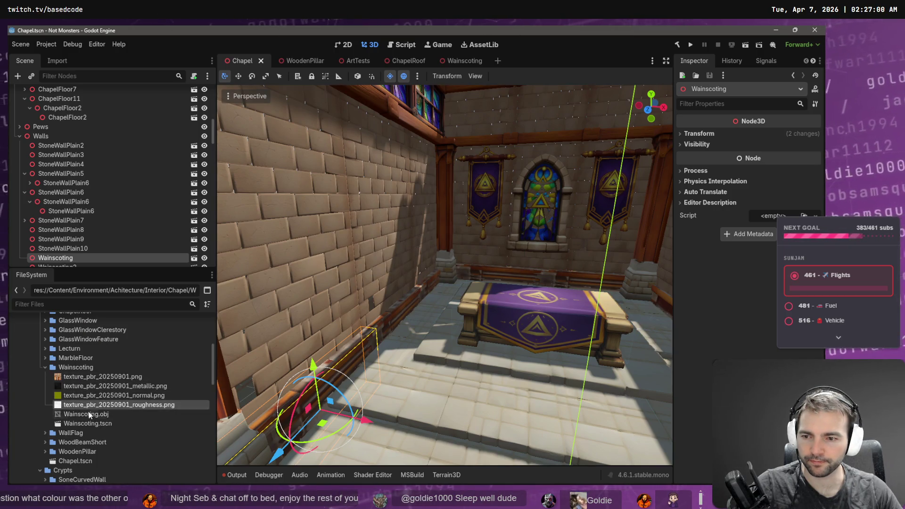
pyautogui.click(89, 415)
pyautogui.moveTo(98, 418); pyautogui.dragTo(448, 397)
pyautogui.press('f')
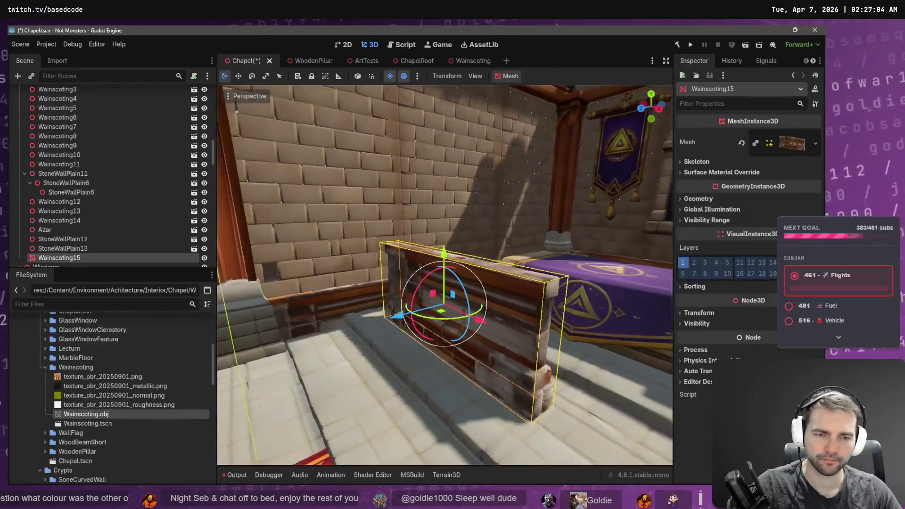
pyautogui.click(123, 378)
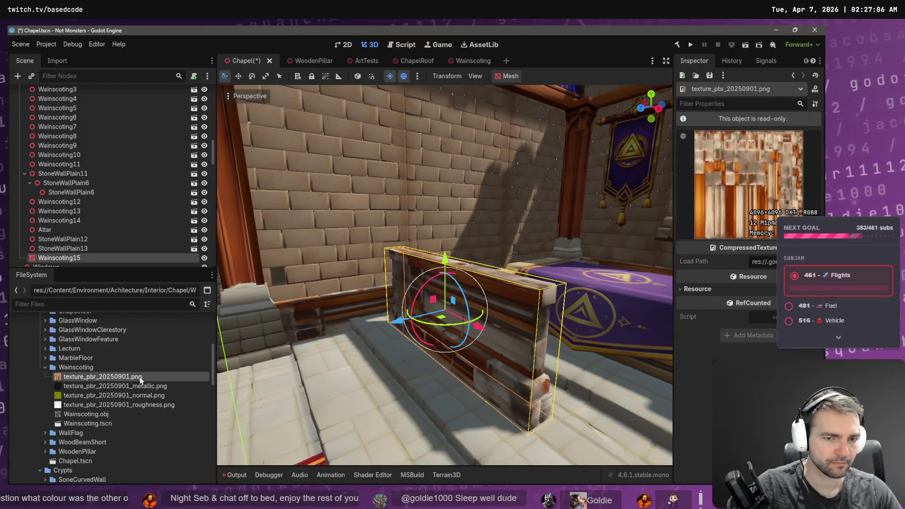
pyautogui.hotkey('alt', 'Tab')
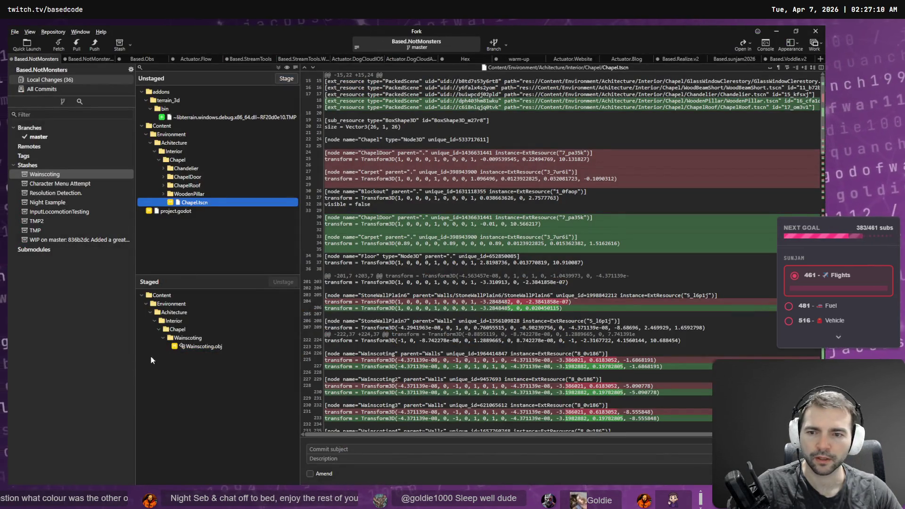
# - Unstage Wainscoting.obj in Fork
pyautogui.click(201, 346)
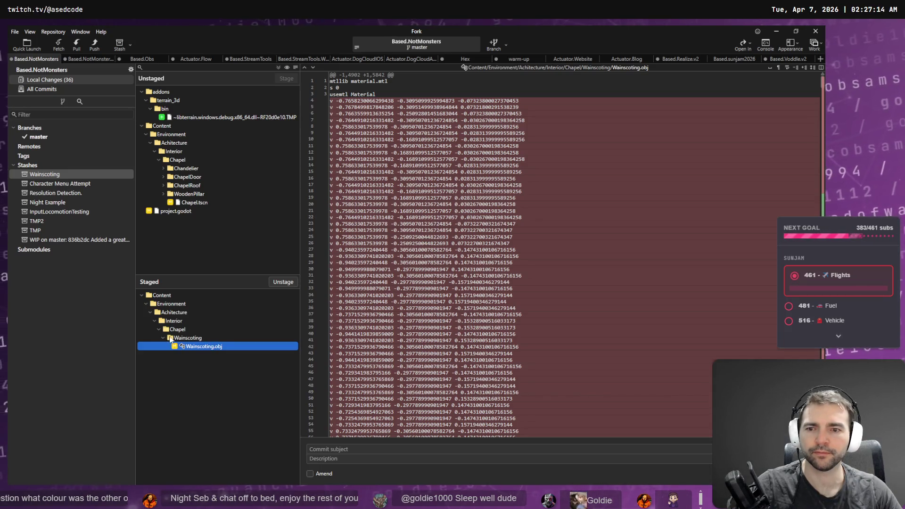
pyautogui.rightClick(182, 348)
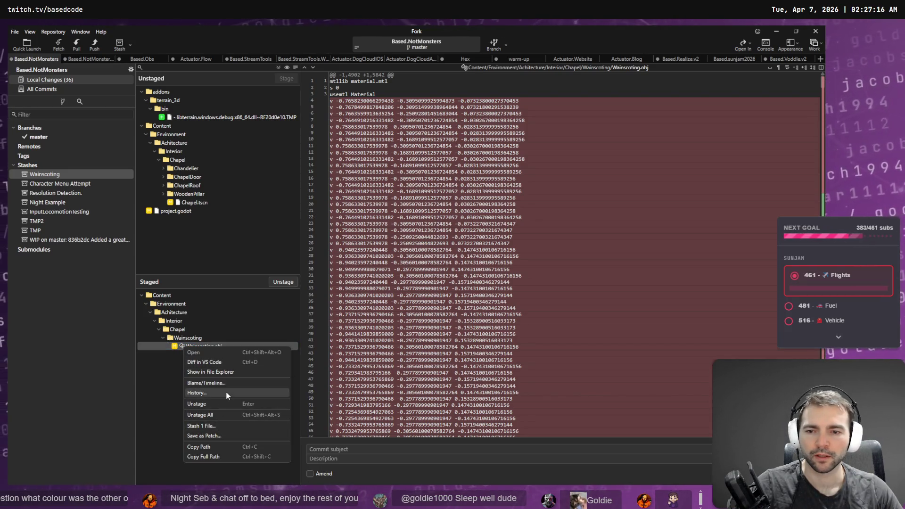
pyautogui.click(224, 405)
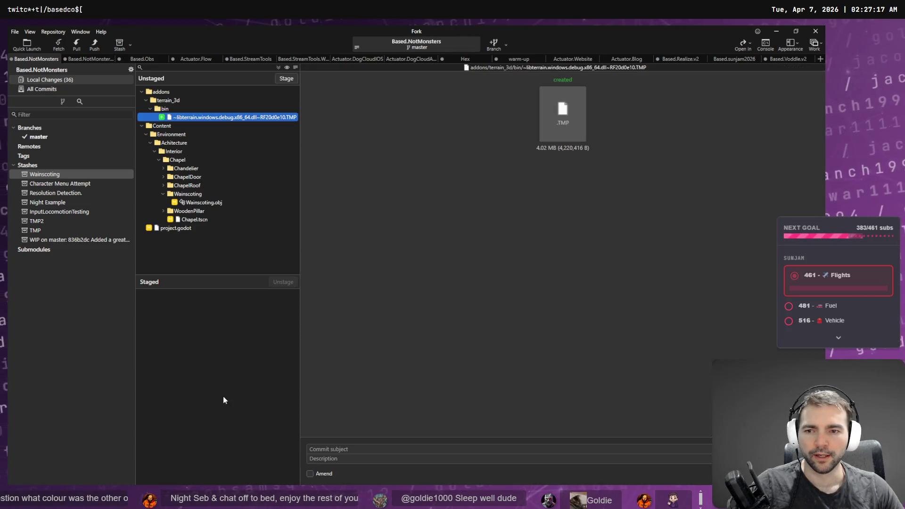
# - Discard the Wainscoting folder's changes in Fork, then return to Godot
pyautogui.click(176, 193)
pyautogui.rightClick(175, 194)
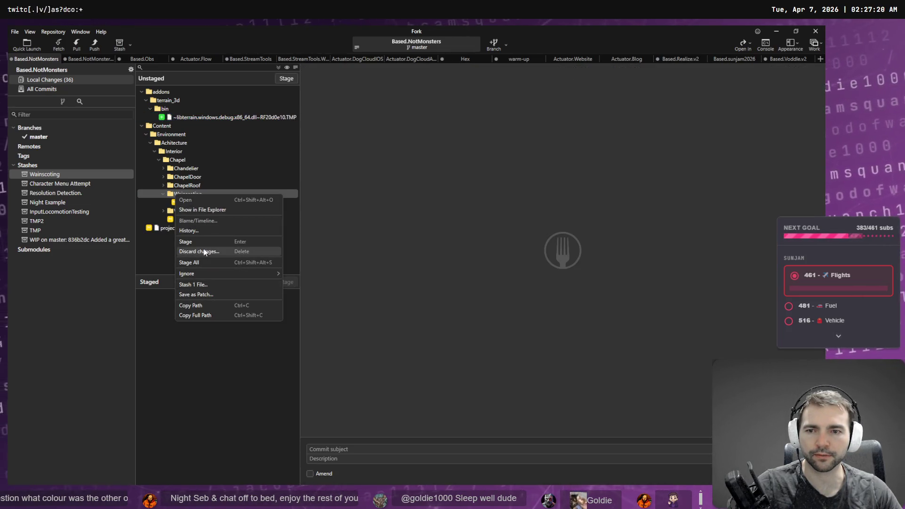
pyautogui.click(206, 251)
pyautogui.click(479, 319)
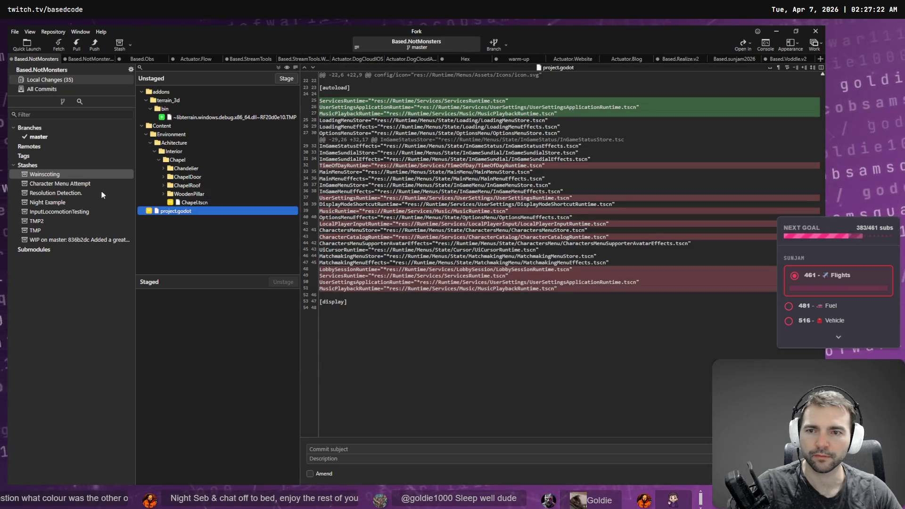
pyautogui.hotkey('alt', 'Tab')
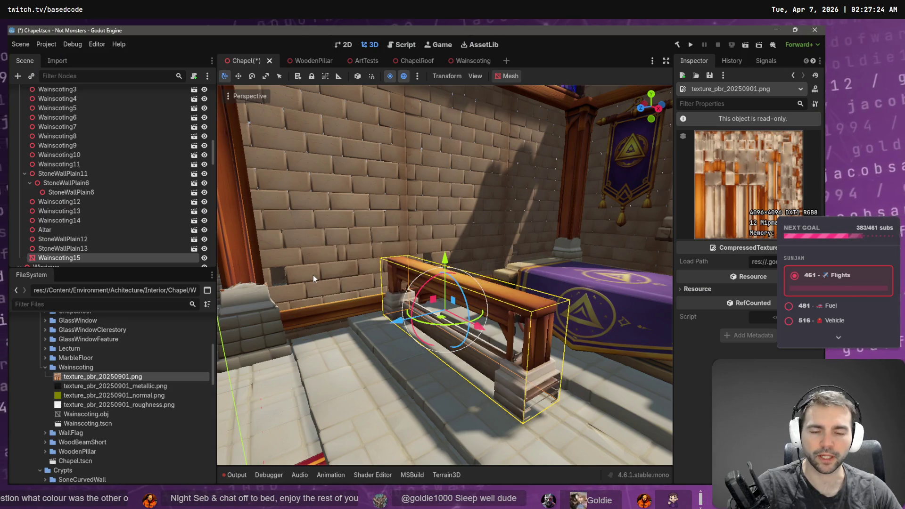
# - Fly back down the chapel aisle and delete Wainscoting15
pyautogui.press('s')
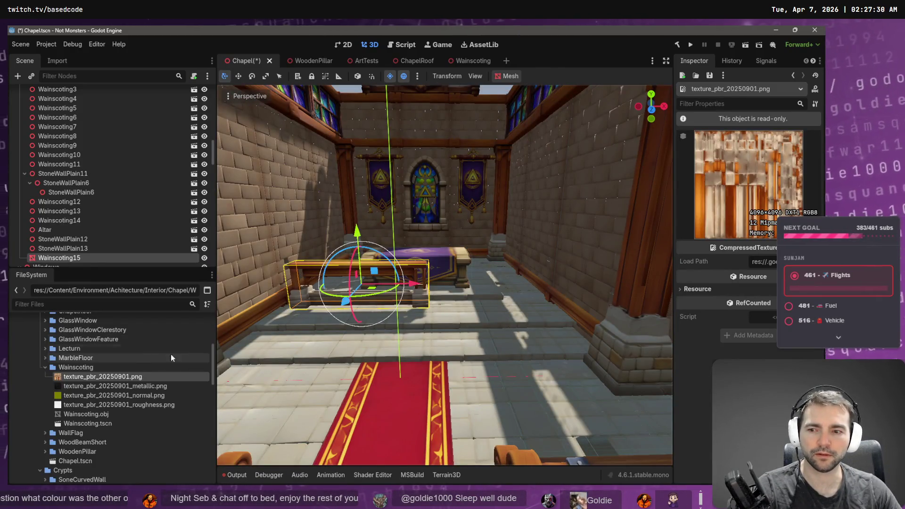
pyautogui.press('Delete')
pyautogui.press('Return')
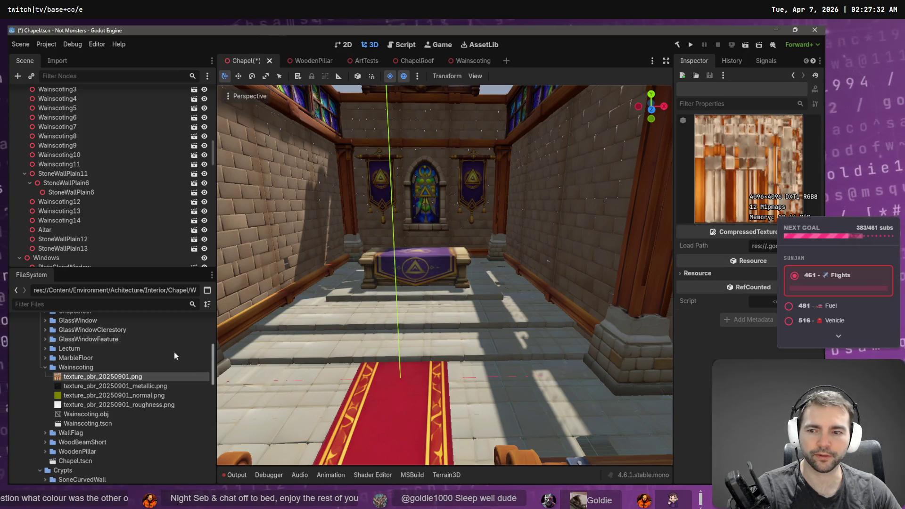
# - Create a new folder named WainscontingWood inside the Wainscoting folder
pyautogui.rightClick(84, 367)
pyautogui.moveTo(104, 334)
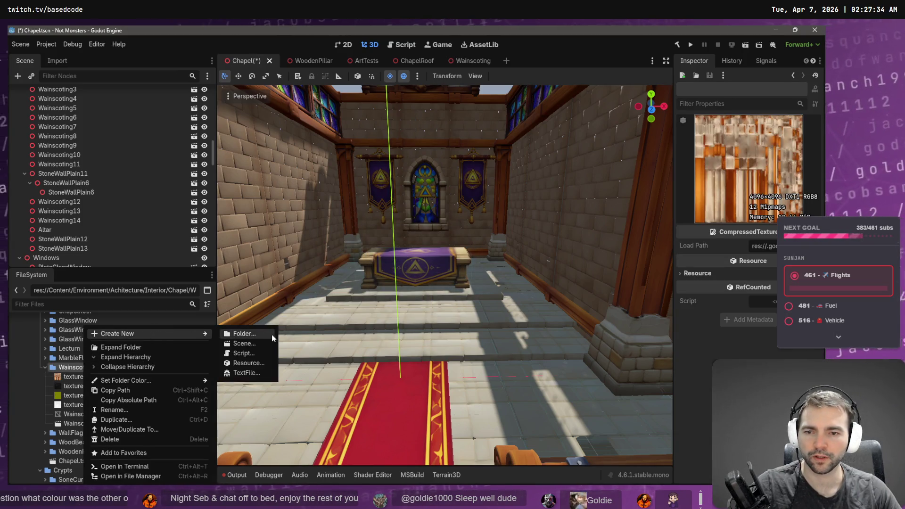
pyautogui.click(261, 335)
pyautogui.write('Wainsconting')
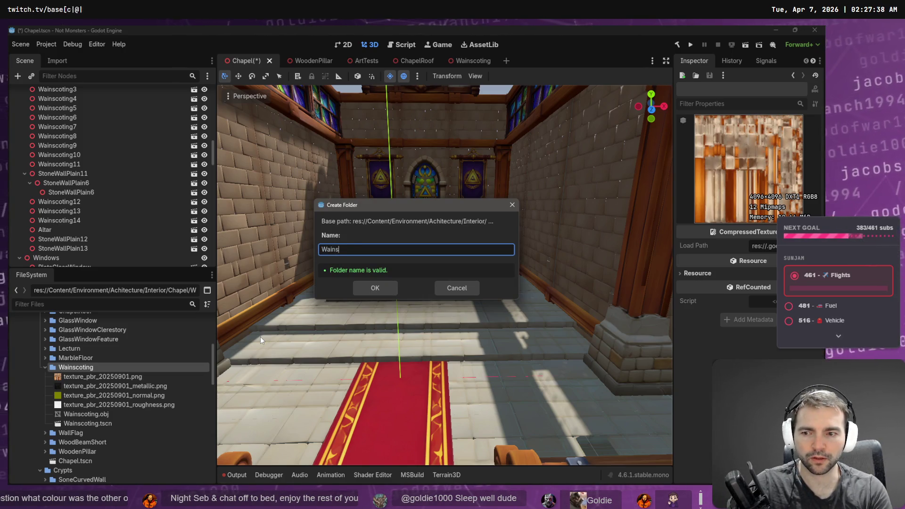
pyautogui.write('Wood')
pyautogui.press('Return')
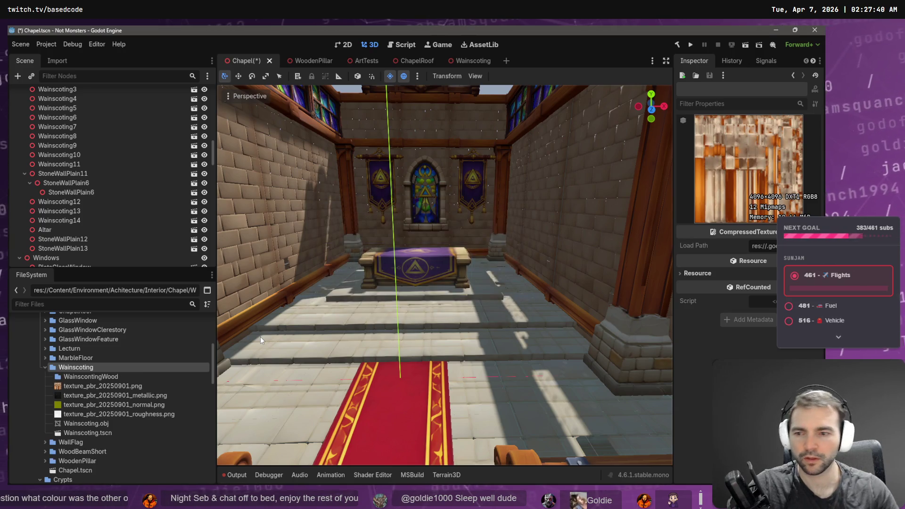
# - Move the four textures and Wainscoting.obj into WainscontingWood, then view the Wainscoting stash in Fork
pyautogui.click(92, 424)
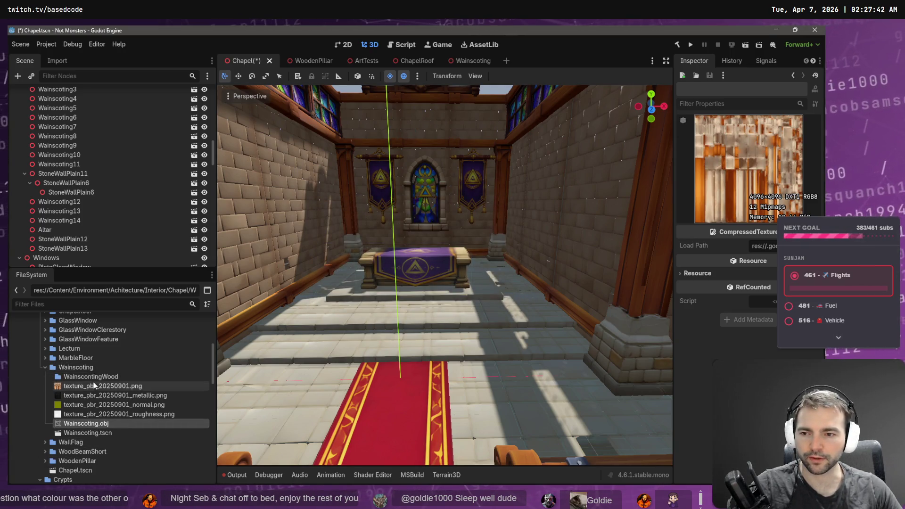
pyautogui.keyDown('shift'); pyautogui.click(87, 387); pyautogui.keyUp('shift')
pyautogui.moveTo(88, 386); pyautogui.dragTo(89, 376)
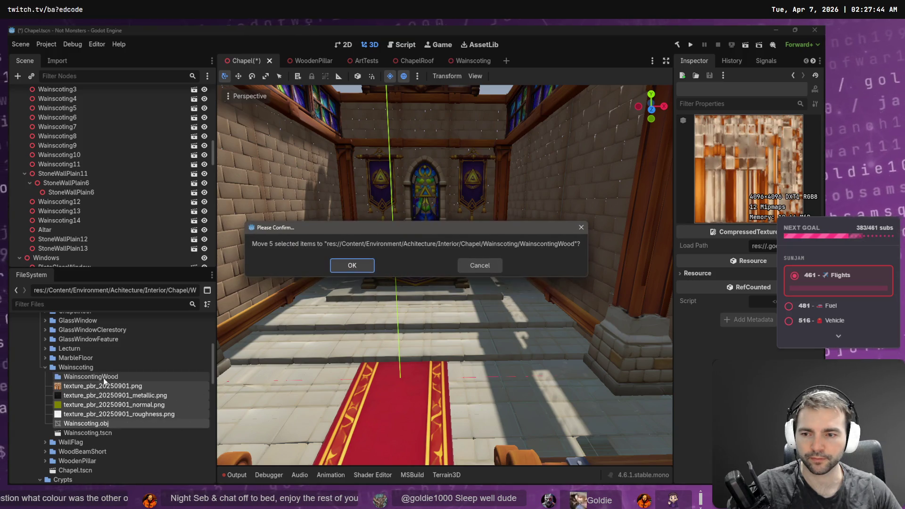
pyautogui.click(362, 265)
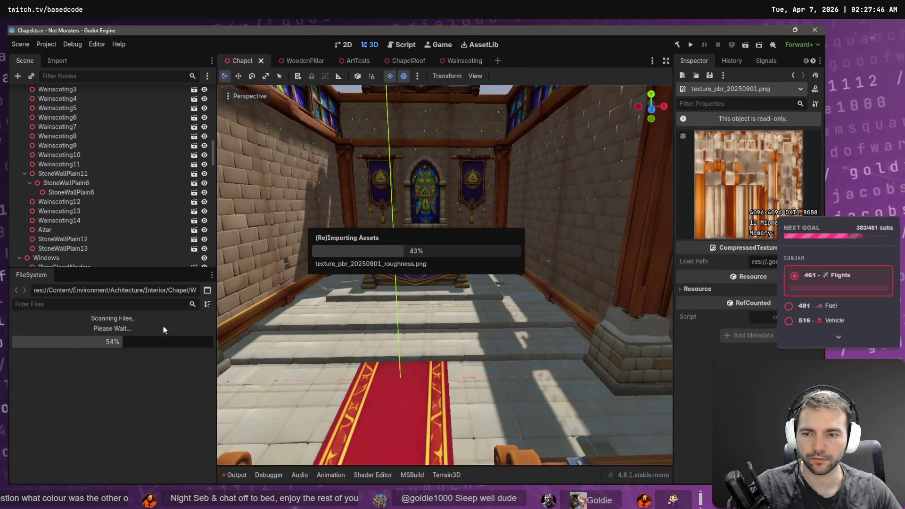
pyautogui.hotkey('alt', 'Tab')
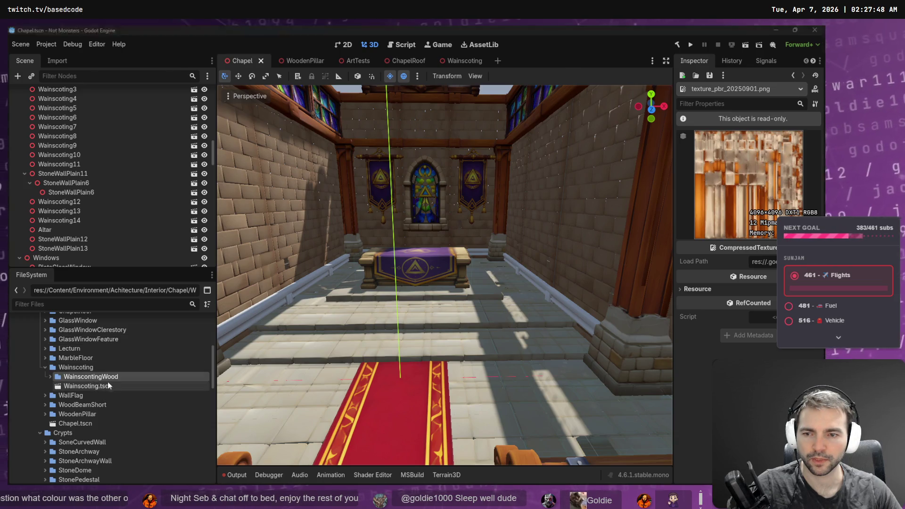
pyautogui.click(41, 174)
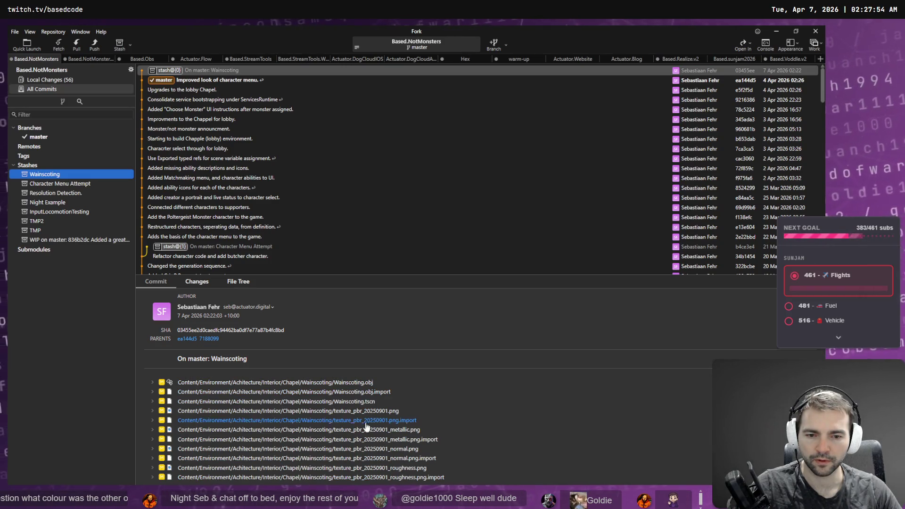
# - Try applying the Wainscoting stash, close the overwrite error, and check local changes and the stash
pyautogui.rightClick(52, 174)
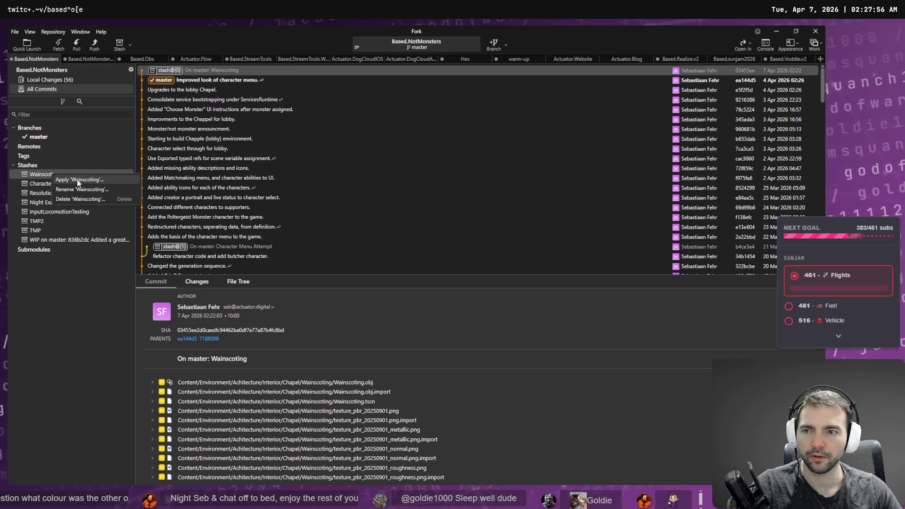
pyautogui.click(90, 180)
pyautogui.click(482, 275)
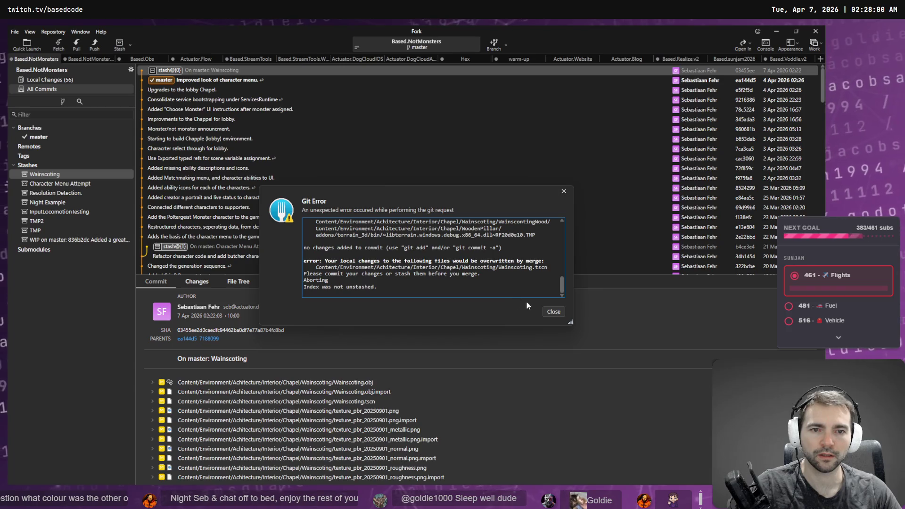
pyautogui.click(553, 312)
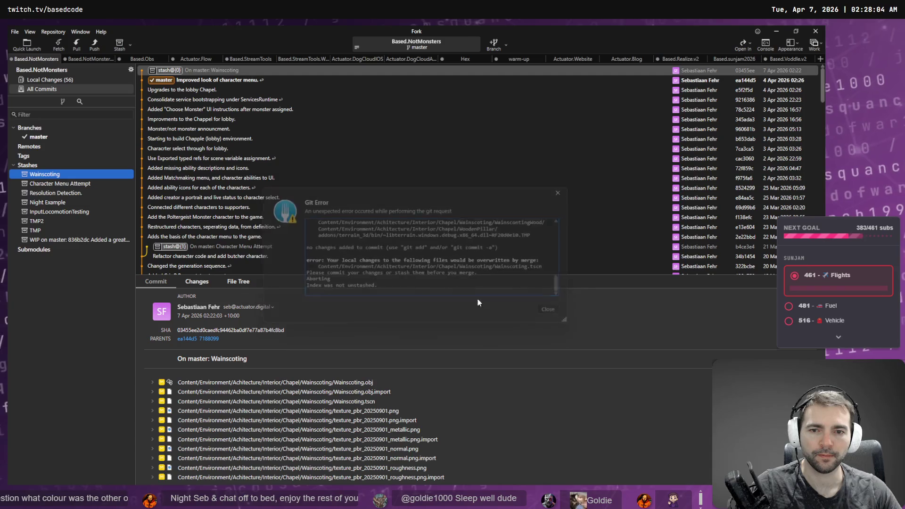
pyautogui.click(67, 81)
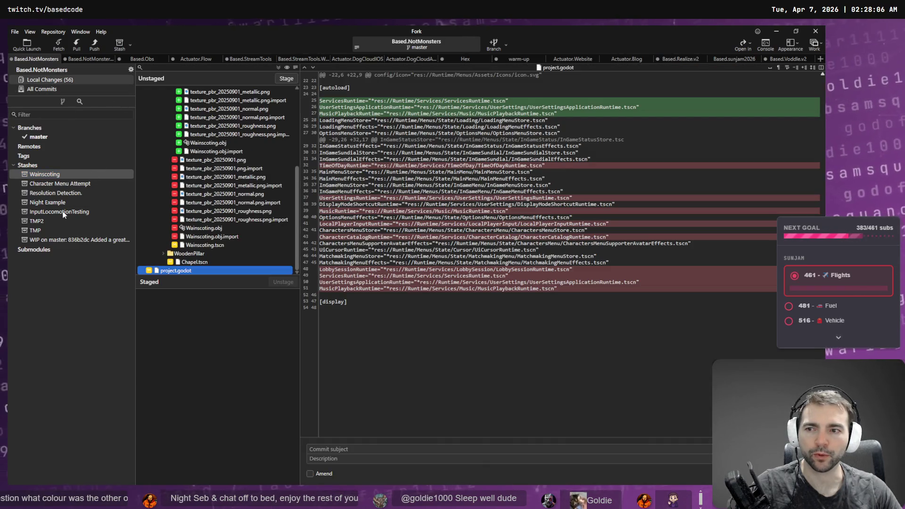
pyautogui.click(45, 174)
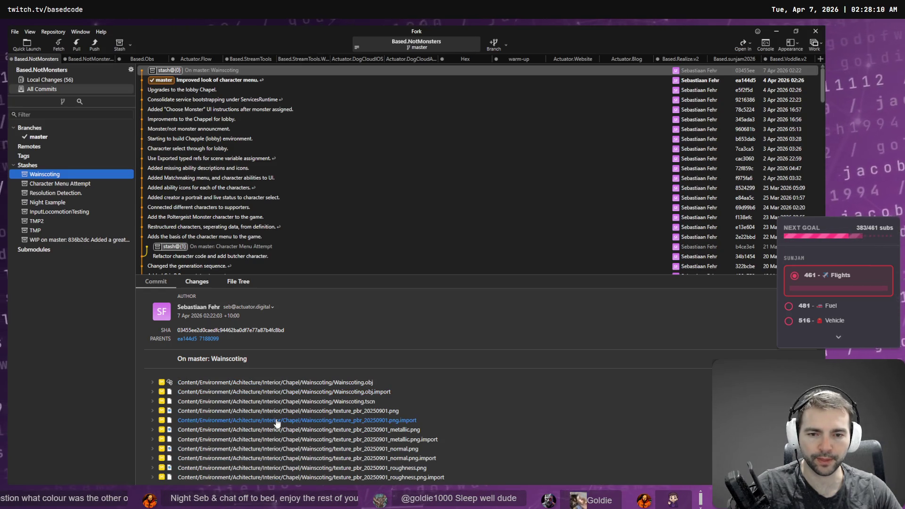
# - Reset the first stashed files, including Wainscoting.obj.import and the metallic texture and its import, to their commit state
pyautogui.rightClick(291, 390)
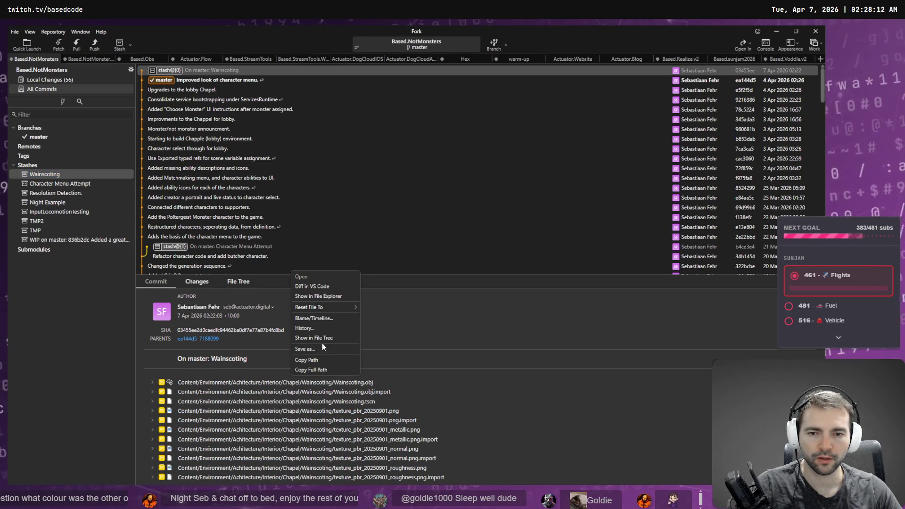
pyautogui.click(381, 309)
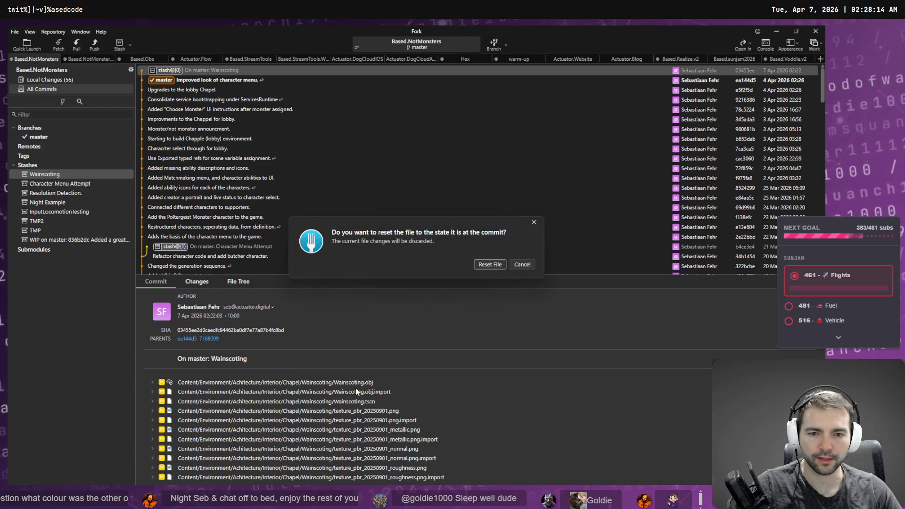
pyautogui.click(487, 264)
pyautogui.rightClick(387, 392)
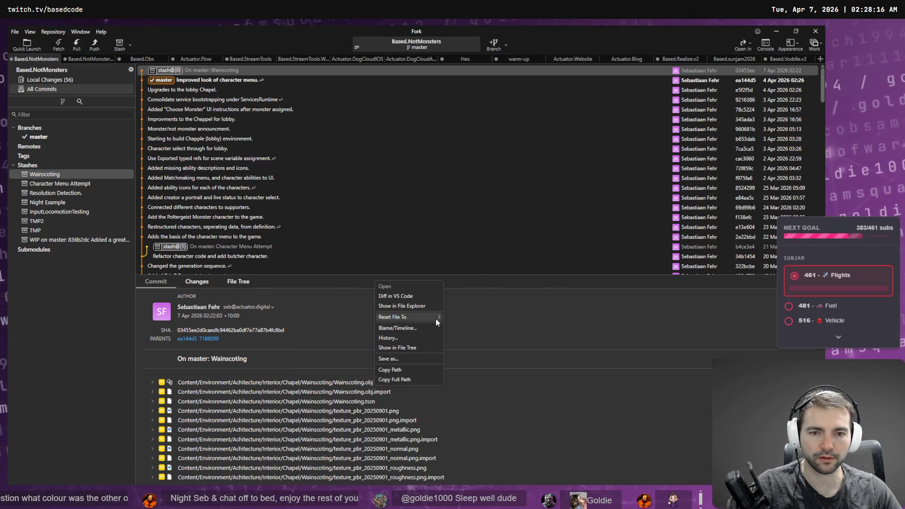
pyautogui.click(466, 318)
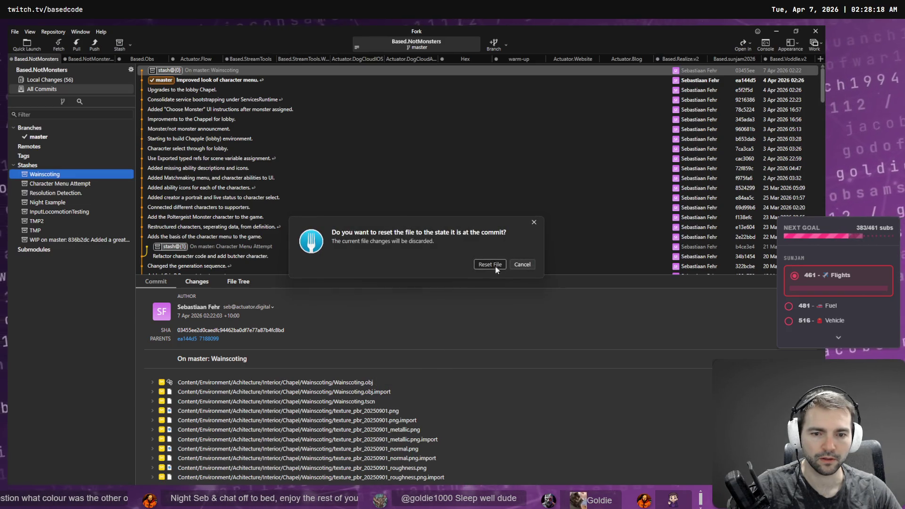
pyautogui.click(496, 266)
pyautogui.rightClick(383, 409)
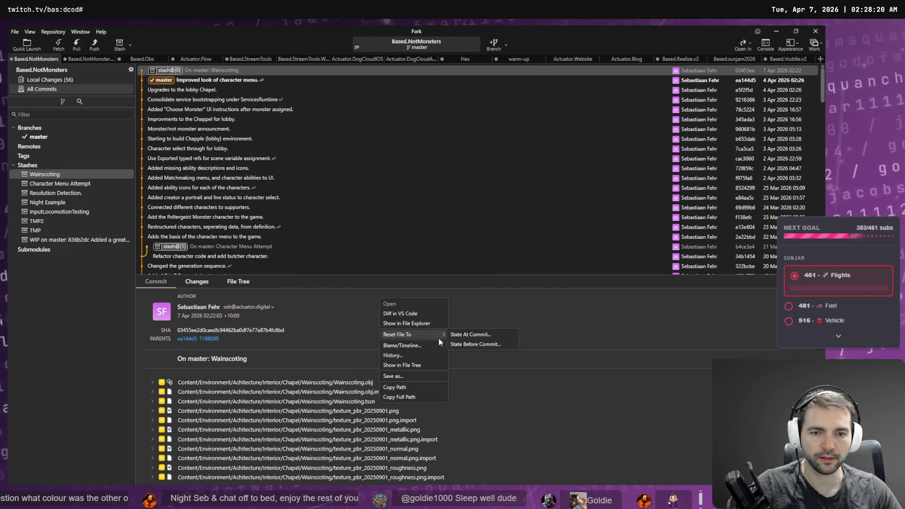
pyautogui.click(468, 334)
pyautogui.click(490, 267)
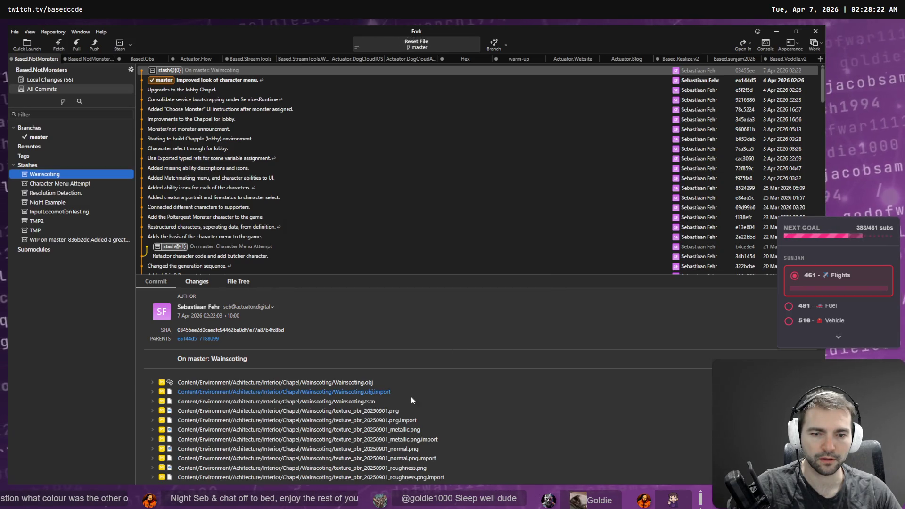
pyautogui.rightClick(402, 412)
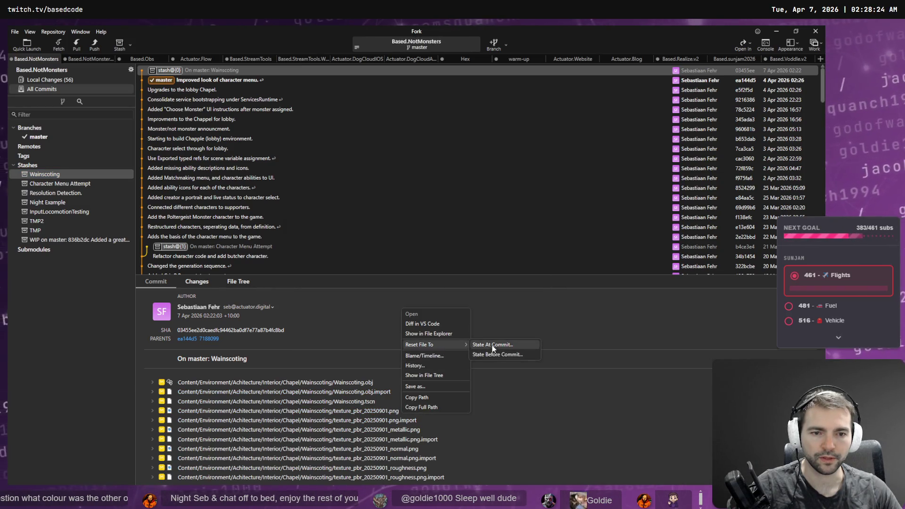
pyautogui.click(493, 345)
pyautogui.click(478, 267)
pyautogui.rightClick(428, 421)
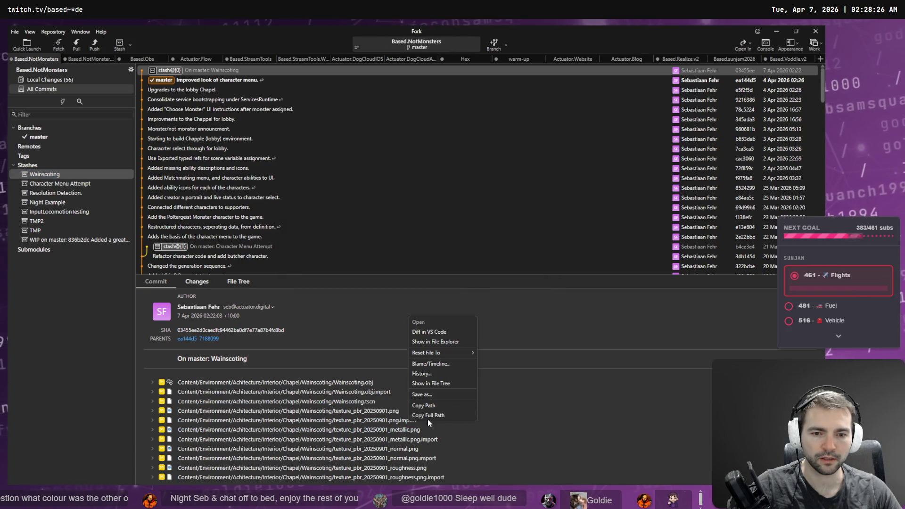
pyautogui.click(488, 350)
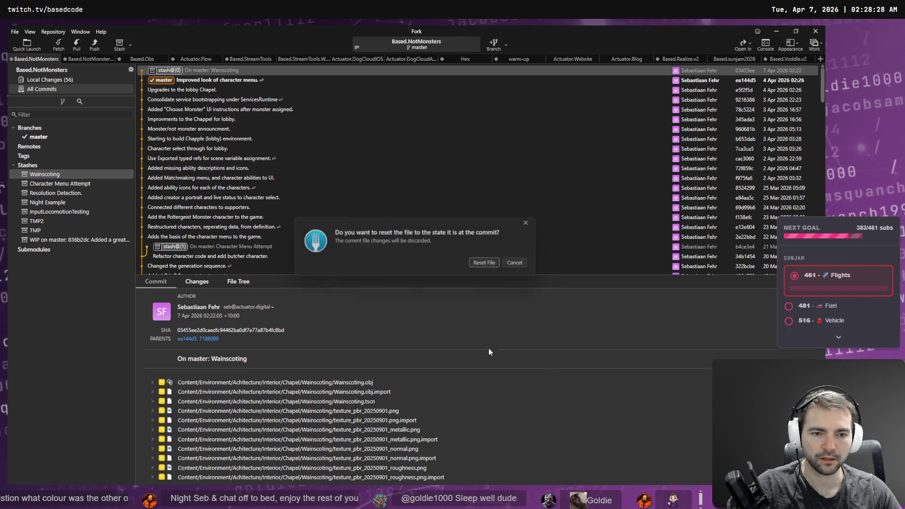
pyautogui.click(491, 267)
pyautogui.rightClick(424, 431)
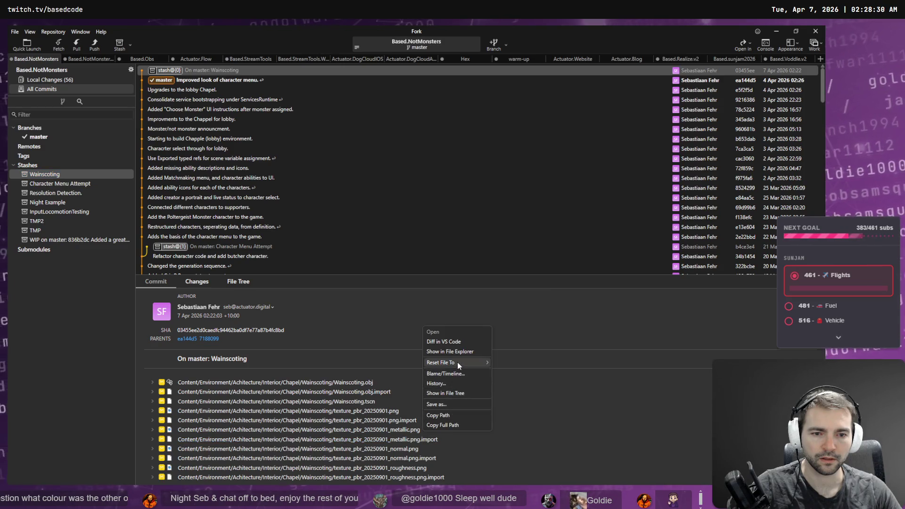
pyautogui.click(507, 363)
pyautogui.click(486, 267)
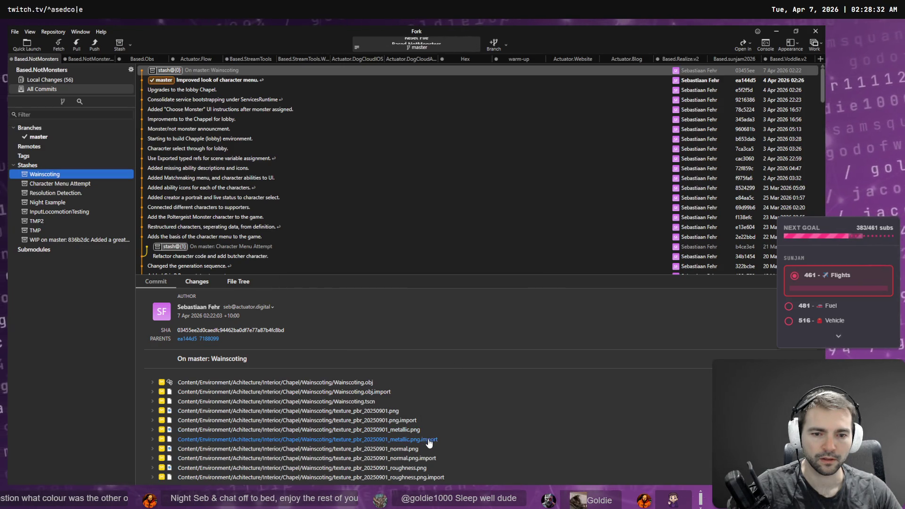
pyautogui.rightClick(429, 431)
pyautogui.click(502, 363)
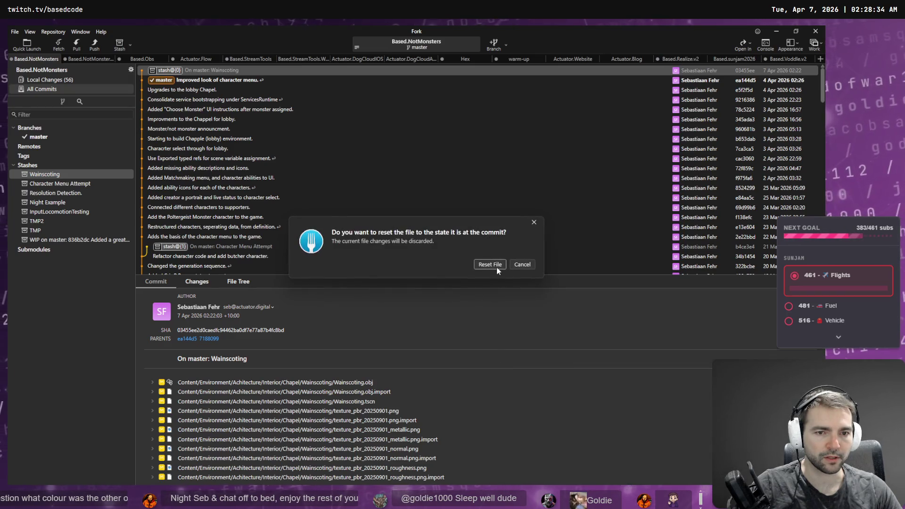
pyautogui.click(497, 267)
# - Reset the remaining stashed files, including the normal and roughness textures and their imports, to their commit state
pyautogui.rightClick(418, 449)
pyautogui.moveTo(466, 372)
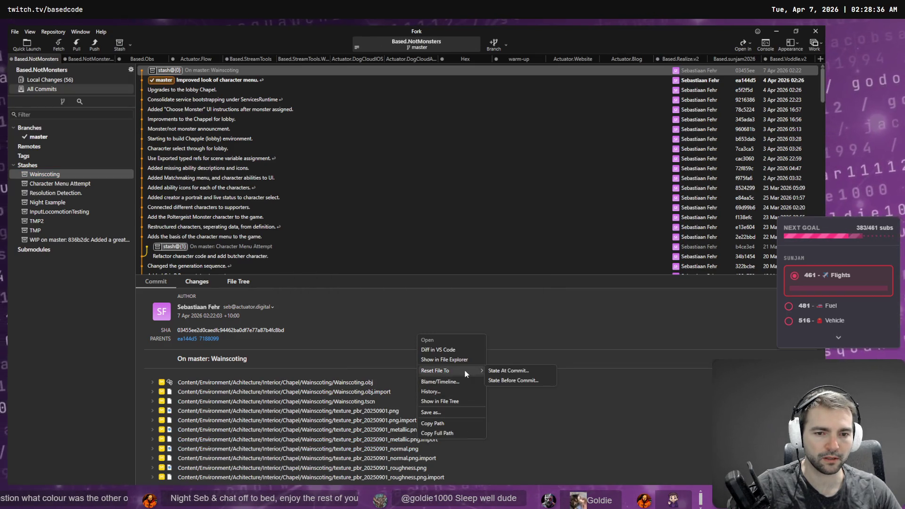
pyautogui.click(504, 369)
pyautogui.click(496, 265)
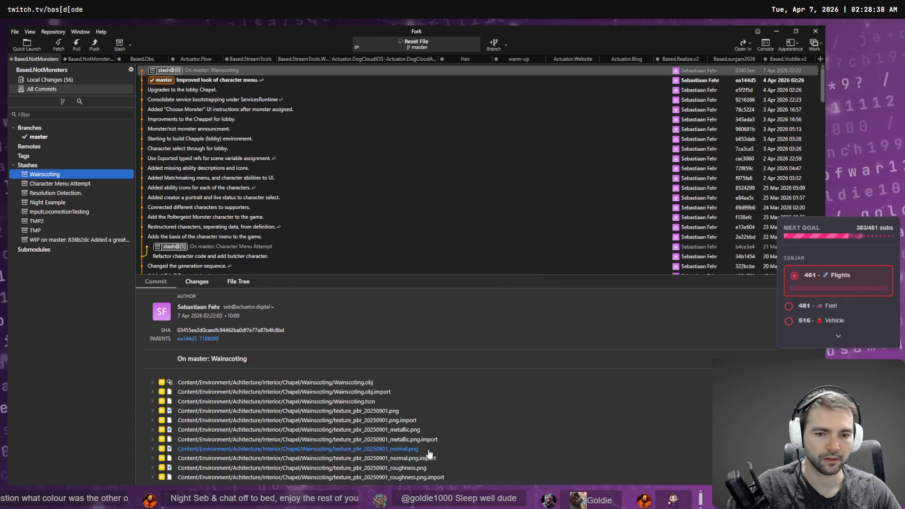
pyautogui.rightClick(412, 449)
pyautogui.click(488, 374)
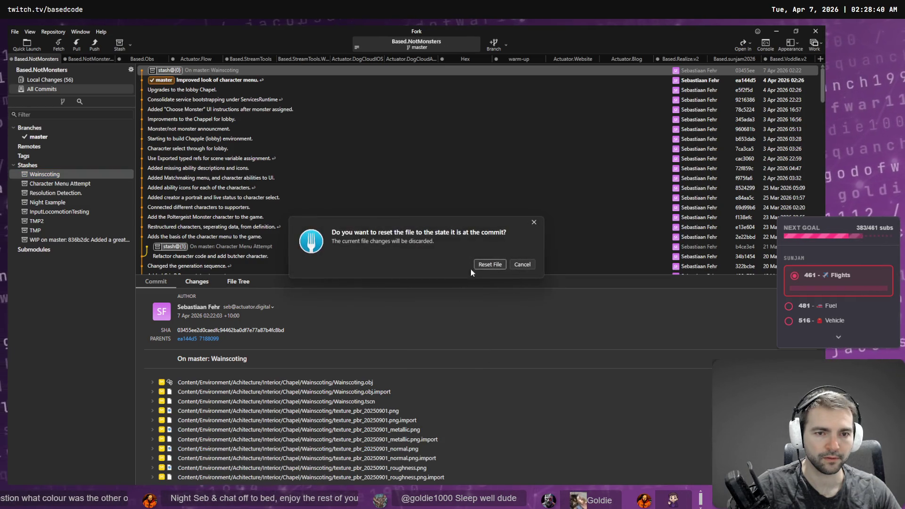
pyautogui.click(488, 265)
pyautogui.rightClick(412, 448)
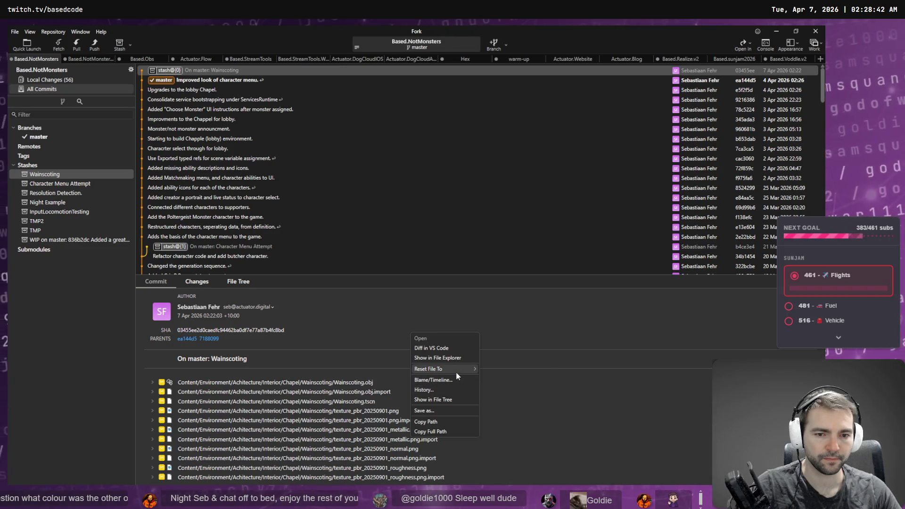
pyautogui.click(492, 371)
pyautogui.click(492, 265)
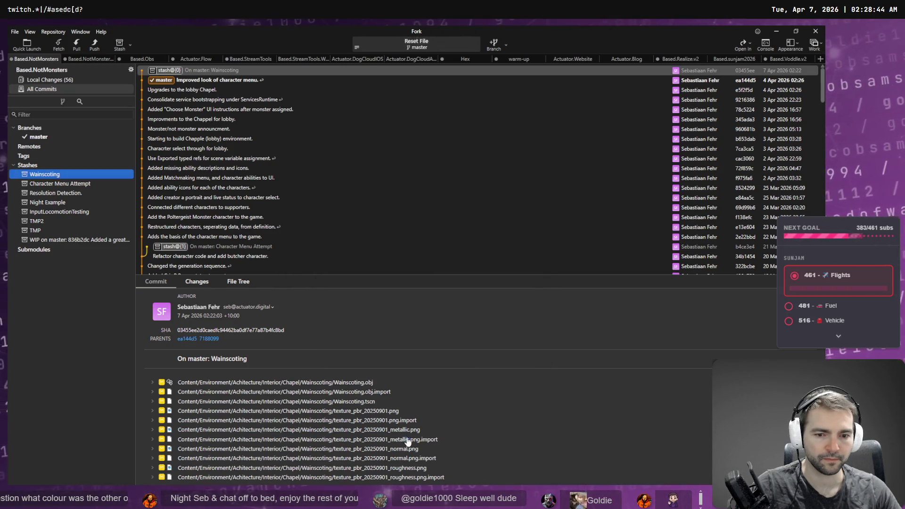
pyautogui.rightClick(415, 448)
pyautogui.click(506, 380)
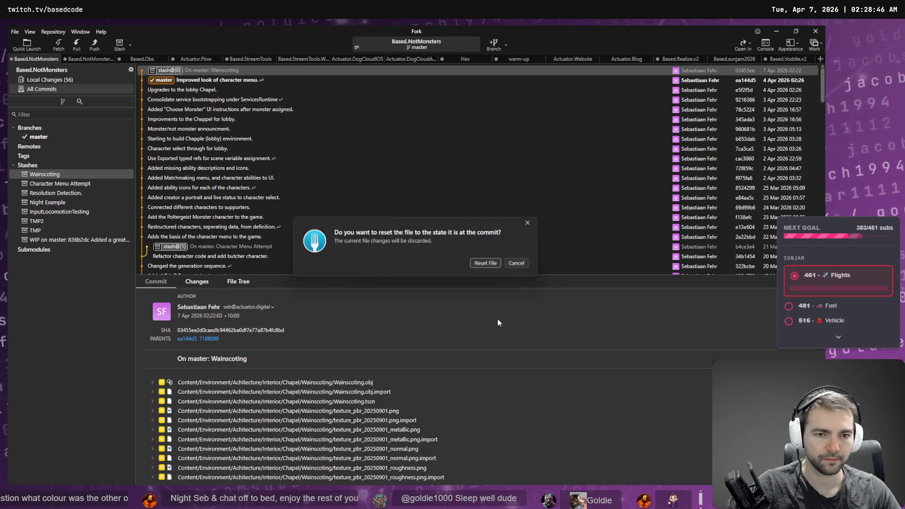
pyautogui.click(490, 262)
pyautogui.rightClick(417, 459)
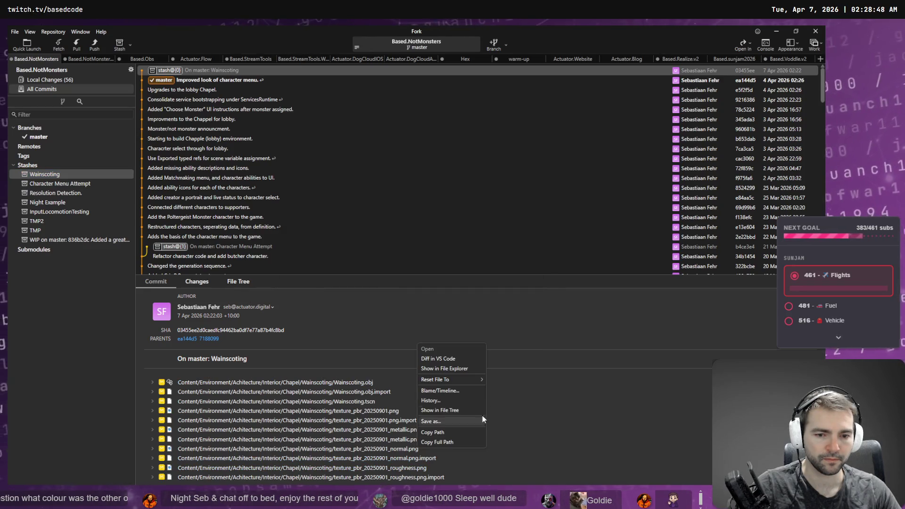
pyautogui.click(501, 379)
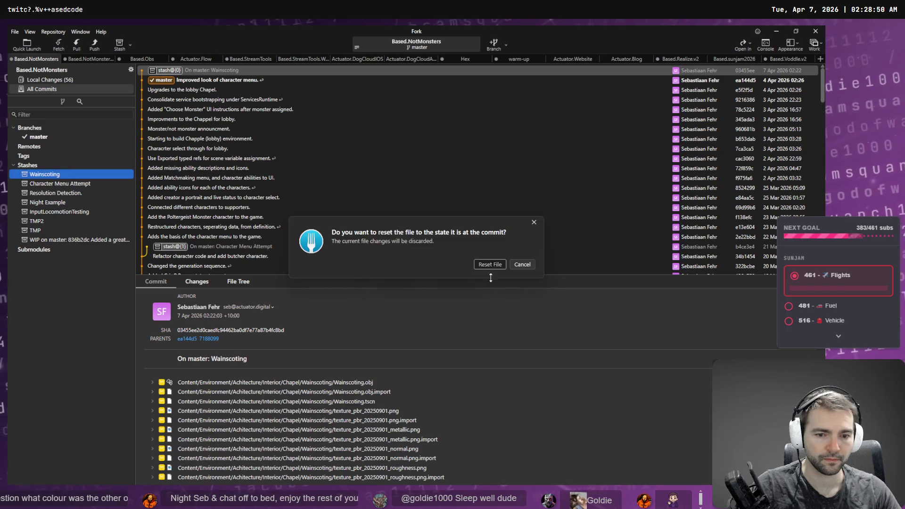
pyautogui.click(491, 263)
pyautogui.rightClick(408, 469)
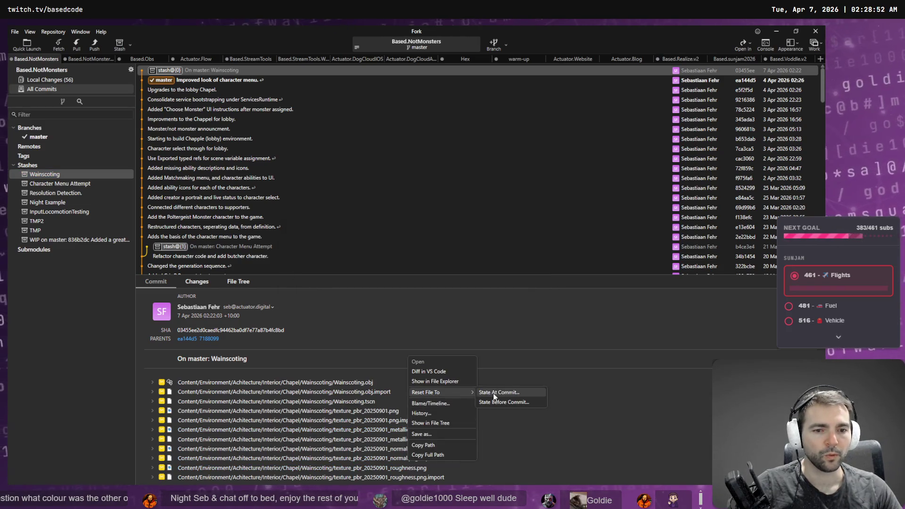
pyautogui.click(499, 392)
pyautogui.click(490, 264)
pyautogui.rightClick(434, 473)
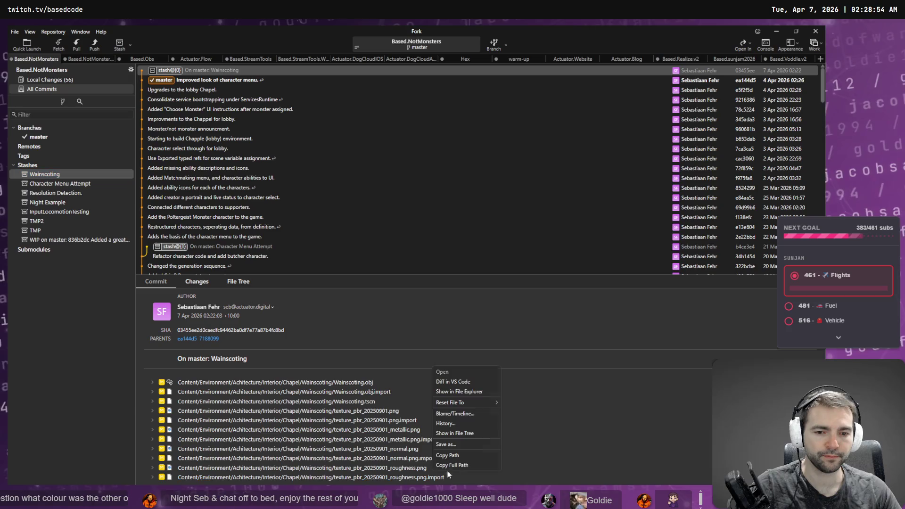
pyautogui.click(508, 403)
pyautogui.click(490, 263)
pyautogui.hotkey('alt', 'Tab')
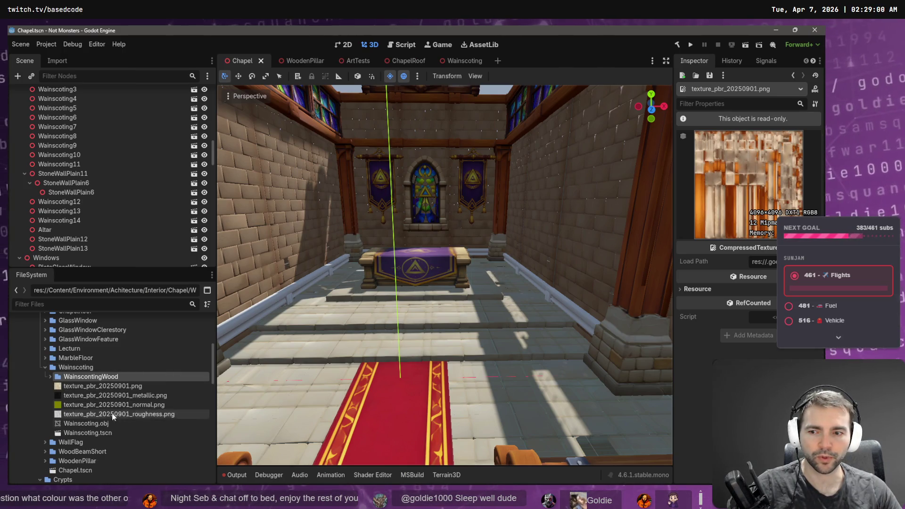
# - Check the restored wood mesh, then discard Wainscoting.tscn's uncommitted changes in Fork
pyautogui.click(50, 376)
pyautogui.click(84, 425)
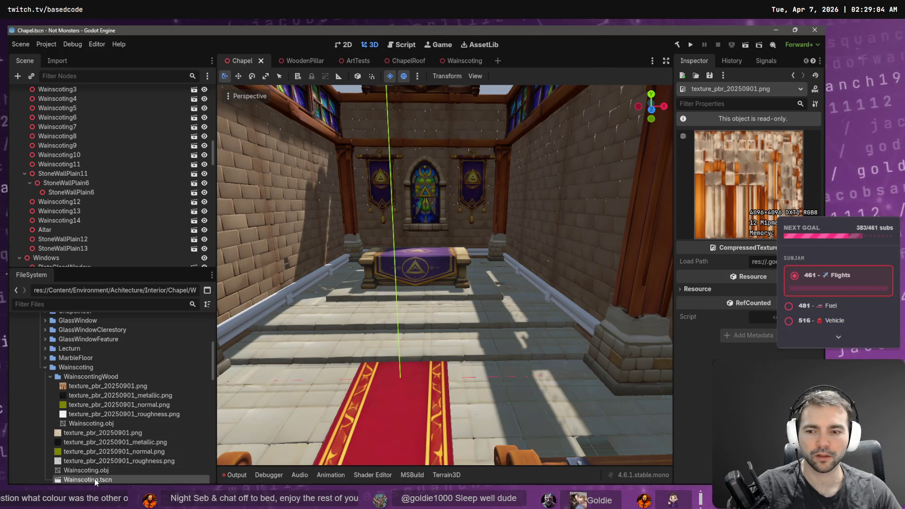
pyautogui.hotkey('alt', 'Tab')
pyautogui.click(56, 79)
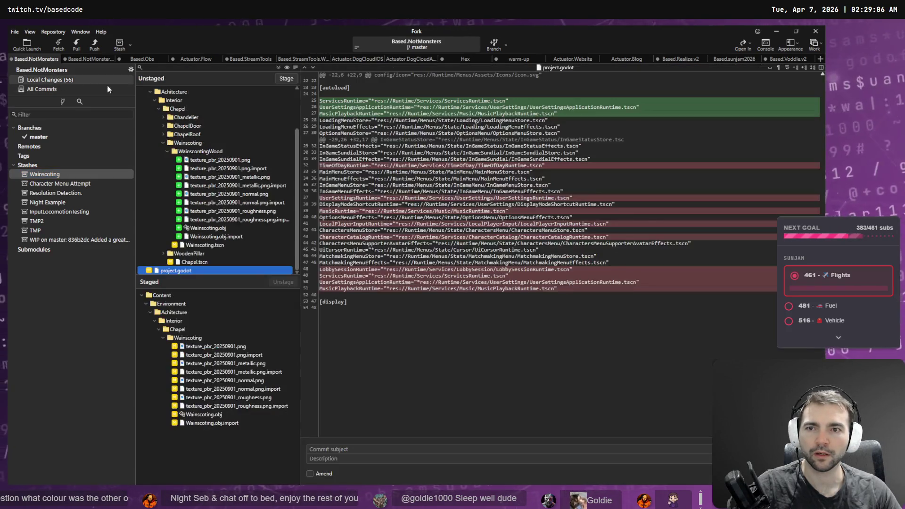
pyautogui.click(198, 245)
pyautogui.rightClick(203, 245)
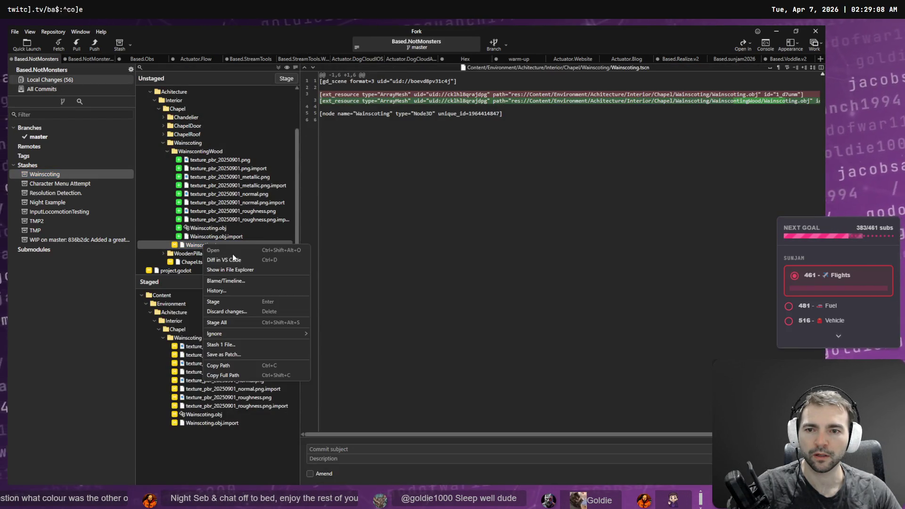
pyautogui.click(254, 312)
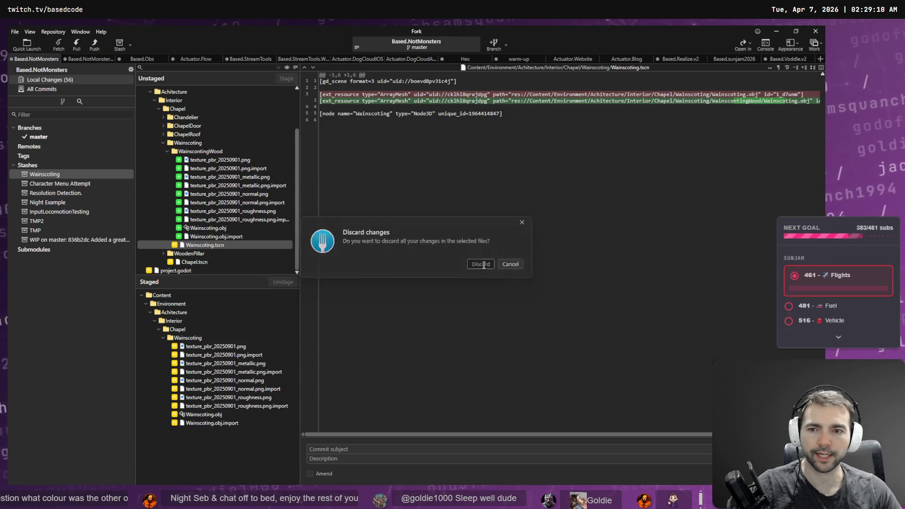
pyautogui.click(482, 266)
pyautogui.hotkey('alt', 'Tab')
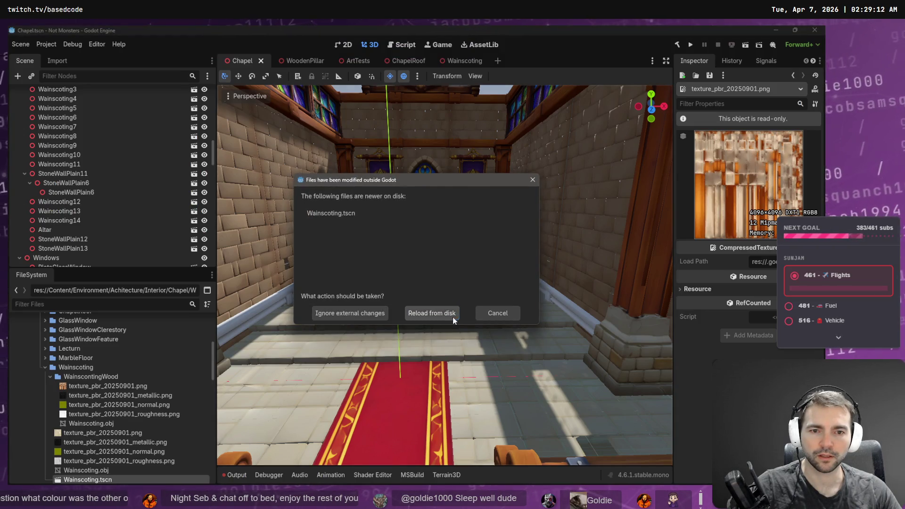
# - Reload Wainscoting.tscn from disk, reopen the scene, and select its untextured Wainscoting mesh
pyautogui.click(449, 315)
pyautogui.click(457, 60)
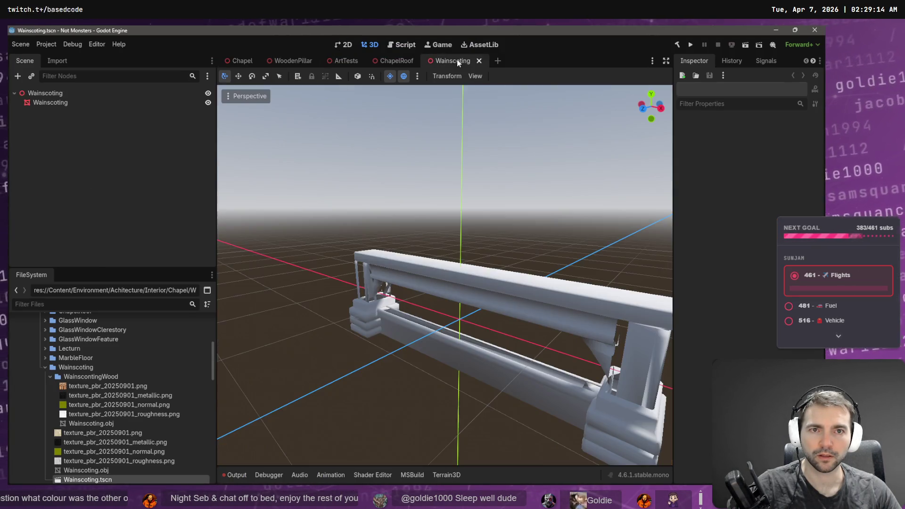
pyautogui.middleClick(455, 60)
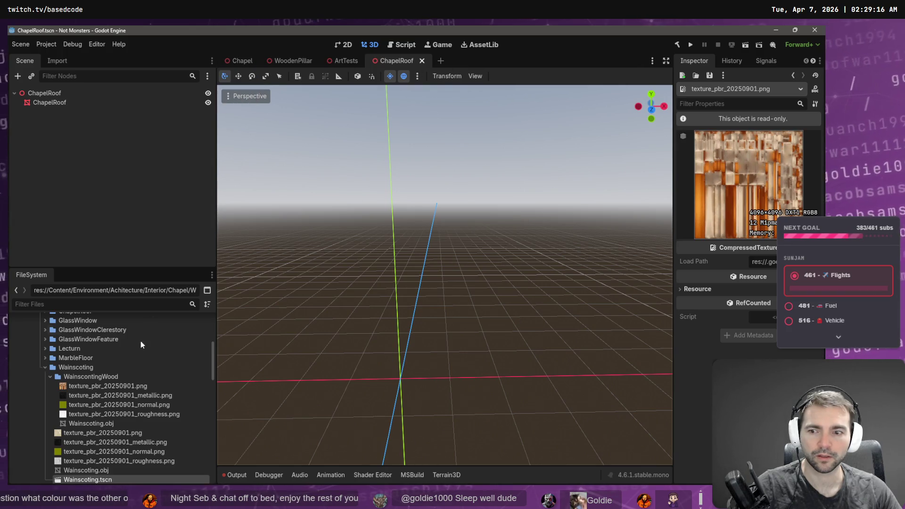
pyautogui.doubleClick(86, 480)
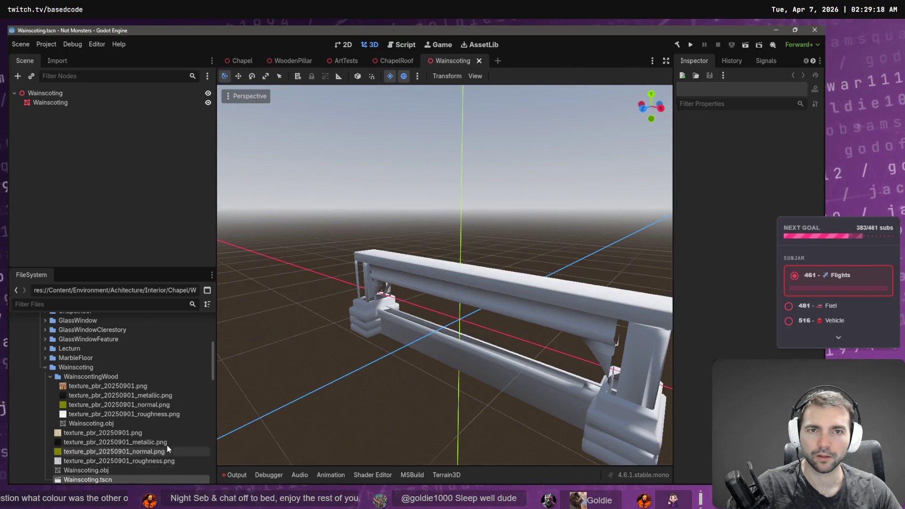
pyautogui.click(83, 471)
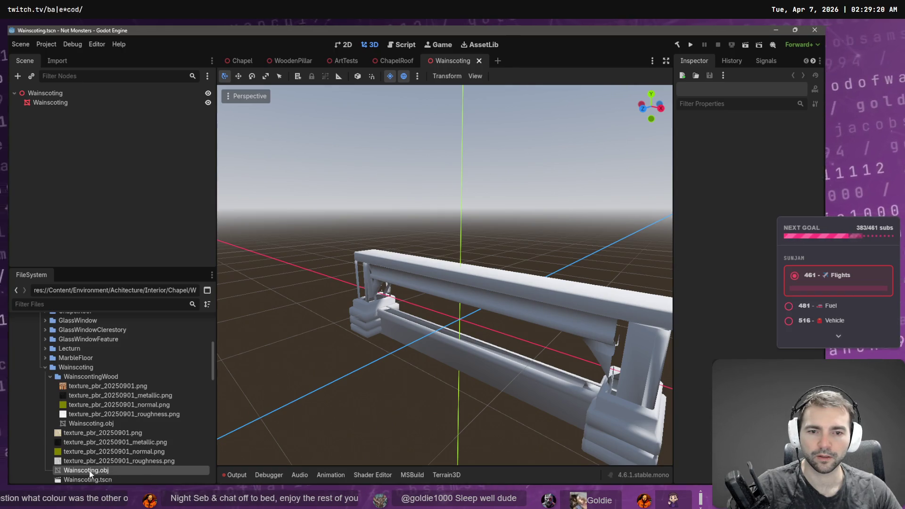
pyautogui.click(436, 348)
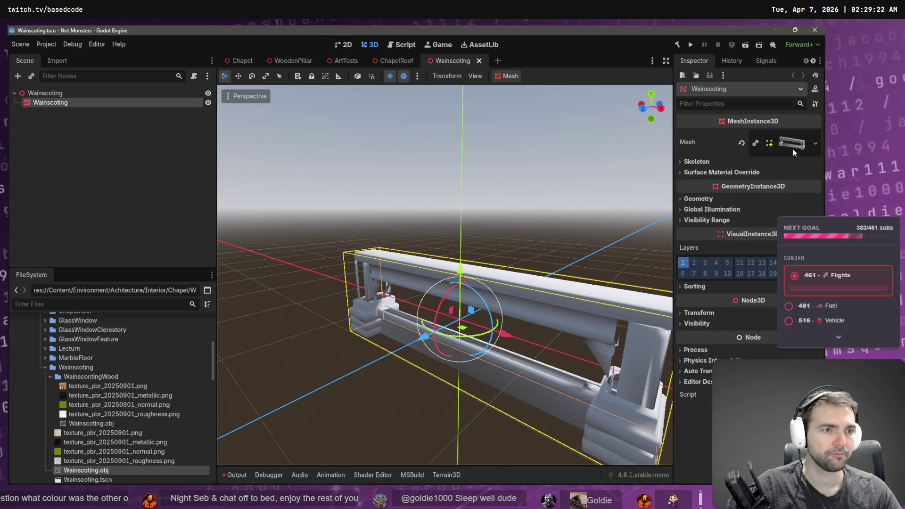
pyautogui.click(93, 479)
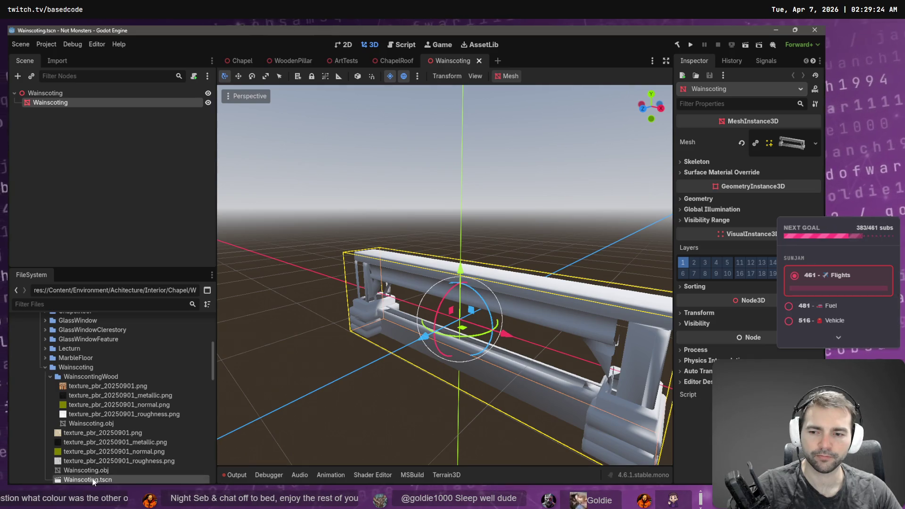
# - Reimport the top-level Wainscoting.obj mesh
pyautogui.rightClick(93, 479)
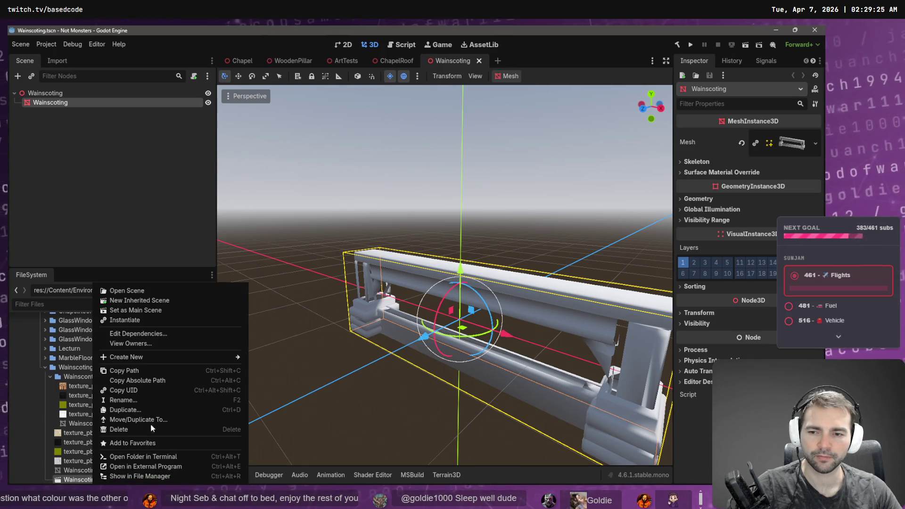
pyautogui.click(77, 470)
pyautogui.rightClick(77, 470)
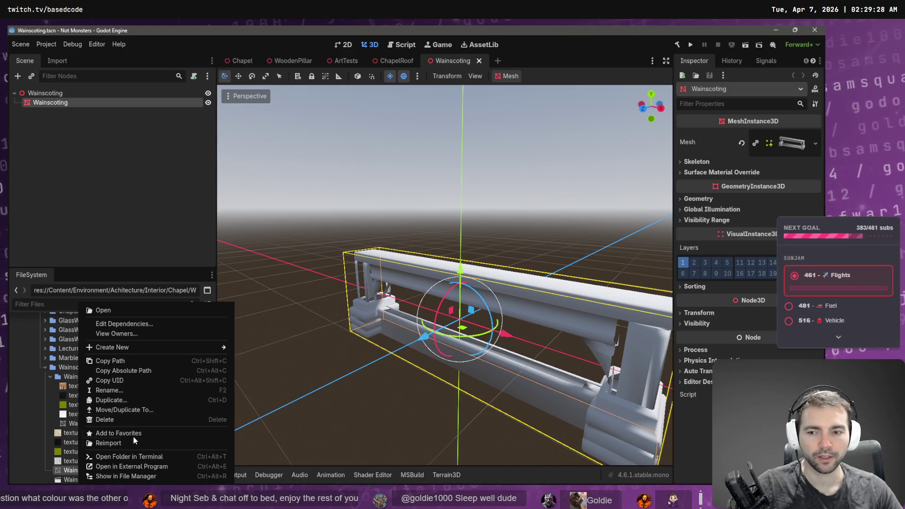
pyautogui.click(133, 443)
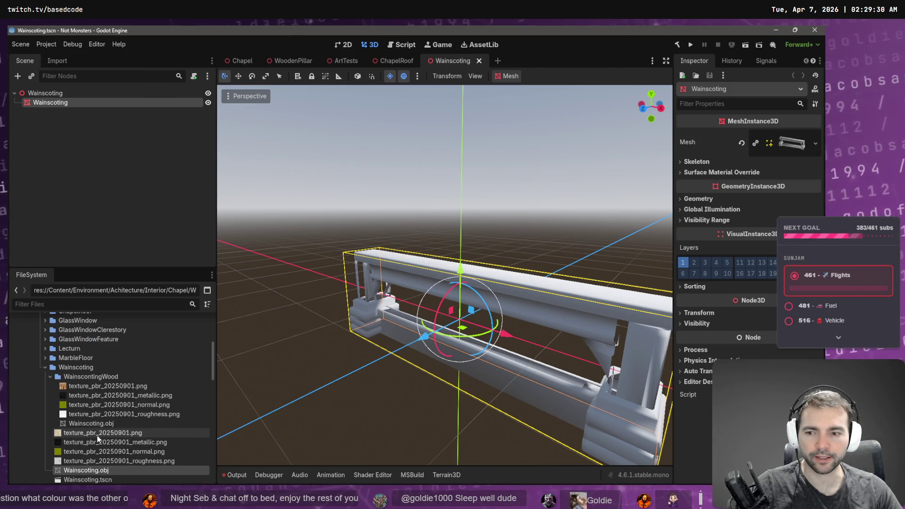
pyautogui.click(50, 377)
pyautogui.click(92, 395)
pyautogui.click(100, 386)
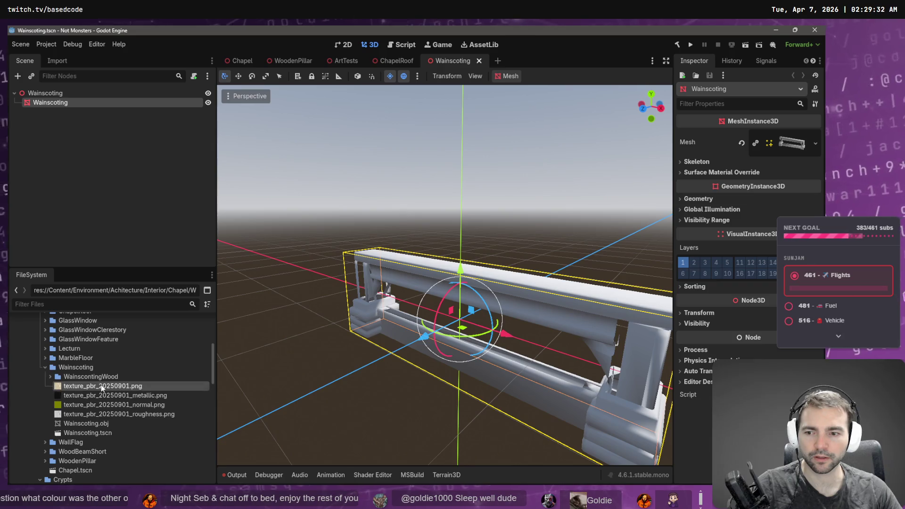
pyautogui.keyDown('shift'); pyautogui.click(87, 433); pyautogui.keyUp('shift')
pyautogui.rightClick(92, 434)
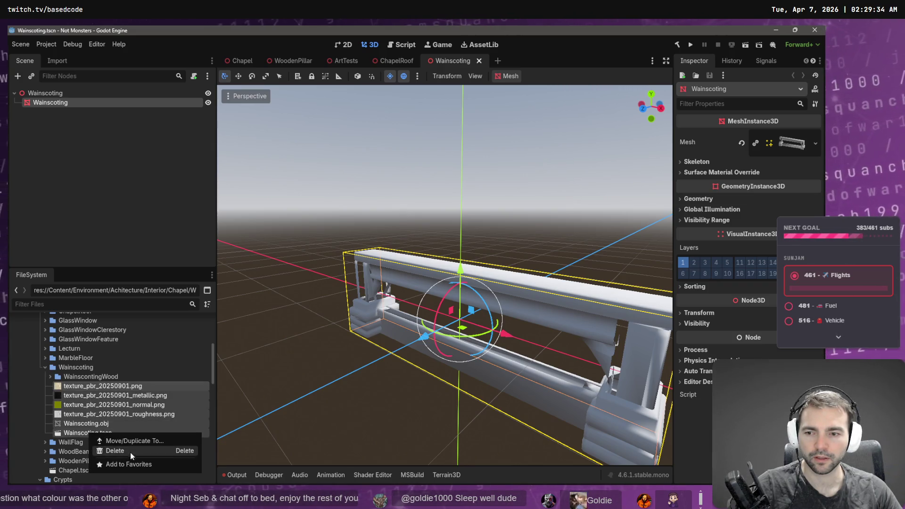
pyautogui.click(53, 377)
# - Reimport the WainscontingWood folder's Wainscoting.obj and rename it Wainscoting_Wood.obj
pyautogui.click(51, 376)
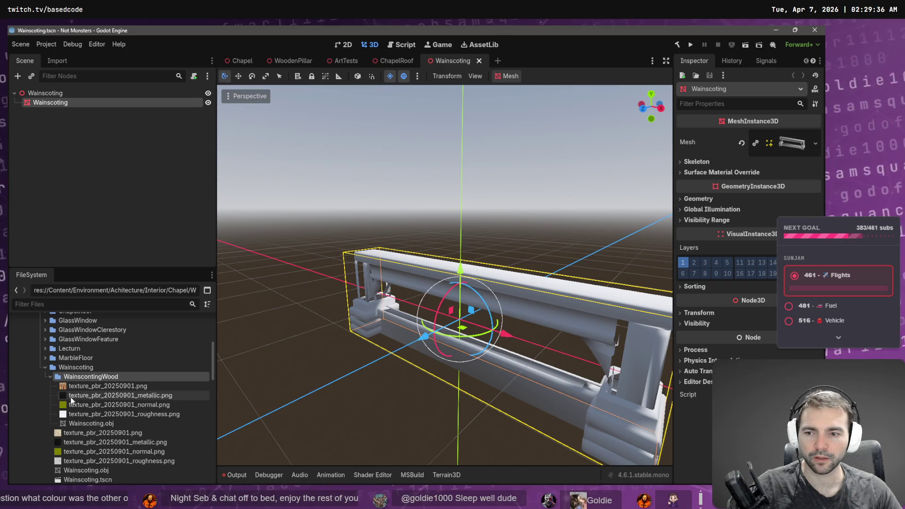
pyautogui.click(88, 422)
pyautogui.rightClick(89, 422)
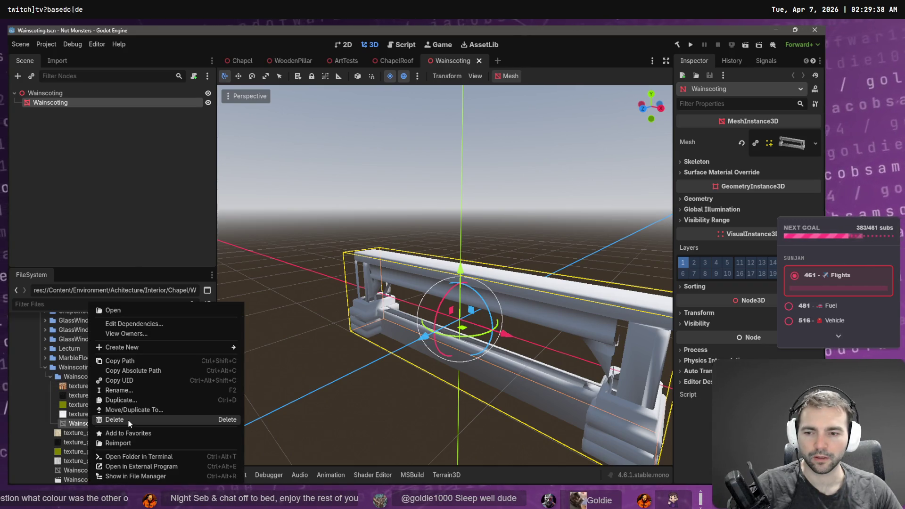
pyautogui.click(118, 443)
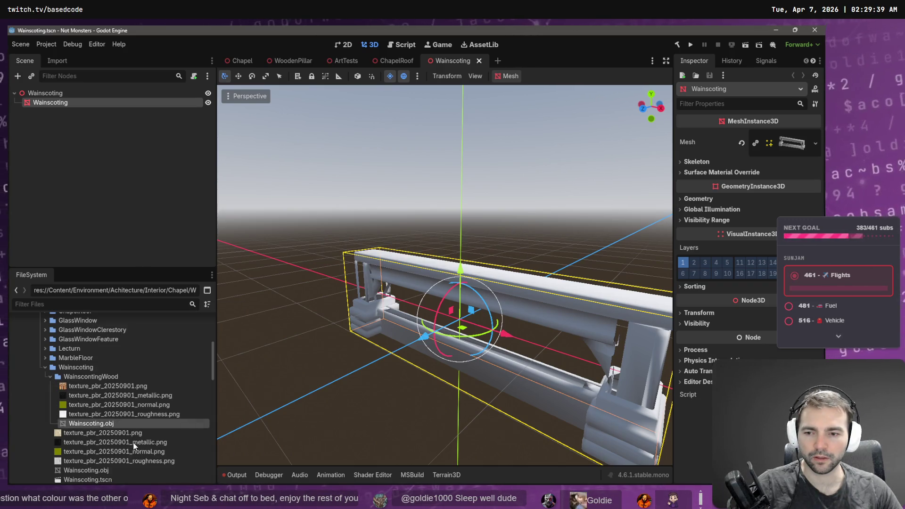
pyautogui.click(109, 423)
pyautogui.write('_Wood')
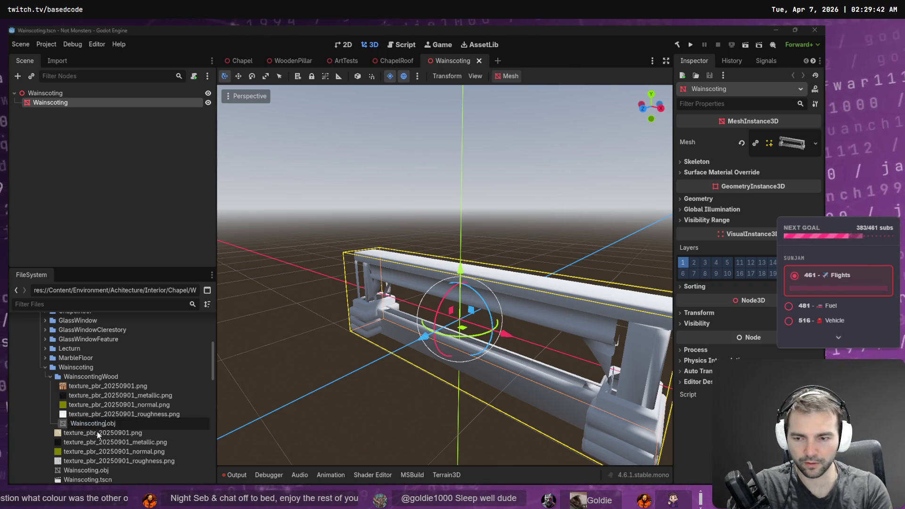
pyautogui.press('Return')
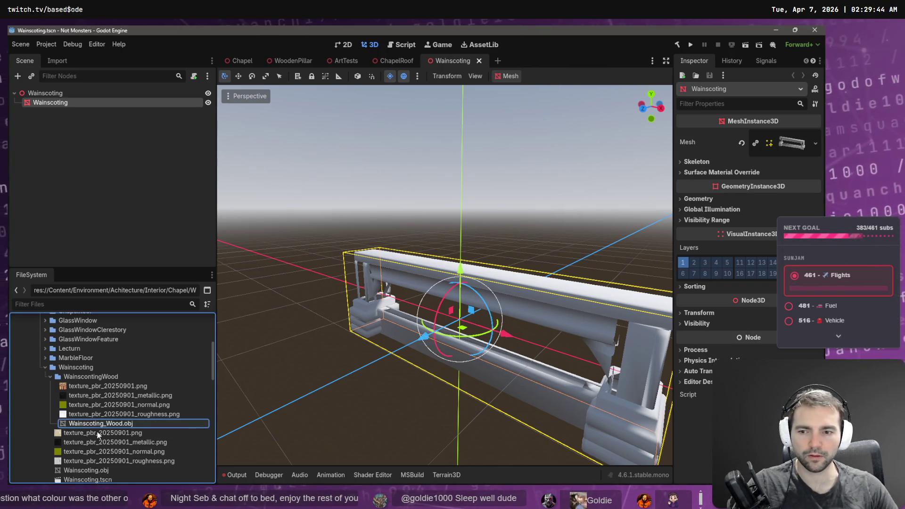
# - Give the wood mesh's surface 0 a new StandardMaterial3D override and open its properties
pyautogui.click(816, 141)
pyautogui.click(802, 140)
pyautogui.click(801, 140)
pyautogui.click(800, 141)
pyautogui.click(799, 143)
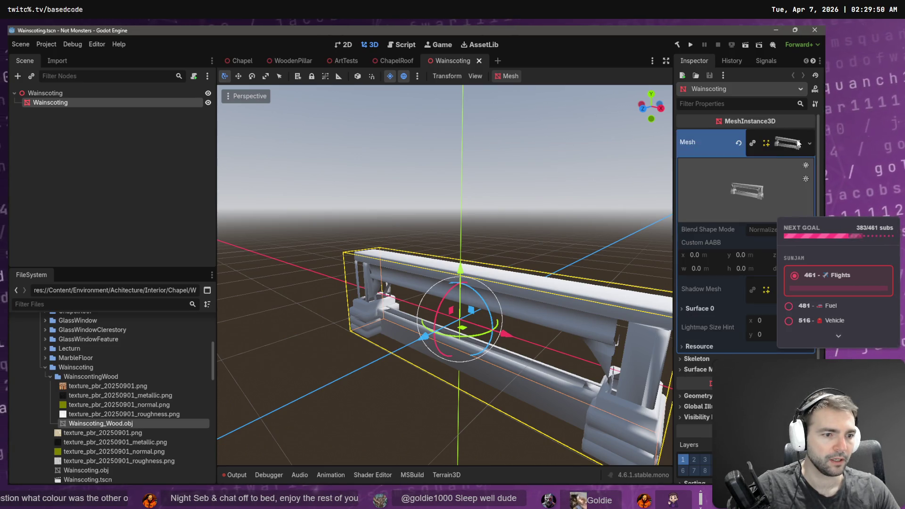
pyautogui.click(799, 143)
pyautogui.click(730, 174)
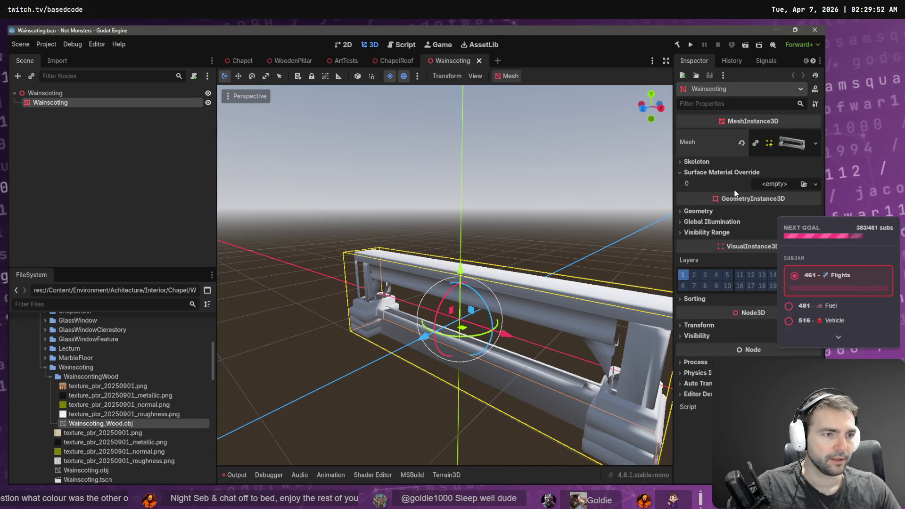
pyautogui.click(816, 184)
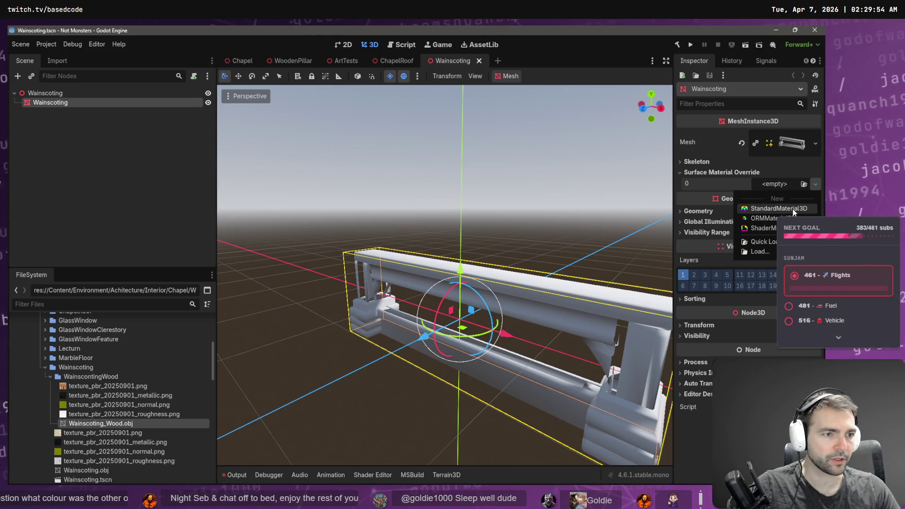
pyautogui.click(804, 210)
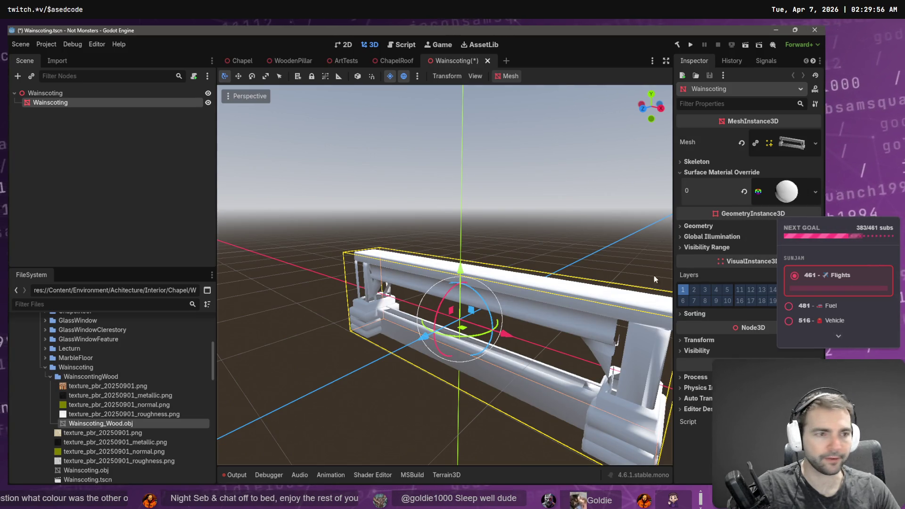
pyautogui.click(779, 193)
pyautogui.scroll(-2, 750, 283)
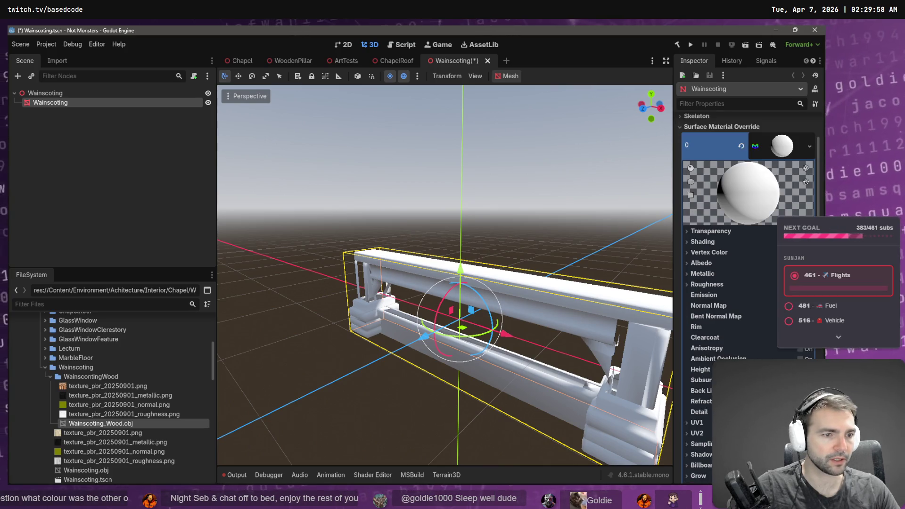
# - Assign the wood normal texture as the normal map and the colour texture as albedo
pyautogui.click(709, 306)
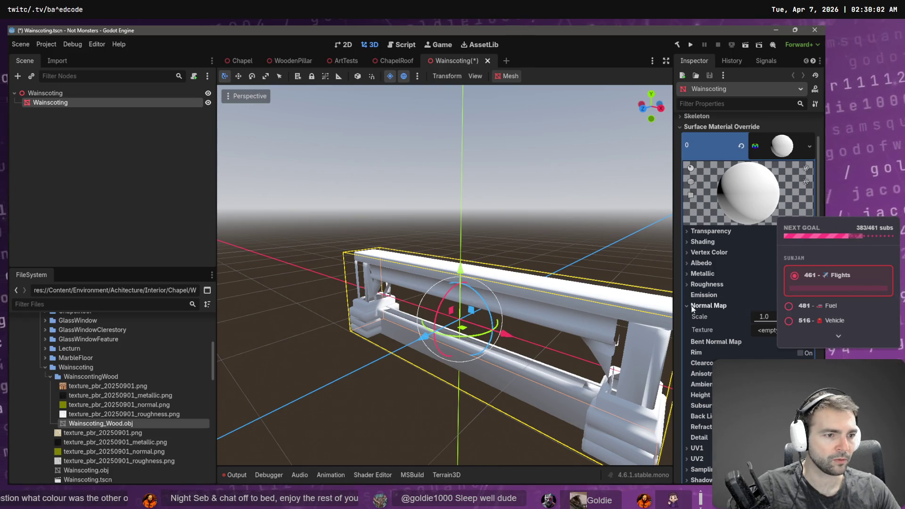
pyautogui.moveTo(118, 405); pyautogui.dragTo(720, 329)
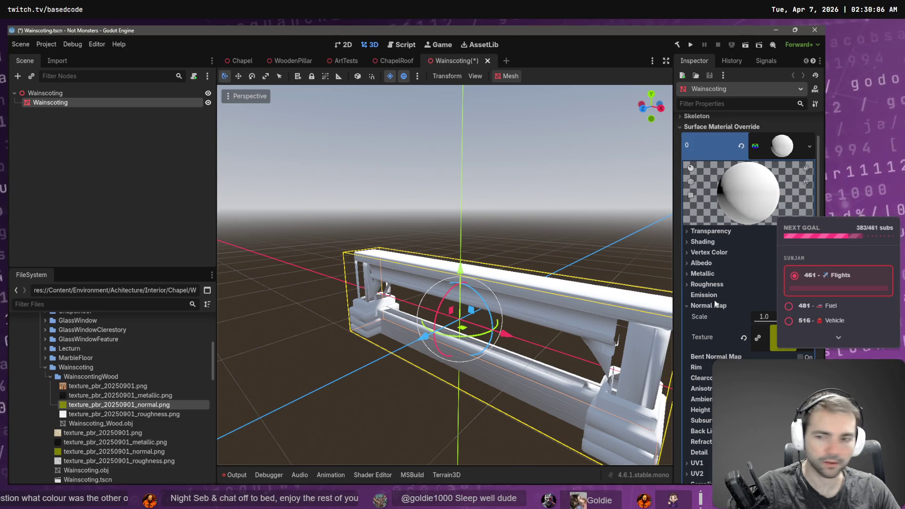
pyautogui.click(687, 307)
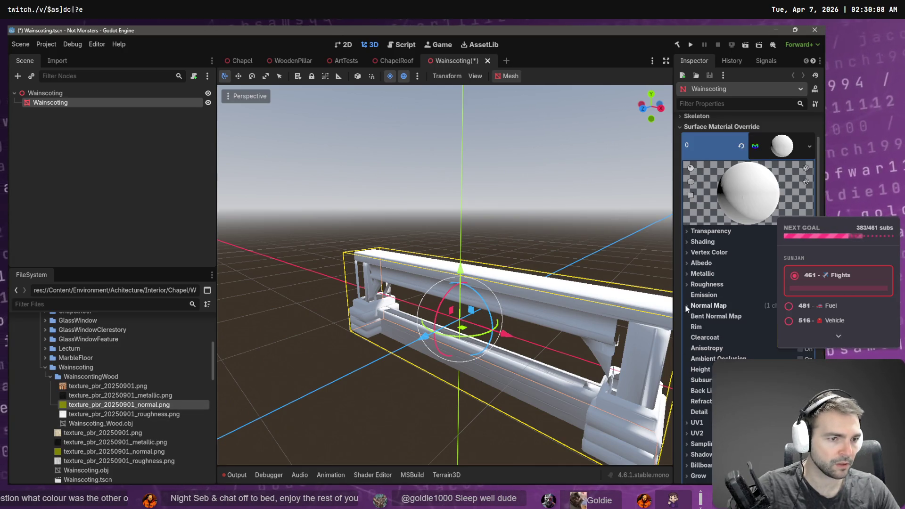
pyautogui.click(686, 263)
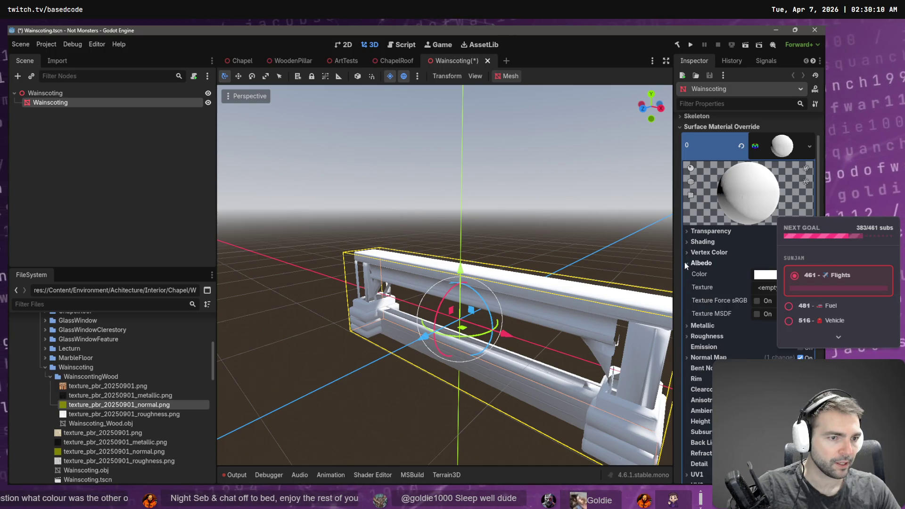
pyautogui.moveTo(103, 385)
pyautogui.mouseDown()
pyautogui.moveTo(767, 297)
pyautogui.moveTo(764, 288)
pyautogui.mouseUp()
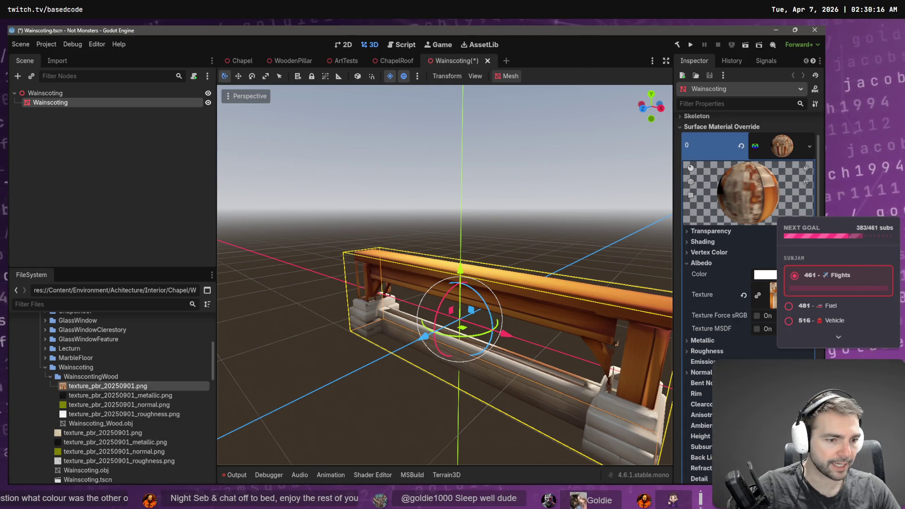
# - Assign the wood metallic and roughness textures, then save the Wainscoting scene
pyautogui.click(703, 341)
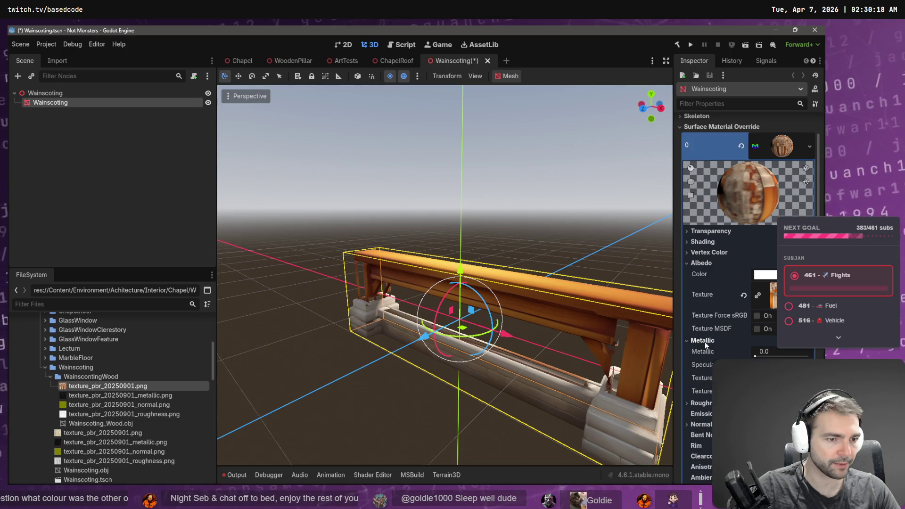
pyautogui.click(154, 397)
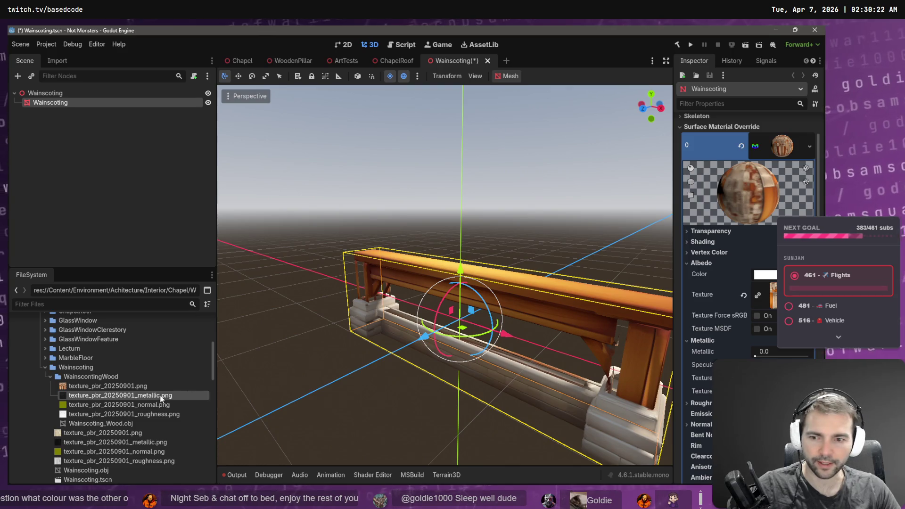
pyautogui.moveTo(162, 402); pyautogui.dragTo(782, 377)
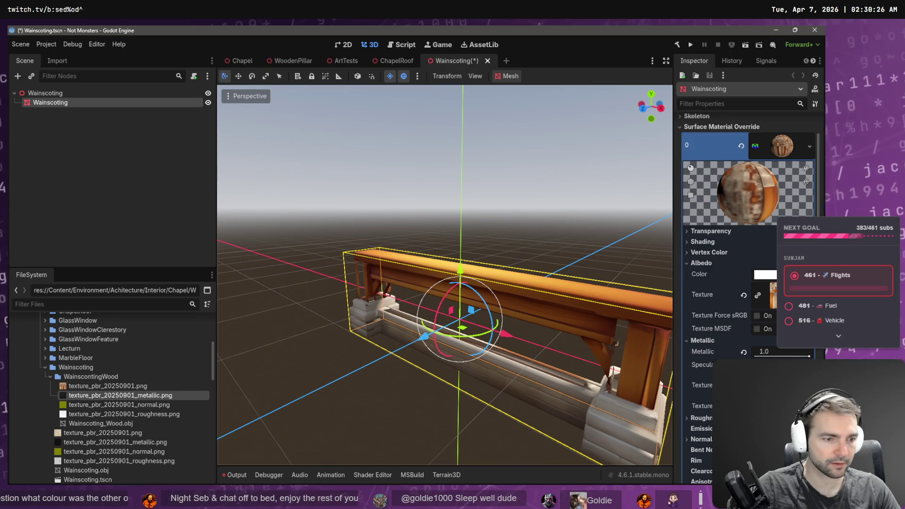
pyautogui.scroll(-4, 749, 283)
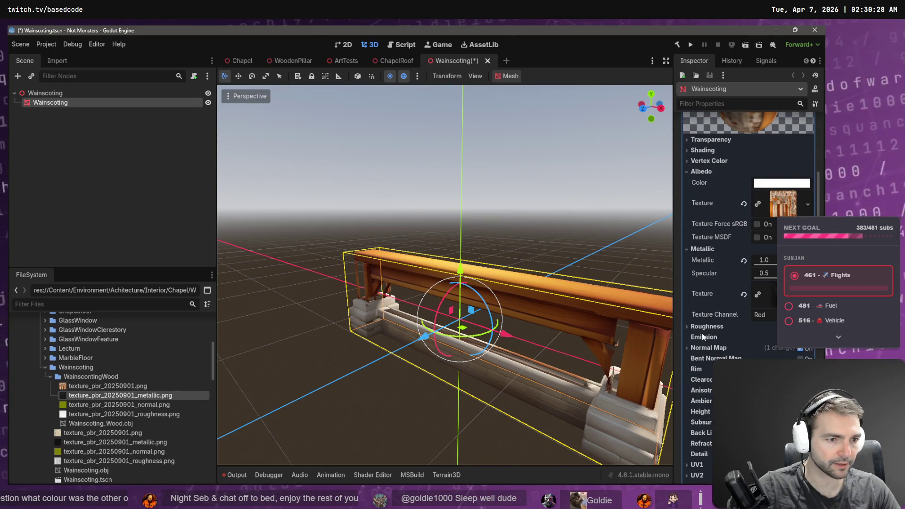
pyautogui.click(741, 327)
pyautogui.click(173, 414)
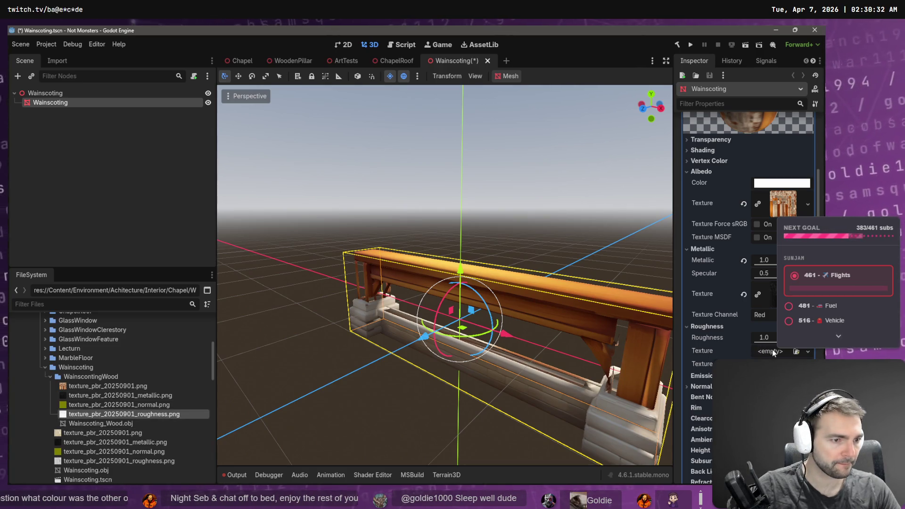
pyautogui.moveTo(777, 353); pyautogui.dragTo(777, 353)
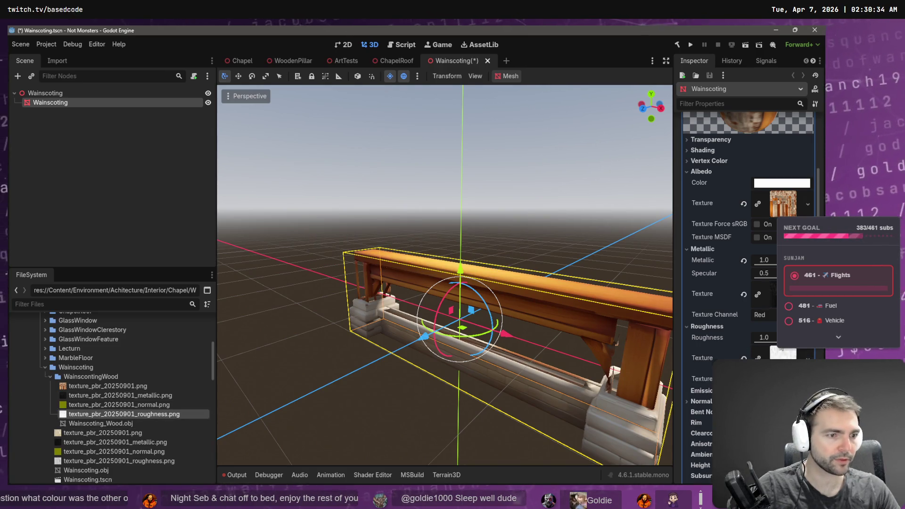
pyautogui.click(457, 140)
pyautogui.hotkey('ctrl', 's')
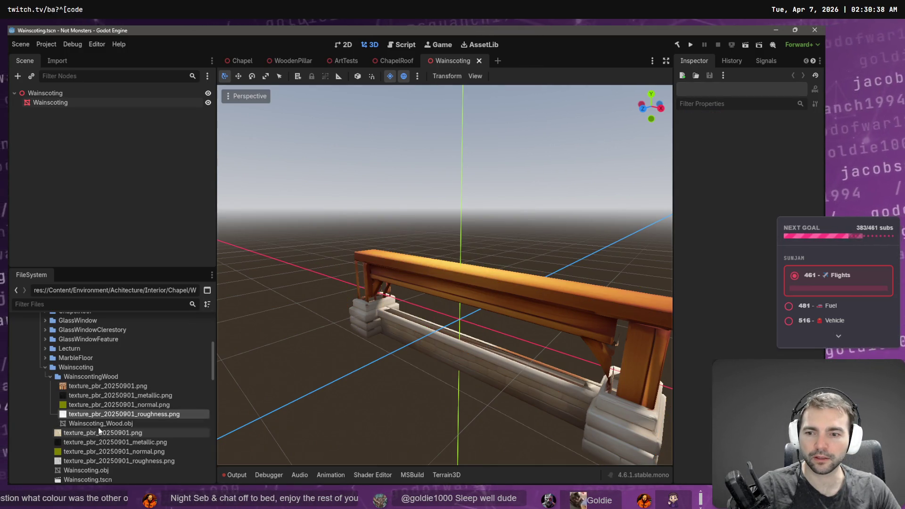
# - Create a new folder named Stone inside the Wainscoting folder
pyautogui.click(50, 376)
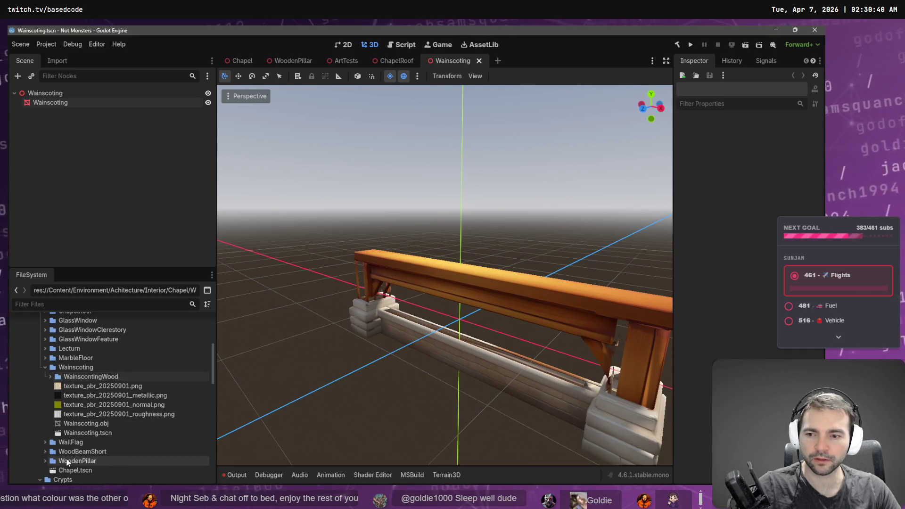
pyautogui.click(90, 434)
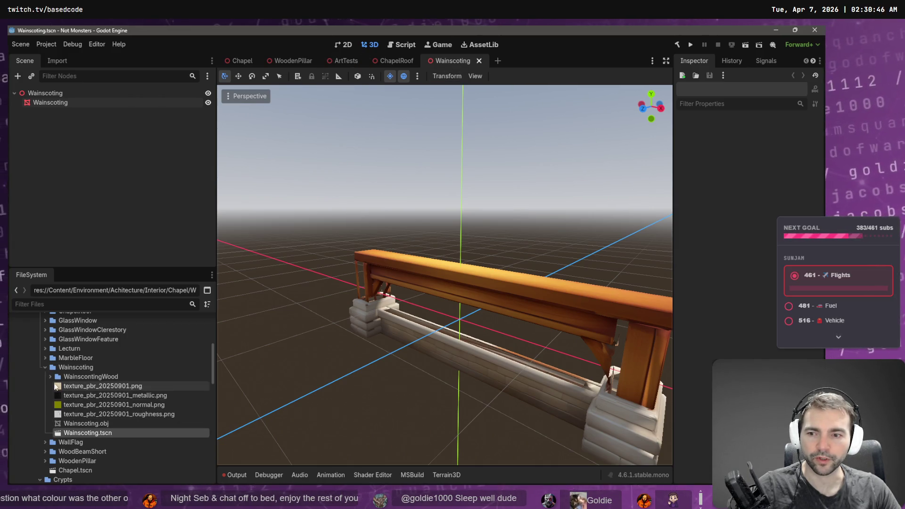
pyautogui.rightClick(79, 368)
pyautogui.moveTo(133, 333)
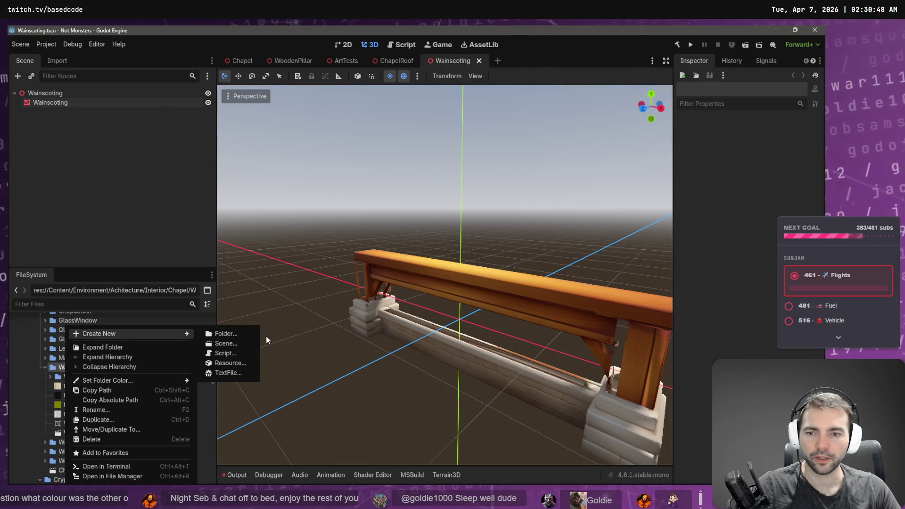
pyautogui.click(236, 333)
pyautogui.write('Stone')
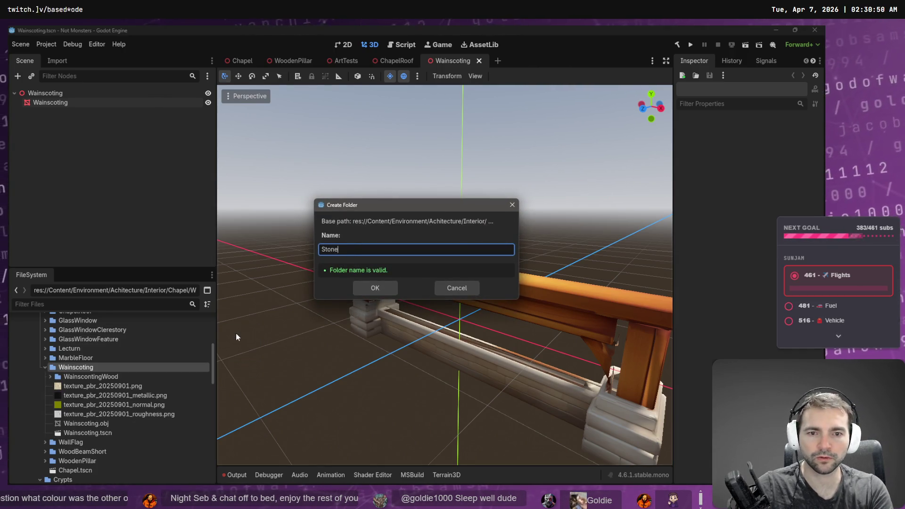
pyautogui.press('Return')
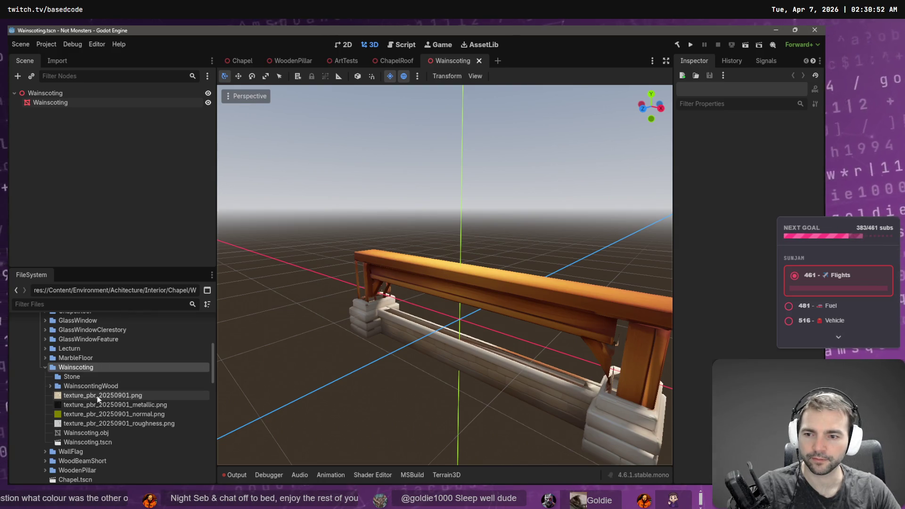
# - Move the loose stone textures and Wainscoting.obj, five files in all, into the Stone folder
pyautogui.click(90, 395)
pyautogui.keyDown('shift'); pyautogui.click(86, 433); pyautogui.keyUp('shift')
pyautogui.moveTo(86, 433); pyautogui.dragTo(84, 377)
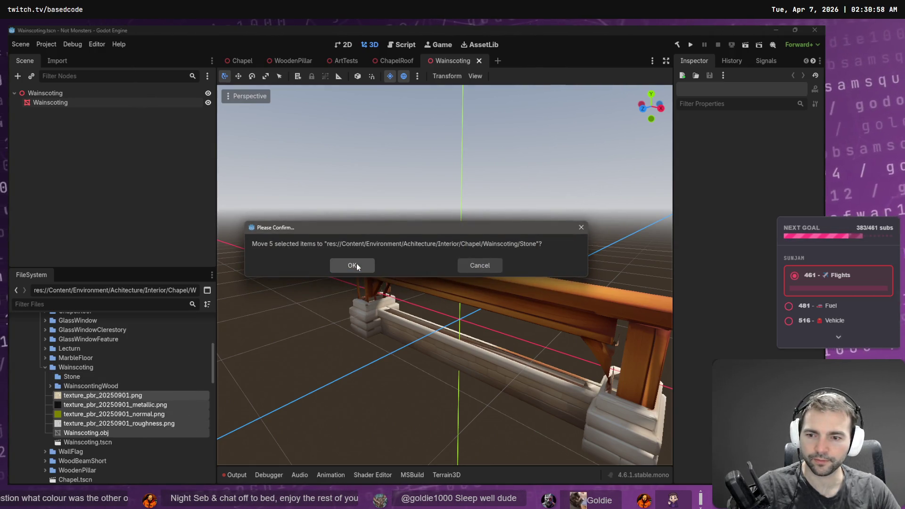
pyautogui.click(356, 265)
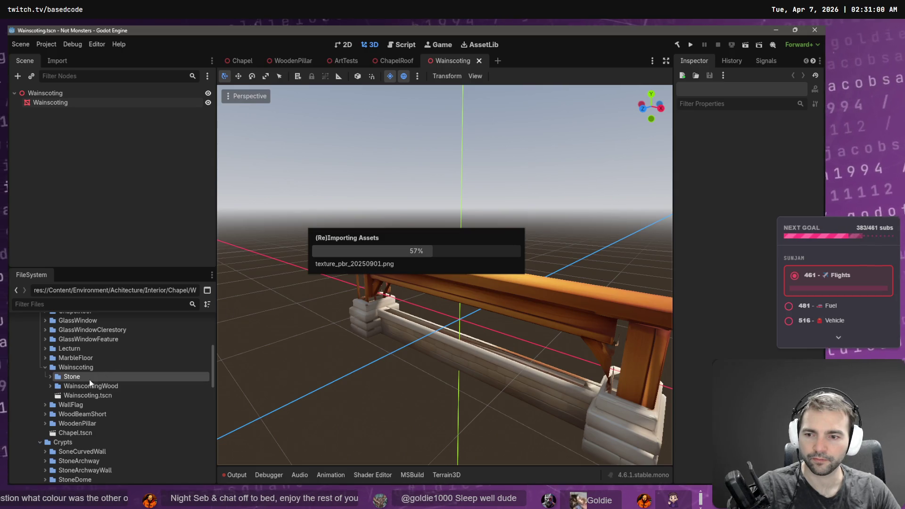
# - Rename the stone mesh to Wainscoting_Stone.obj and drag it into the scene
pyautogui.doubleClick(60, 377)
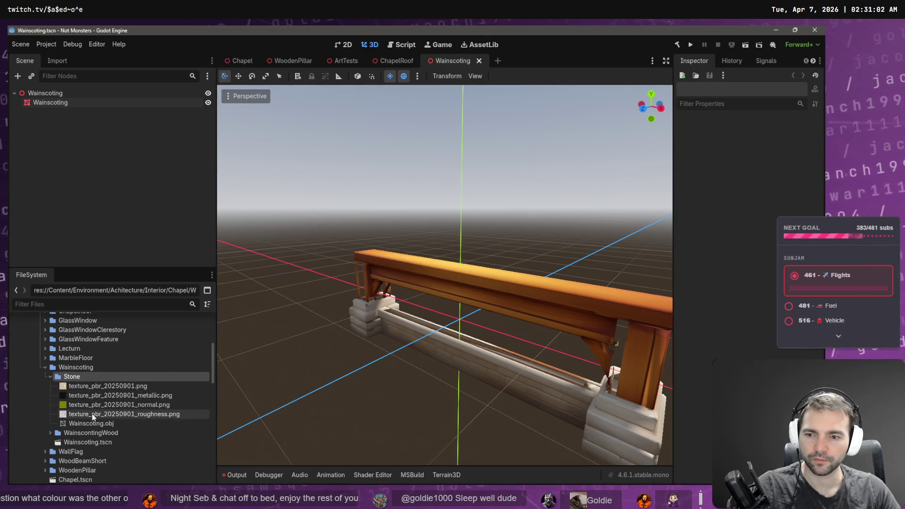
pyautogui.click(101, 423)
pyautogui.press('F2')
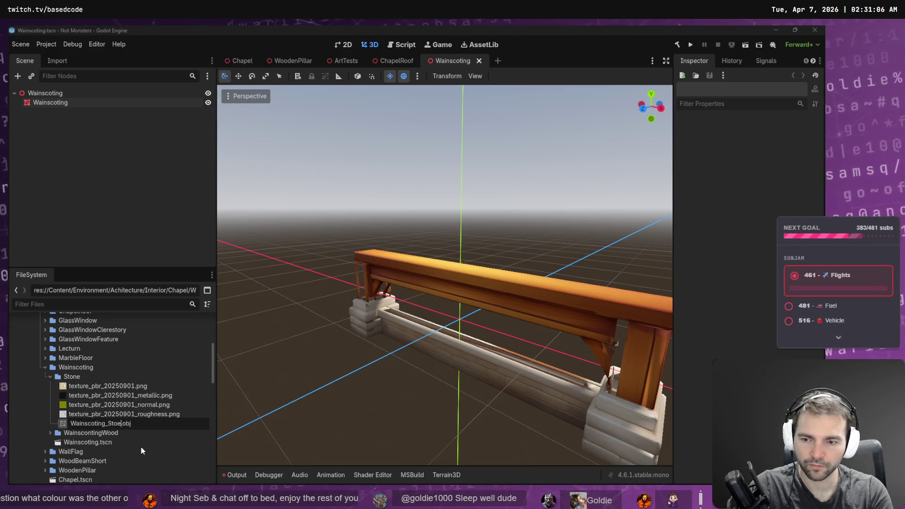
pyautogui.press('Return')
pyautogui.moveTo(101, 423)
pyautogui.mouseDown()
pyautogui.moveTo(358, 381)
pyautogui.moveTo(405, 362)
pyautogui.moveTo(431, 339)
pyautogui.moveTo(427, 330)
pyautogui.mouseUp()
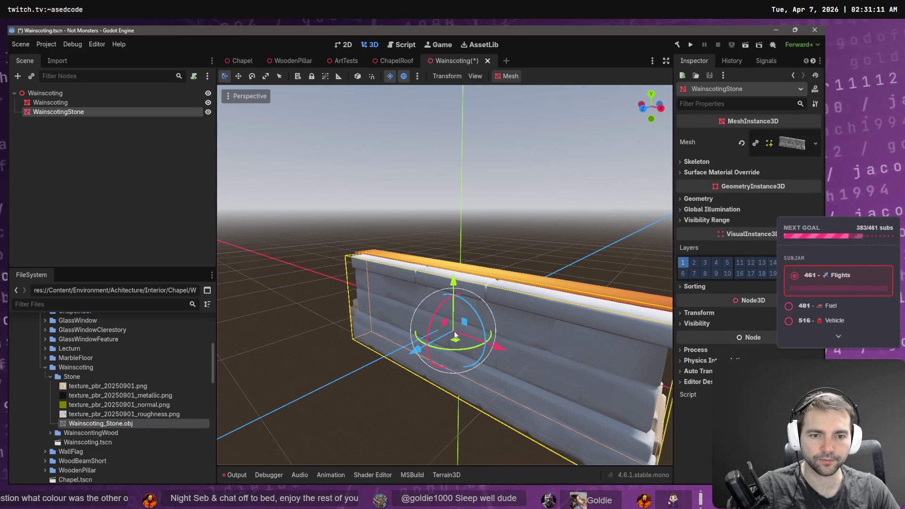
# - Give WainscotingStone's surface 0 a fresh StandardMaterial3D override and open its properties
pyautogui.click(801, 140)
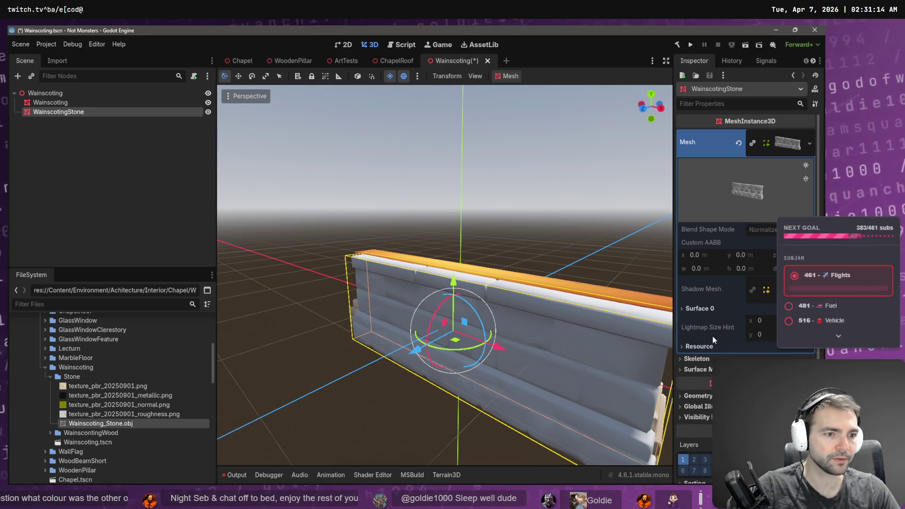
pyautogui.click(785, 143)
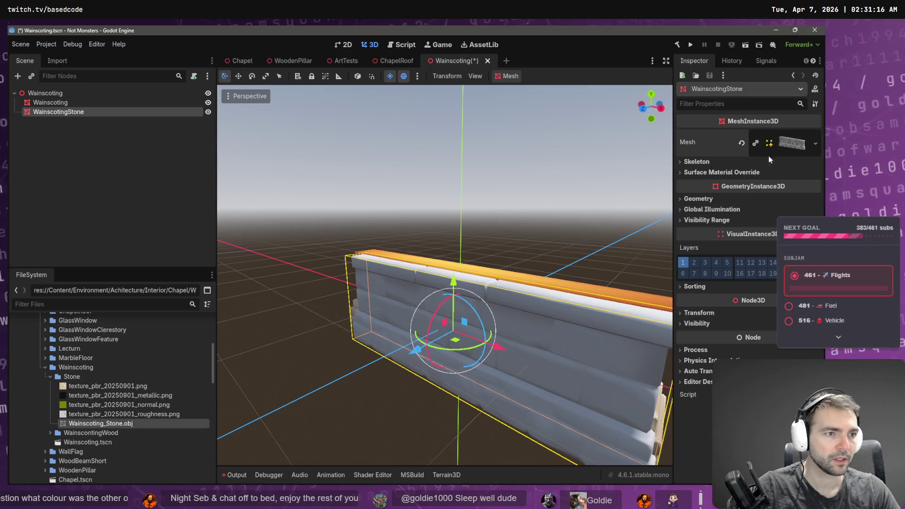
pyautogui.click(719, 173)
pyautogui.click(816, 184)
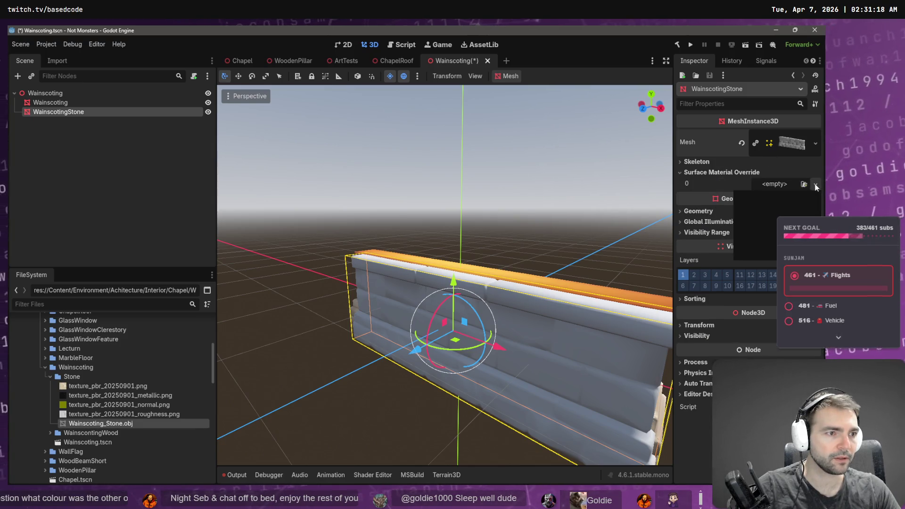
pyautogui.click(779, 208)
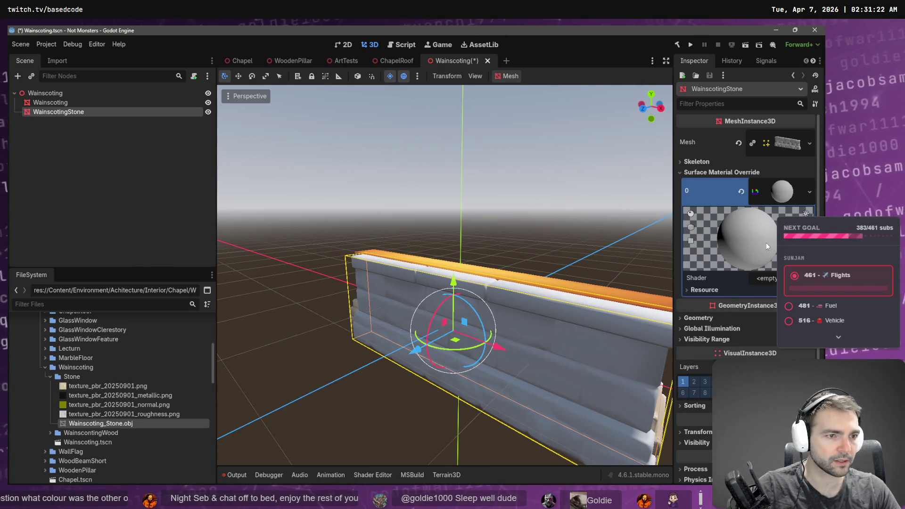
pyautogui.click(783, 191)
pyautogui.click(782, 194)
pyautogui.click(802, 197)
pyautogui.click(815, 193)
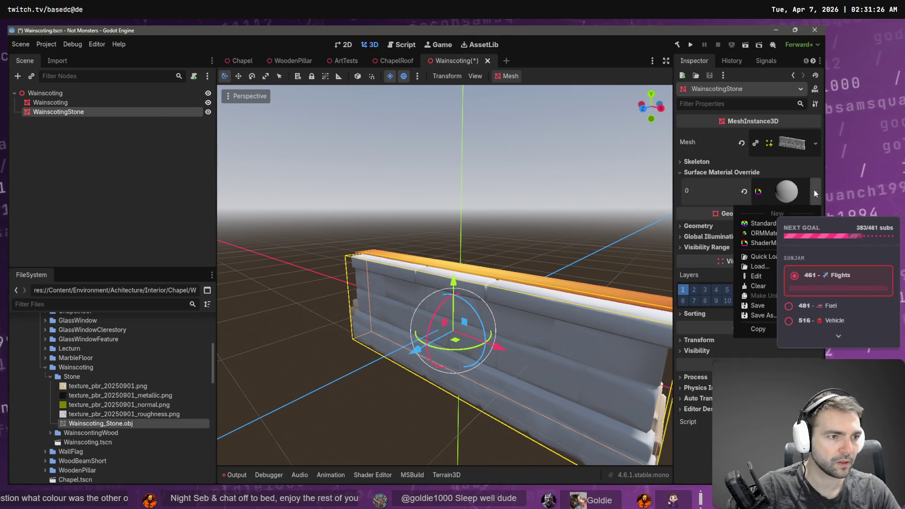
pyautogui.click(761, 224)
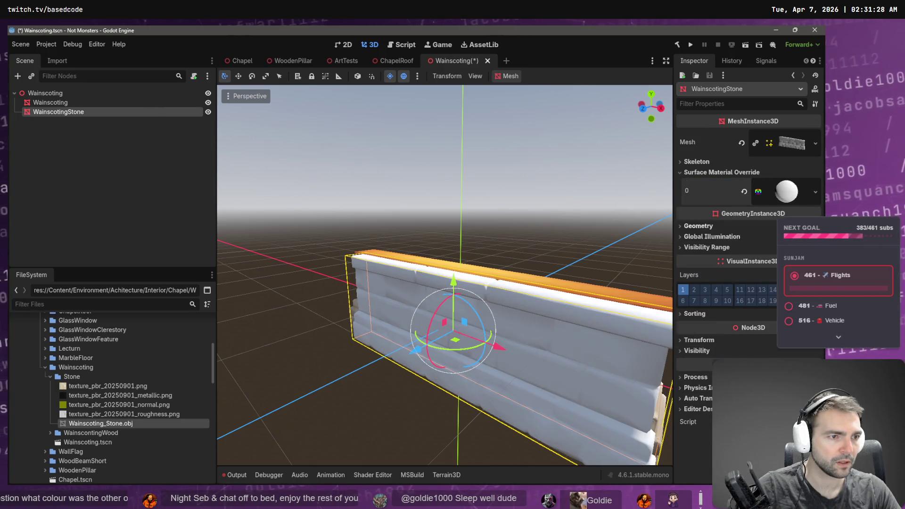
pyautogui.click(779, 193)
pyautogui.scroll(-3, 757, 292)
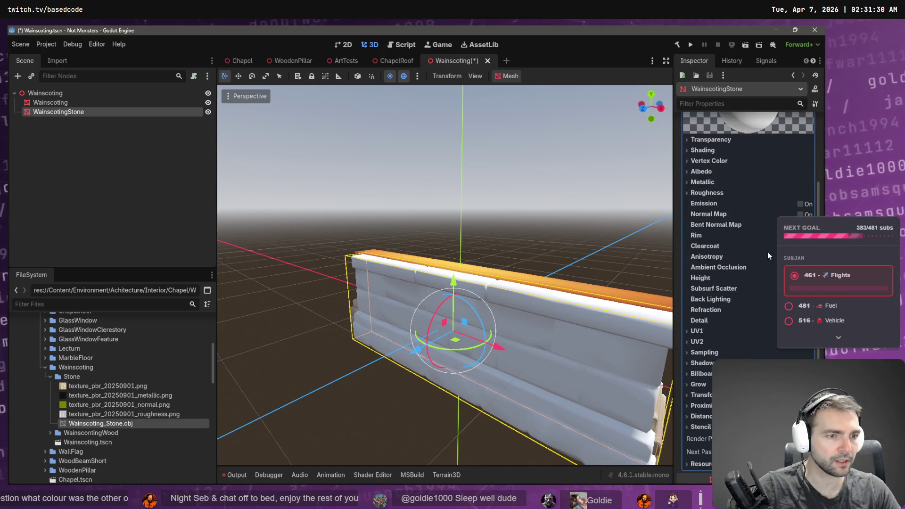
# - Apply the stone colour texture as albedo and the stone normal map to WainscotingStone's material
pyautogui.click(800, 214)
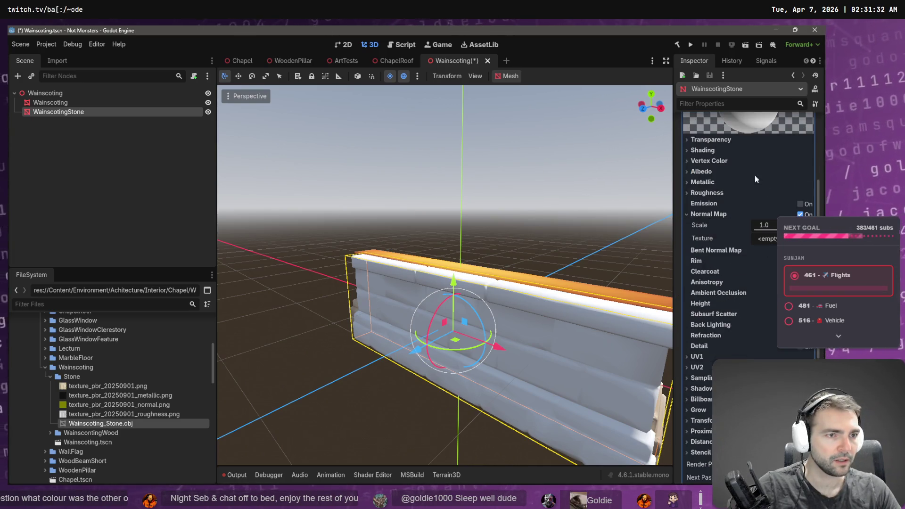
pyautogui.click(712, 172)
pyautogui.moveTo(108, 386)
pyautogui.mouseDown()
pyautogui.moveTo(230, 375)
pyautogui.moveTo(771, 201)
pyautogui.mouseUp()
pyautogui.moveTo(118, 405)
pyautogui.mouseDown()
pyautogui.moveTo(165, 411)
pyautogui.moveTo(750, 318)
pyautogui.moveTo(771, 302)
pyautogui.mouseUp()
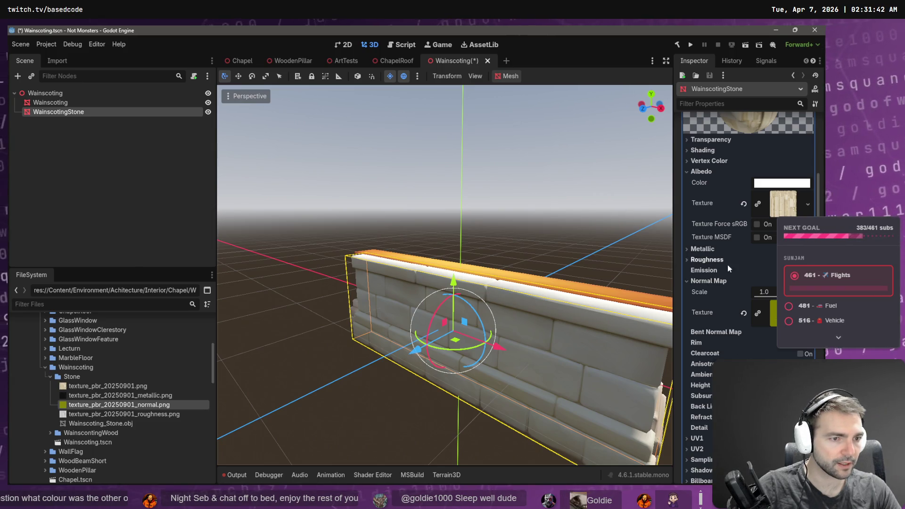
# - Add the roughness texture and the metallic texture to the stone material
pyautogui.click(744, 260)
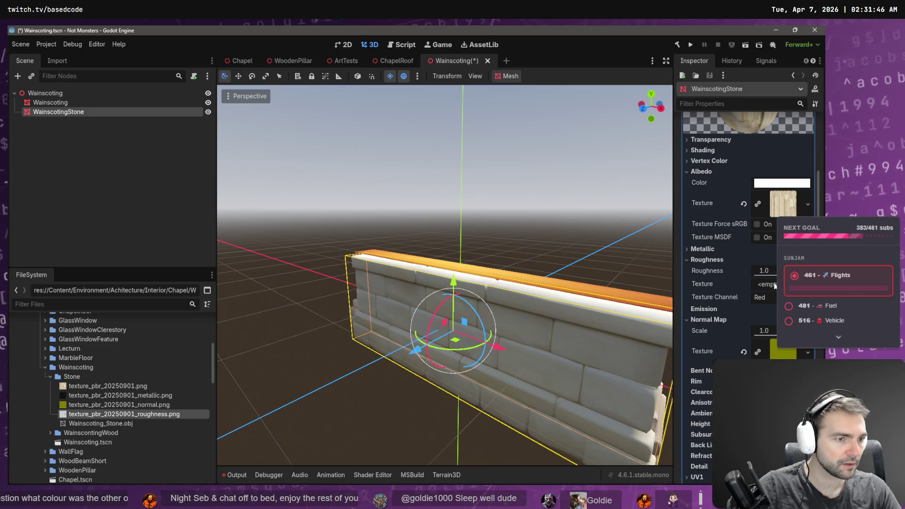
pyautogui.moveTo(763, 285); pyautogui.dragTo(762, 286)
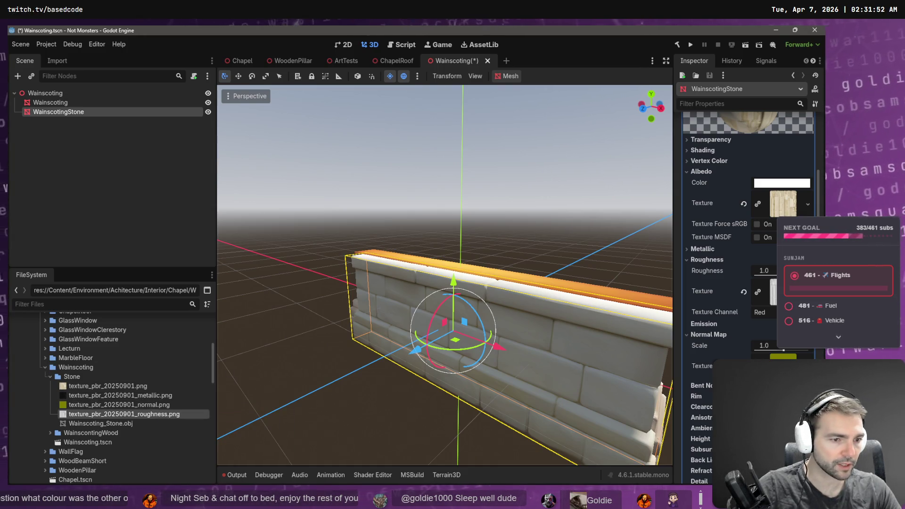
pyautogui.scroll(-2, 750, 282)
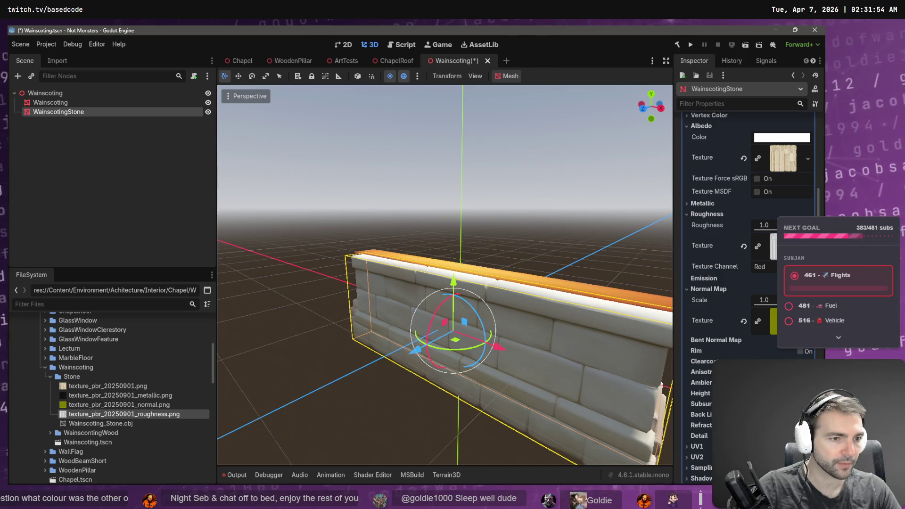
pyautogui.click(704, 215)
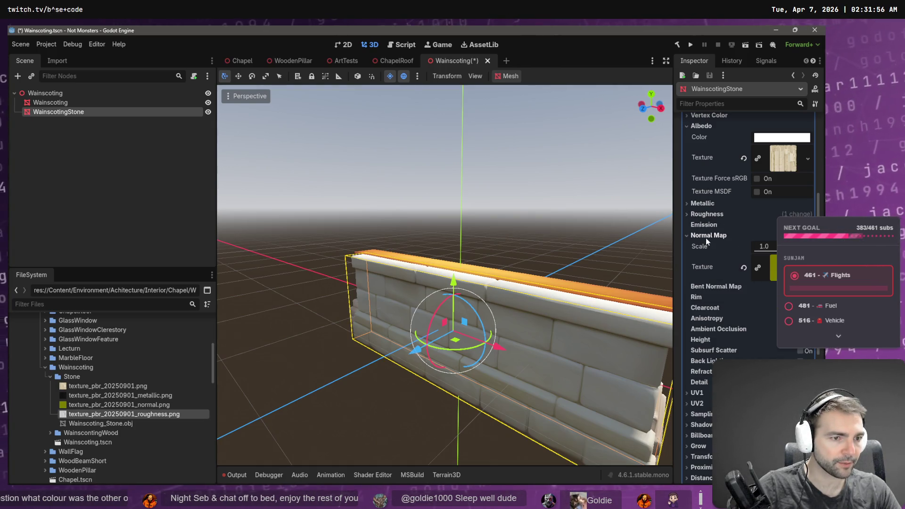
pyautogui.click(706, 237)
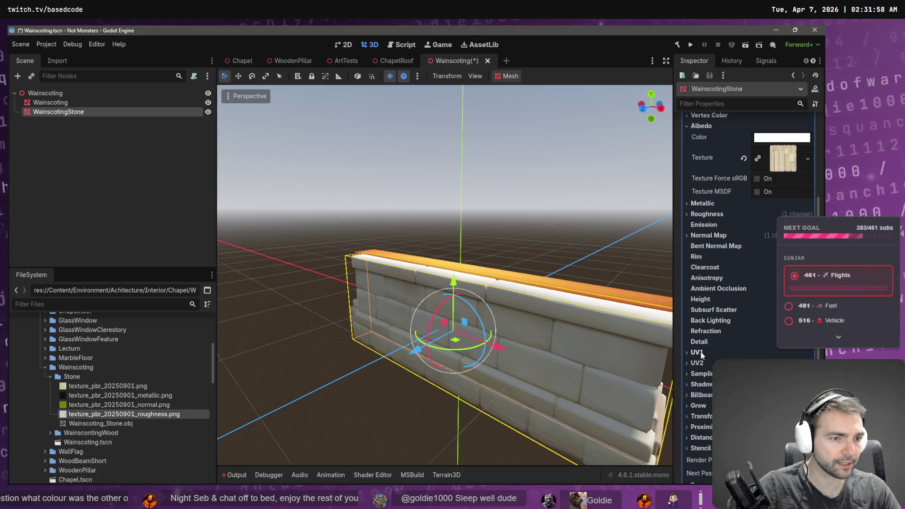
pyautogui.click(704, 204)
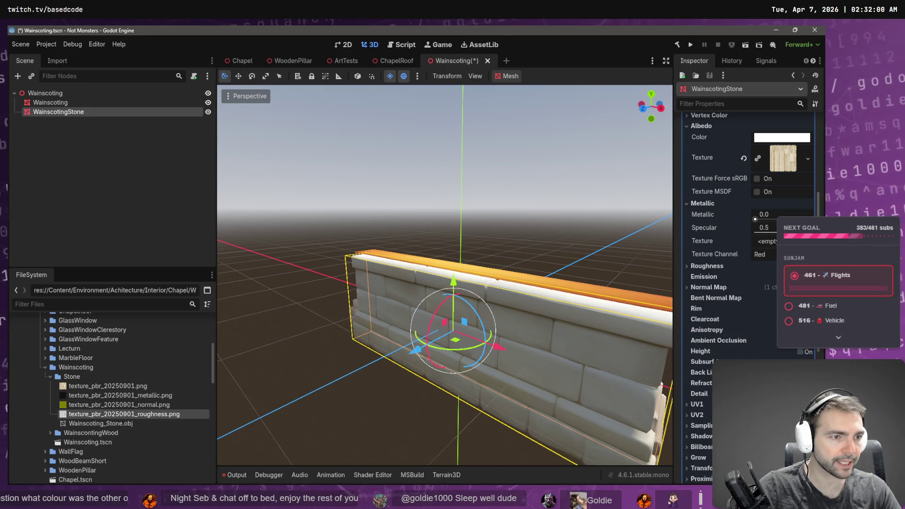
pyautogui.click(159, 395)
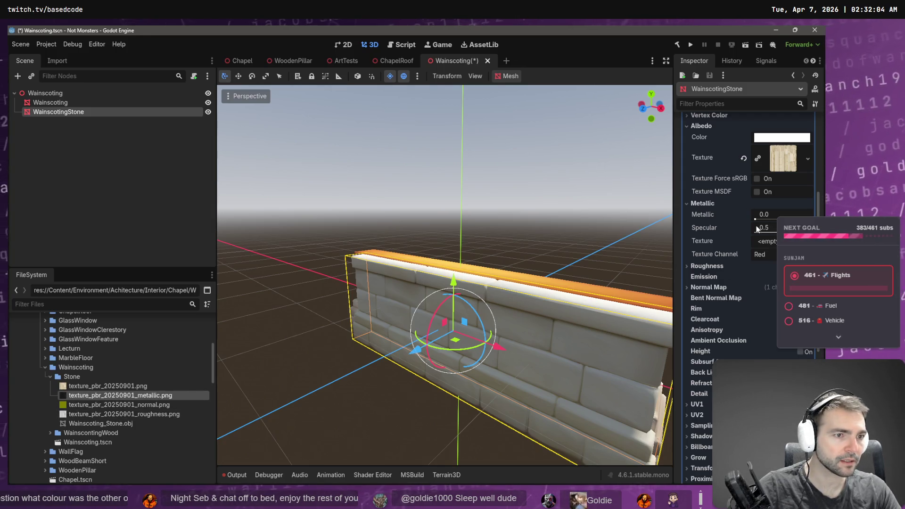
pyautogui.moveTo(160, 395); pyautogui.dragTo(774, 243)
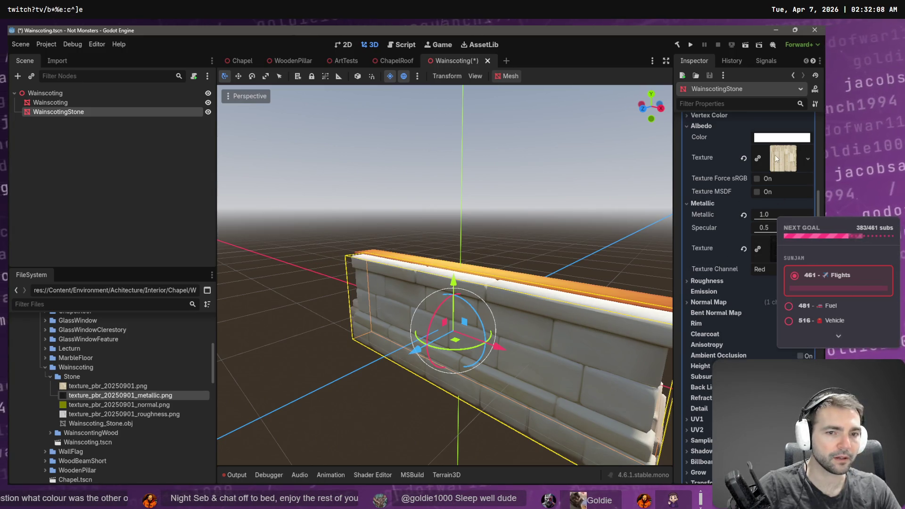
# - Resize the stone mesh along X so it fits slightly under the wooden rail
pyautogui.moveTo(554, 200); pyautogui.dragTo(554, 201)
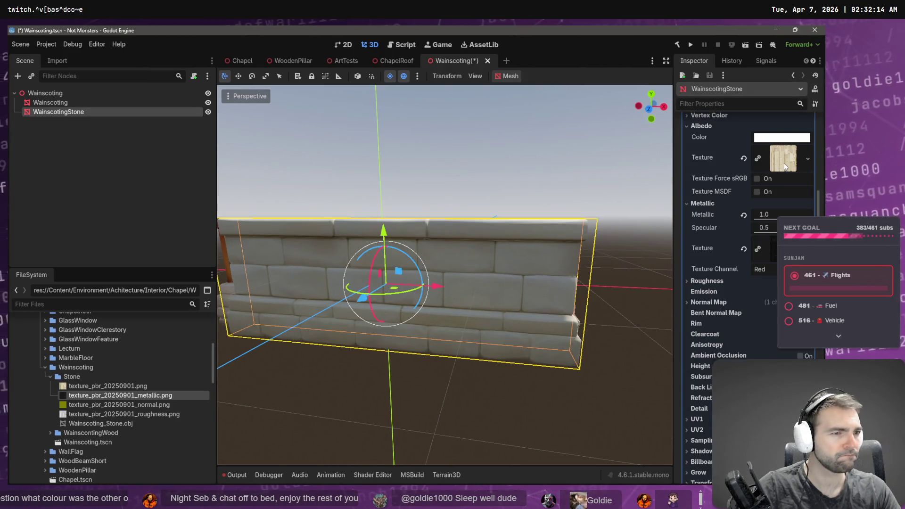
pyautogui.moveTo(478, 265)
pyautogui.mouseDown()
pyautogui.moveTo(504, 259)
pyautogui.moveTo(433, 240)
pyautogui.mouseUp()
pyautogui.press('e')
pyautogui.press('w')
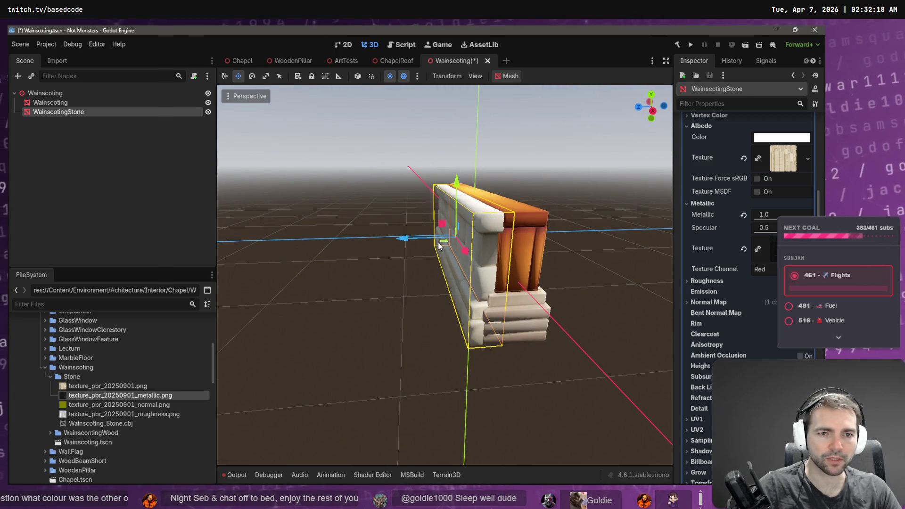
pyautogui.moveTo(408, 242)
pyautogui.mouseDown()
pyautogui.moveTo(377, 243)
pyautogui.moveTo(433, 243)
pyautogui.mouseUp()
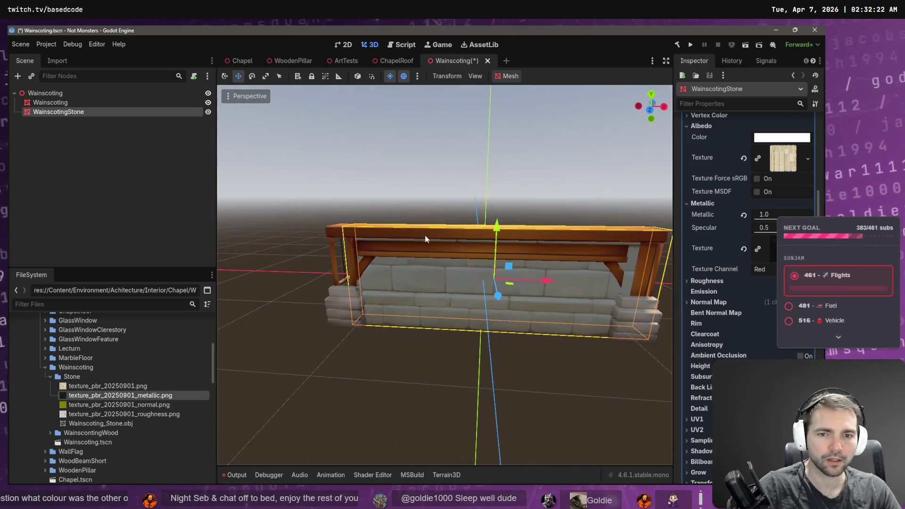
pyautogui.press('e')
pyautogui.press('r')
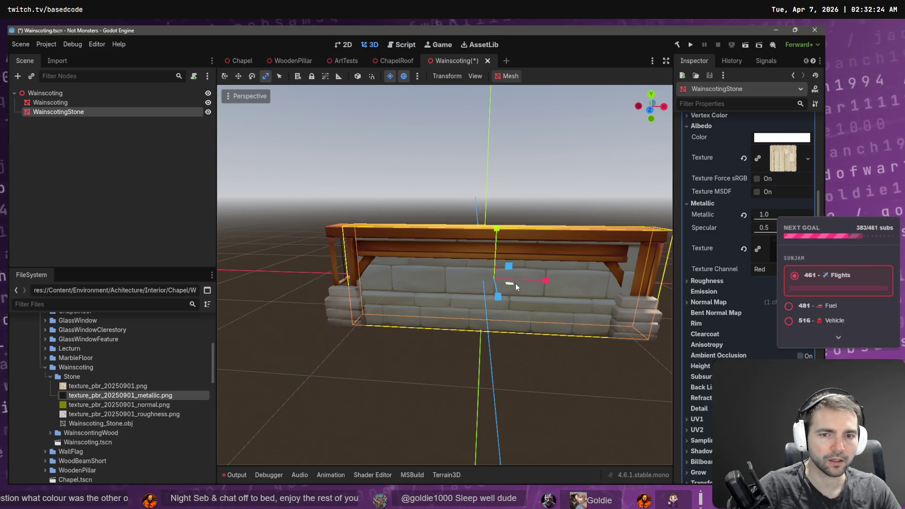
pyautogui.moveTo(544, 281)
pyautogui.mouseDown()
pyautogui.moveTo(601, 279)
pyautogui.moveTo(556, 272)
pyautogui.mouseUp()
pyautogui.moveTo(400, 306); pyautogui.dragTo(400, 307)
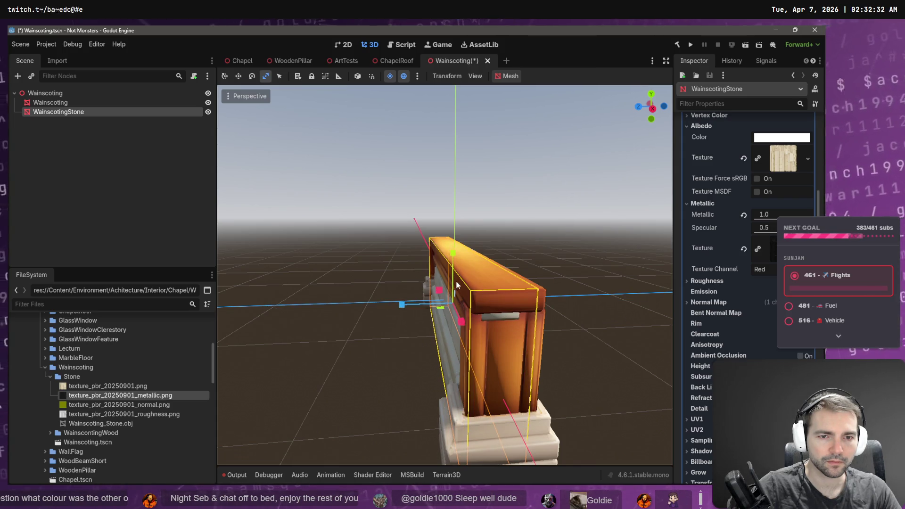
pyautogui.press('w')
pyautogui.moveTo(454, 255)
pyautogui.mouseDown()
pyautogui.moveTo(528, 268)
pyautogui.moveTo(457, 265)
pyautogui.mouseUp()
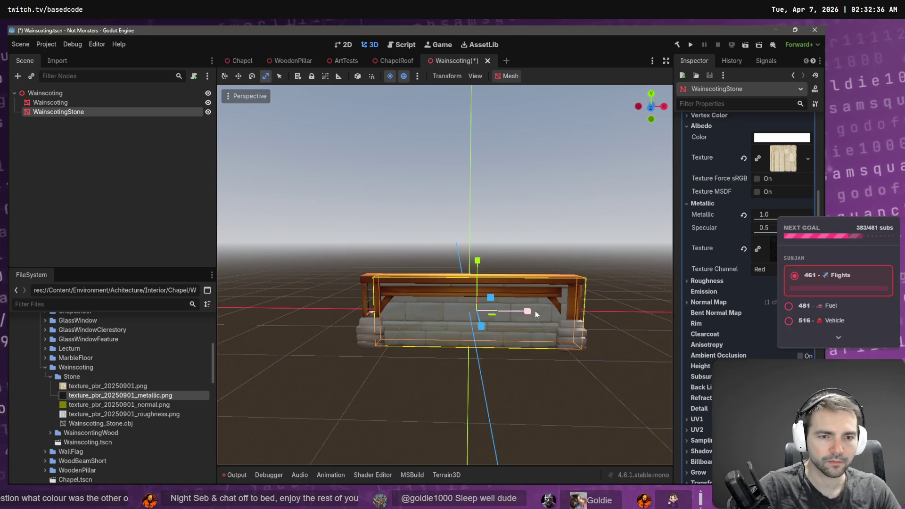
pyautogui.moveTo(530, 311); pyautogui.dragTo(524, 310)
pyautogui.press('w')
# - Save the Wainscoting scene and look at the wall from the front
pyautogui.click(565, 236)
pyautogui.hotkey('ctrl', 's')
pyautogui.moveTo(565, 236); pyautogui.dragTo(500, 245)
pyautogui.press('w')
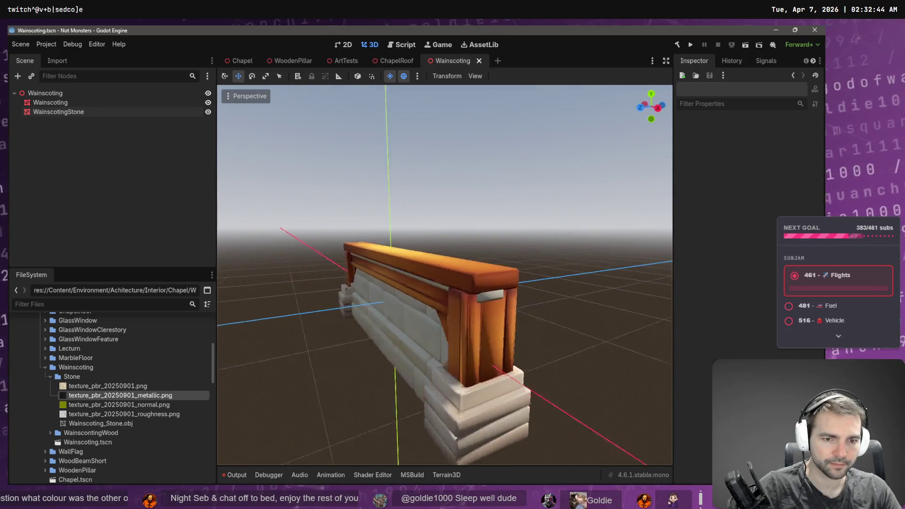
pyautogui.press('KP_1')
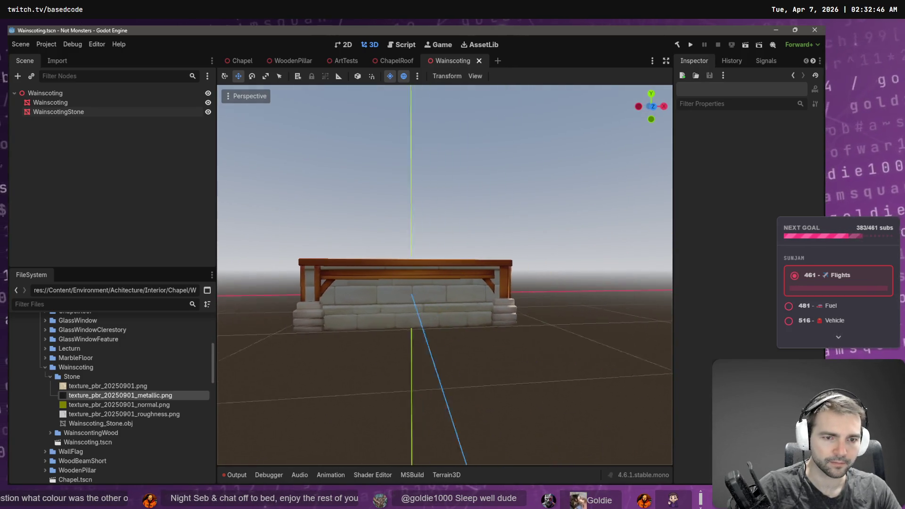
# - Check the wainscoting along the Chapel walls, then return to the Wainscoting scene
pyautogui.click(240, 60)
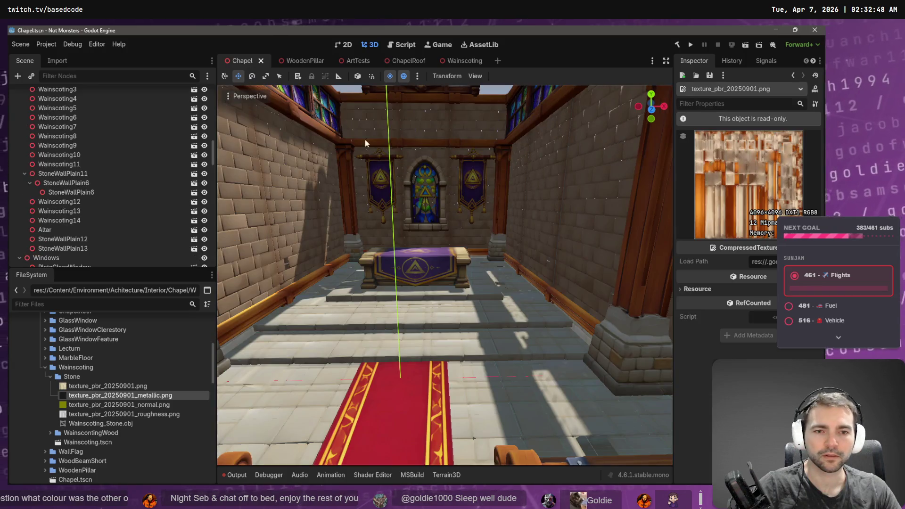
pyautogui.press('a')
pyautogui.moveTo(445, 275)
pyautogui.mouseDown()
pyautogui.moveTo(359, 278)
pyautogui.moveTo(413, 180)
pyautogui.mouseUp()
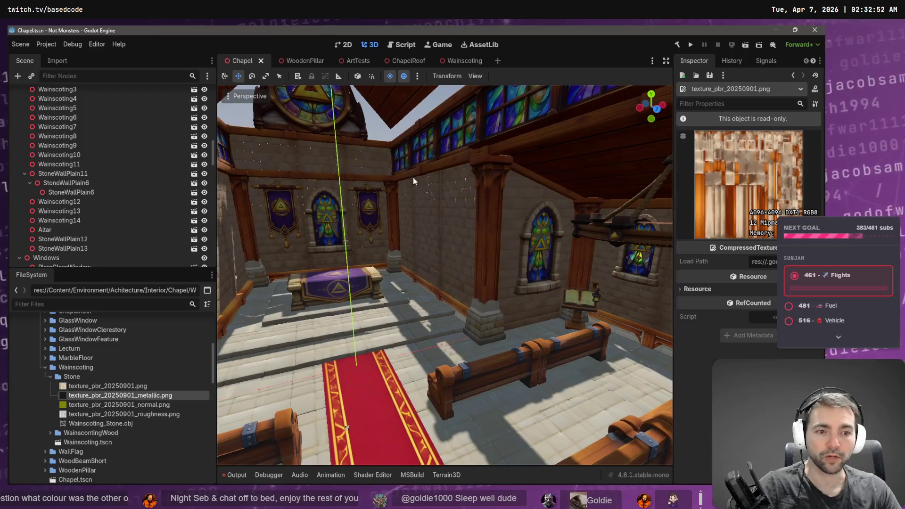
pyautogui.click(459, 65)
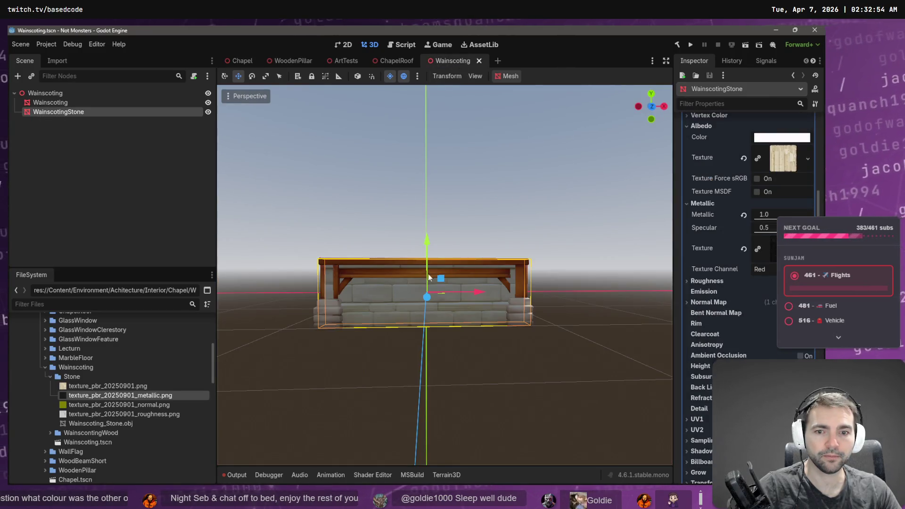
# - Rename the Wainscoting mesh node to WainscotingWood
pyautogui.click(78, 102)
pyautogui.keyDown('ctrl'); pyautogui.click(78, 111); pyautogui.keyUp('ctrl')
pyautogui.doubleClick(83, 102)
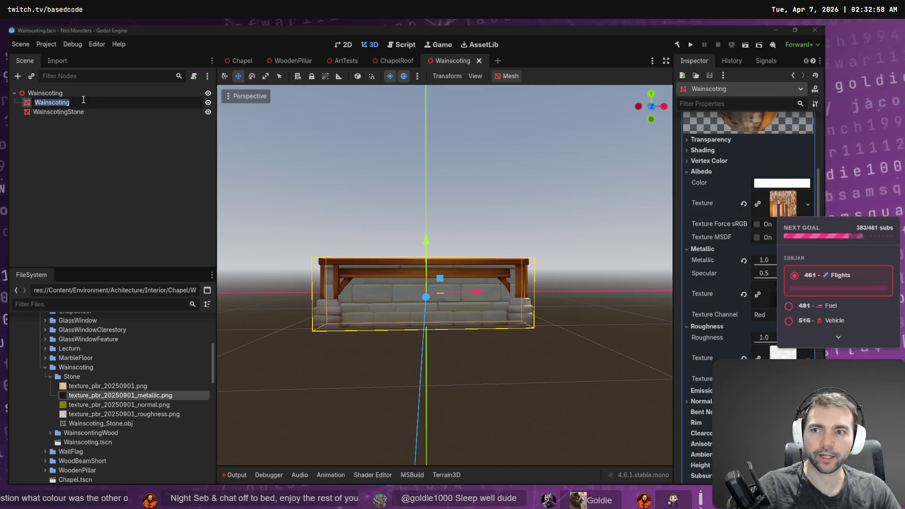
pyautogui.press('Return')
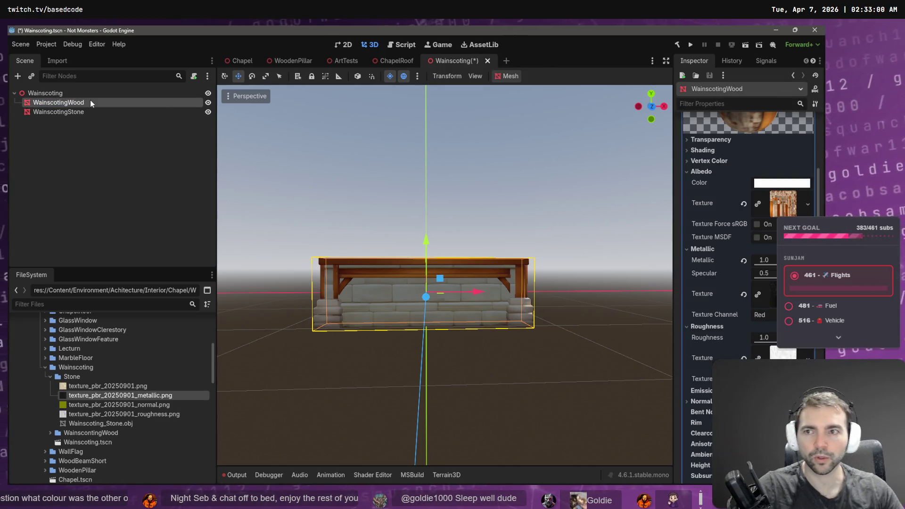
# - Raise WainscotingWood and WainscotingStone together 0.61 units along Y and save the scene
pyautogui.keyDown('ctrl'); pyautogui.click(84, 115); pyautogui.keyUp('ctrl')
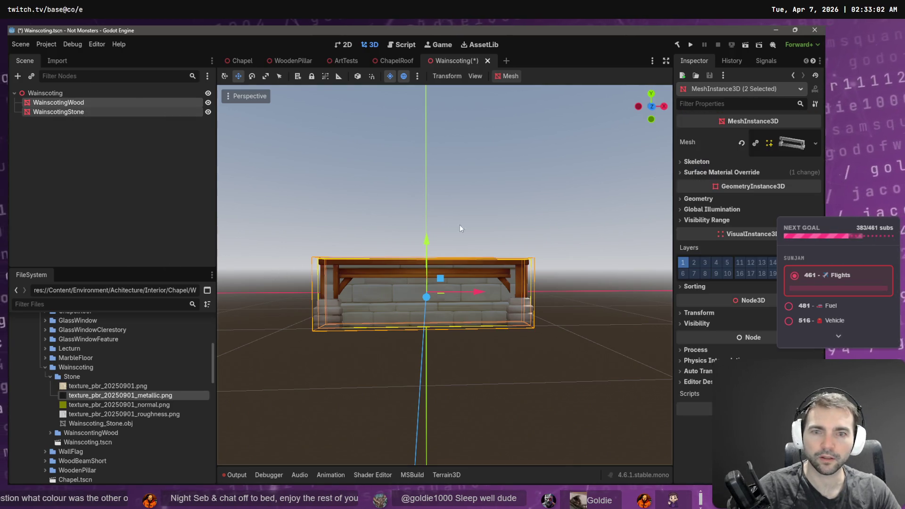
pyautogui.moveTo(429, 245); pyautogui.dragTo(431, 212)
pyautogui.hotkey('ctrl', 's')
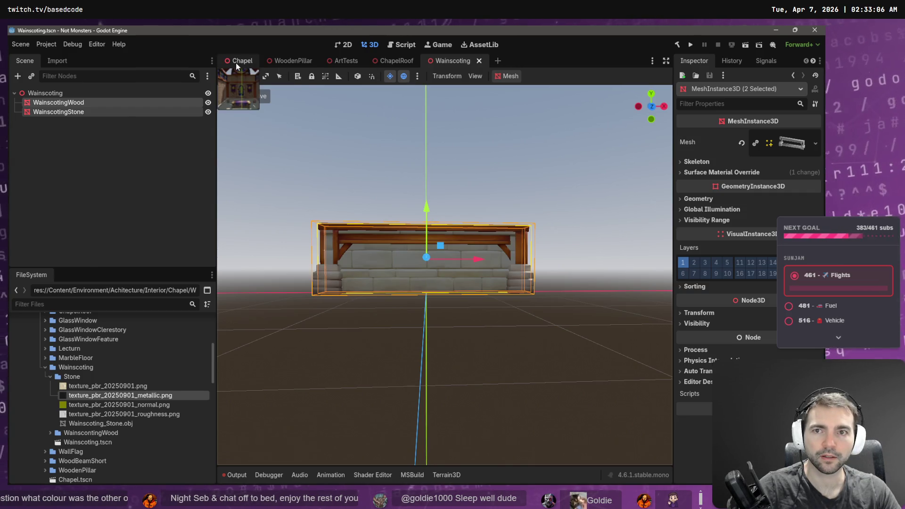
# - Fly through the Chapel past the altar steps and lectern, then return to the Wainscoting scene
pyautogui.click(237, 63)
pyautogui.press('w')
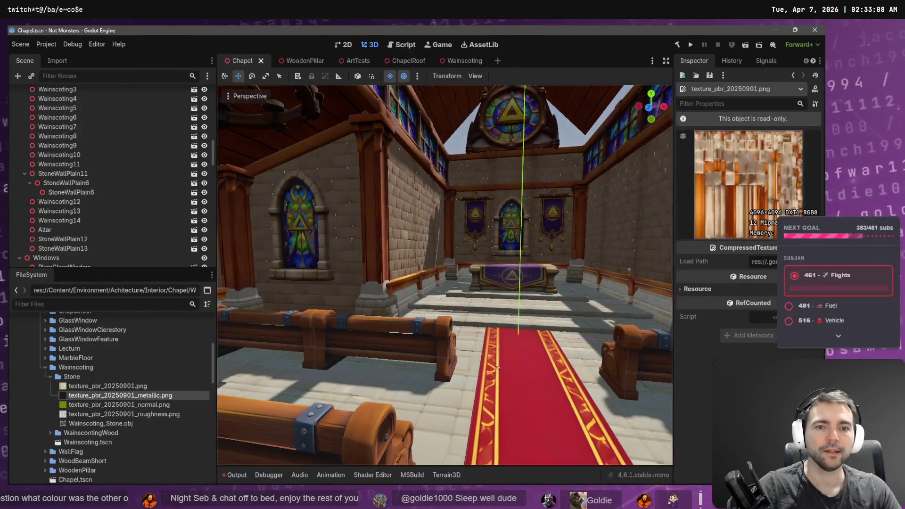
pyautogui.press('s')
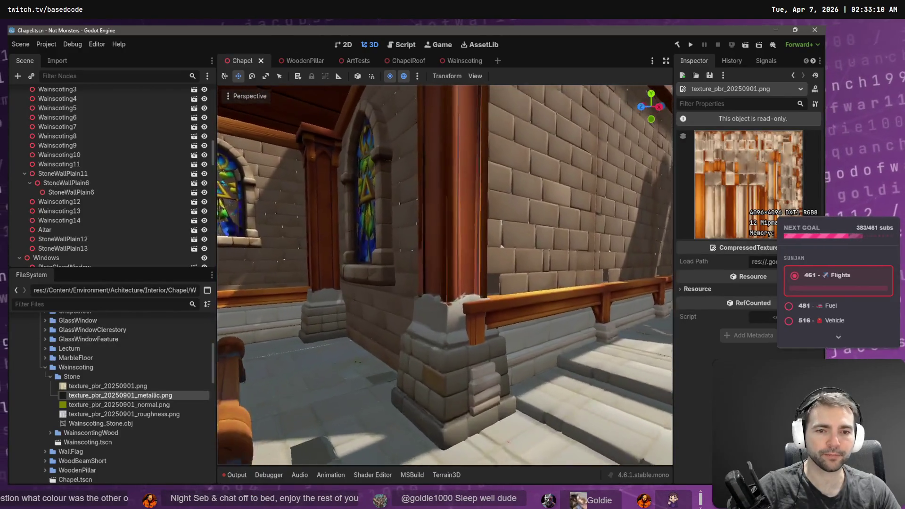
pyautogui.press('w')
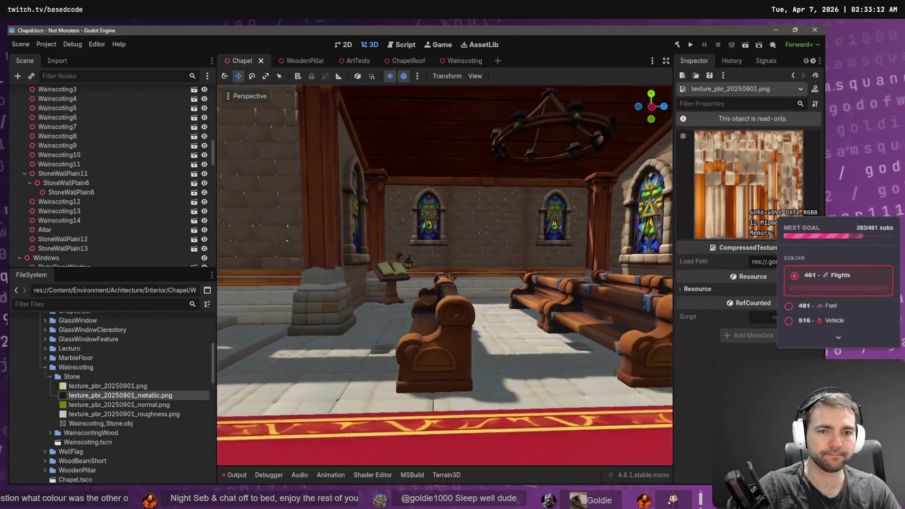
pyautogui.press('s')
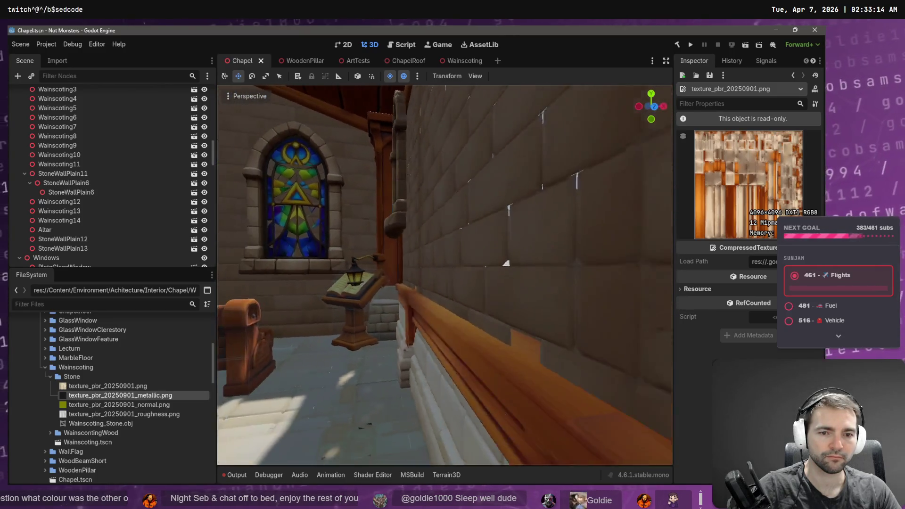
pyautogui.press('s')
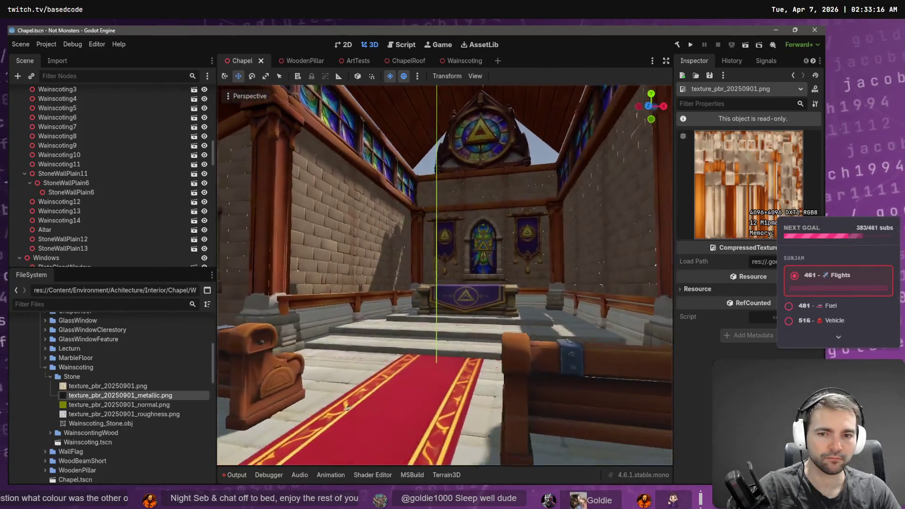
pyautogui.hotkey('alt', 'Tab')
pyautogui.hotkey('alt', 'Tab')
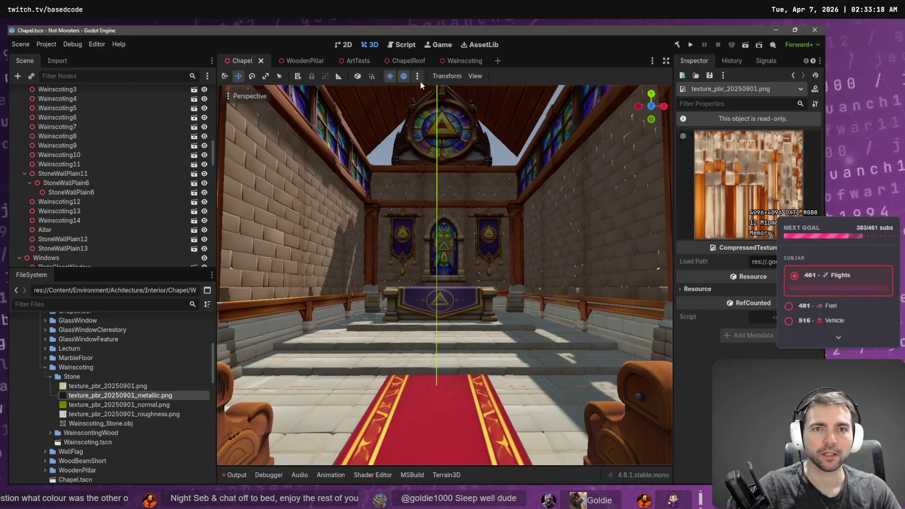
pyautogui.click(457, 61)
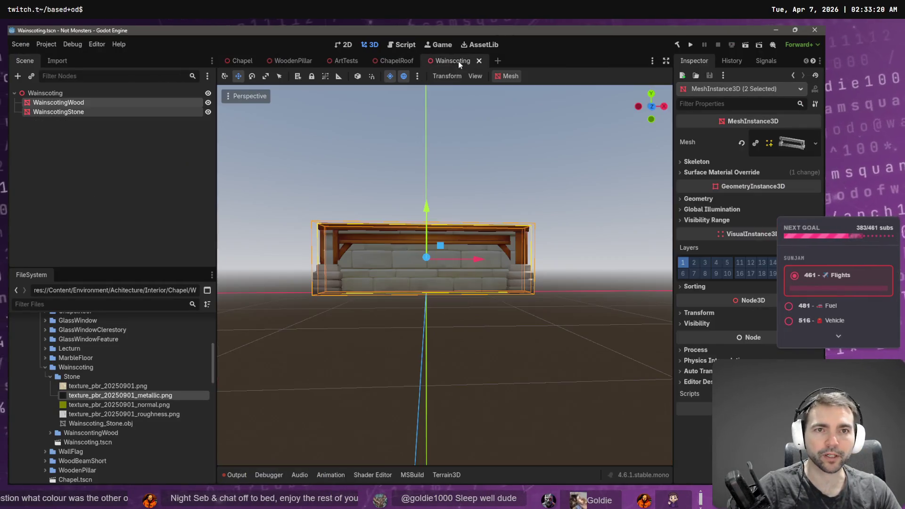
# - Inspect WainscotingWood from side and three-quarter angles, try scaling it, then return to the Chapel
pyautogui.click(522, 269)
pyautogui.moveTo(522, 269); pyautogui.dragTo(519, 264)
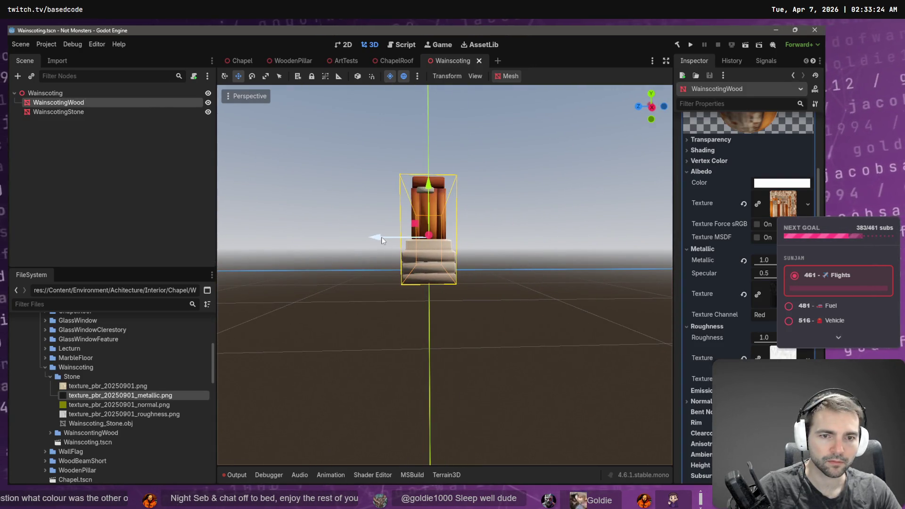
pyautogui.click(488, 241)
pyautogui.moveTo(488, 241); pyautogui.dragTo(497, 239)
pyautogui.click(398, 312)
pyautogui.press('r')
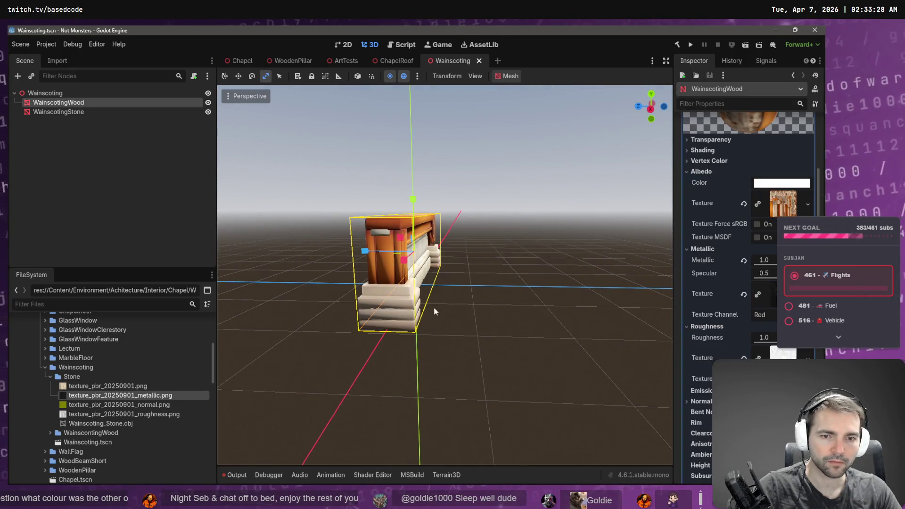
pyautogui.moveTo(369, 256); pyautogui.dragTo(361, 253)
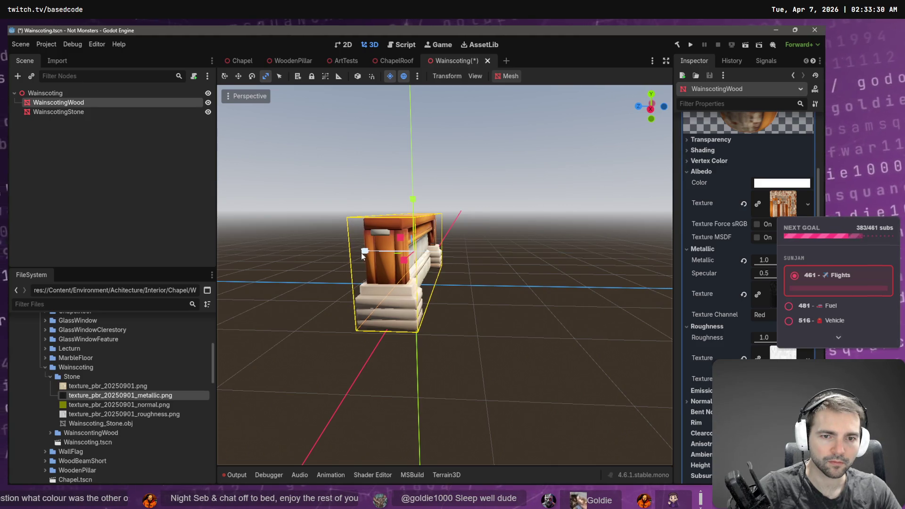
pyautogui.hotkey('alt', 'Tab')
pyautogui.hotkey('alt', 'Tab')
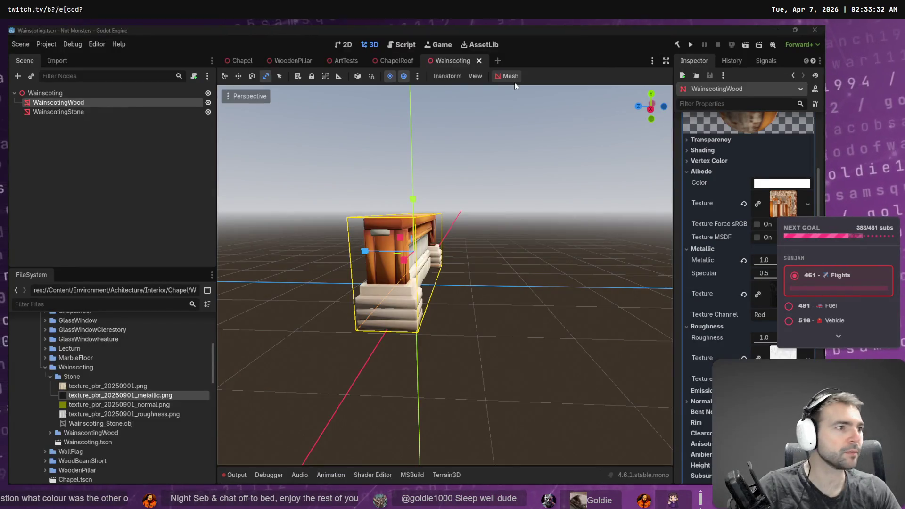
pyautogui.hotkey('alt', 'Tab')
pyautogui.hotkey('alt', 'Tab')
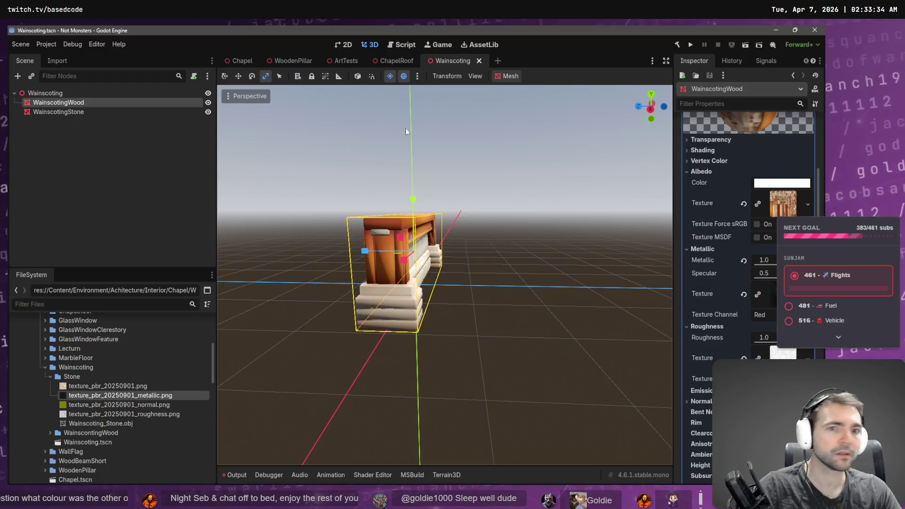
pyautogui.click(242, 60)
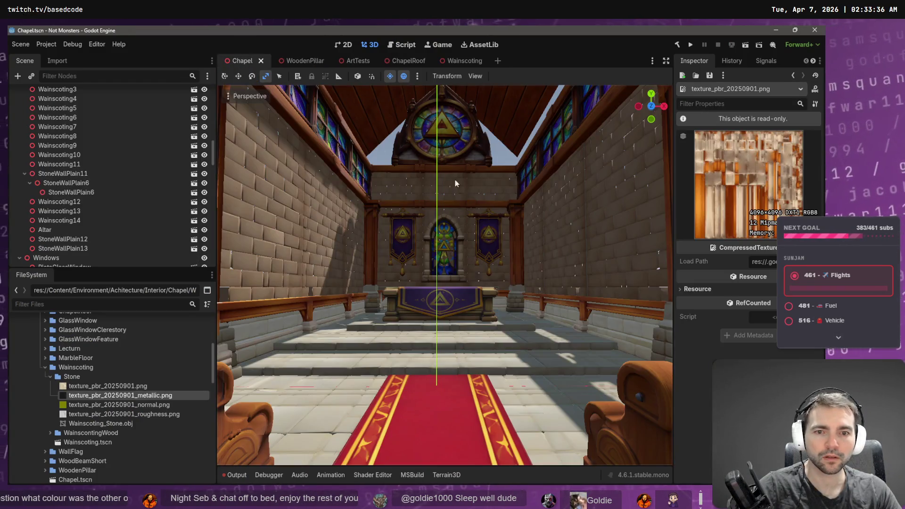
# - Fly past the altar, stained glass, pews and aisle, then bring up the chapel concept art board
pyautogui.press('w')
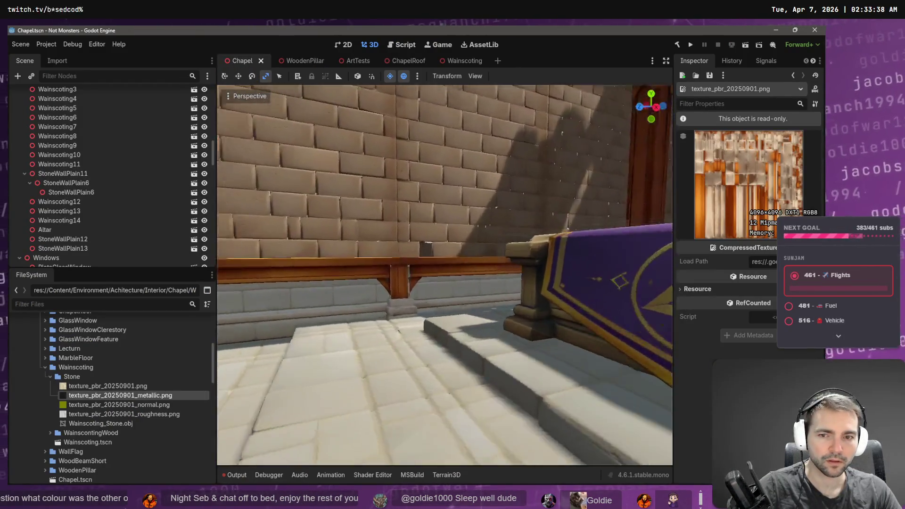
pyautogui.press('w')
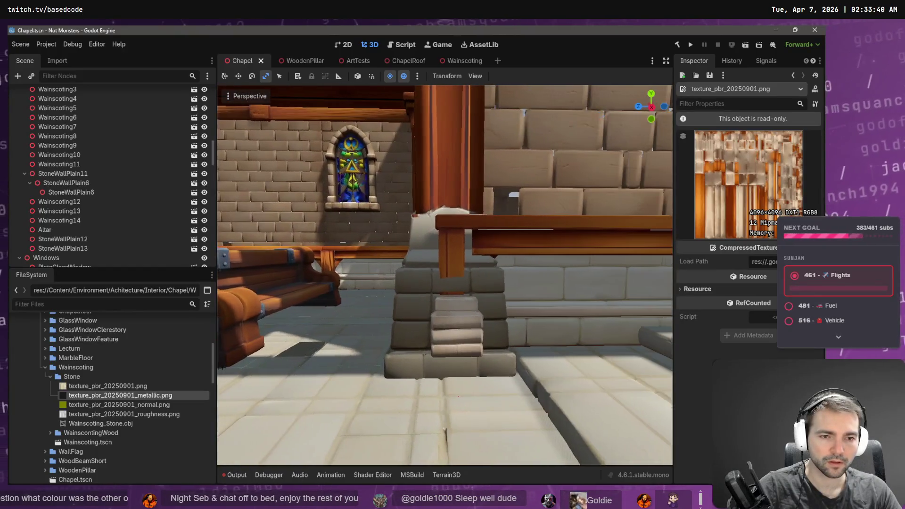
pyautogui.press('w')
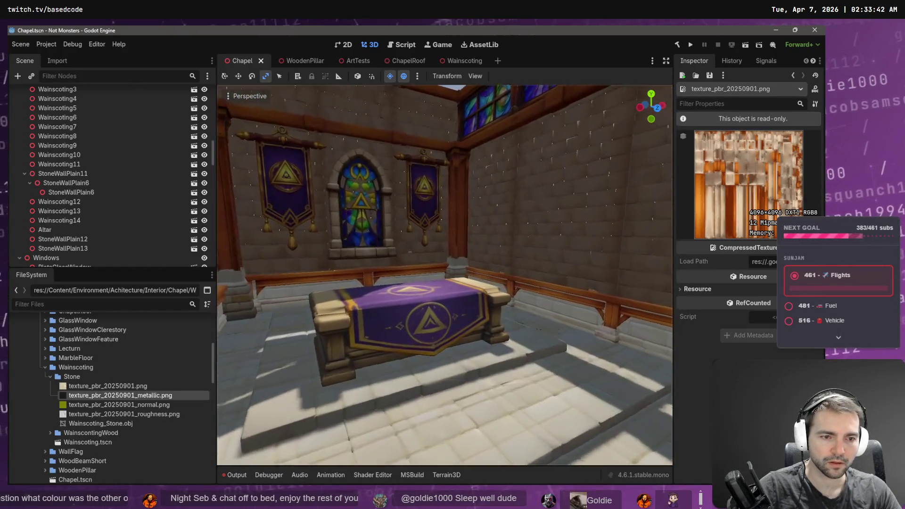
pyautogui.press('w')
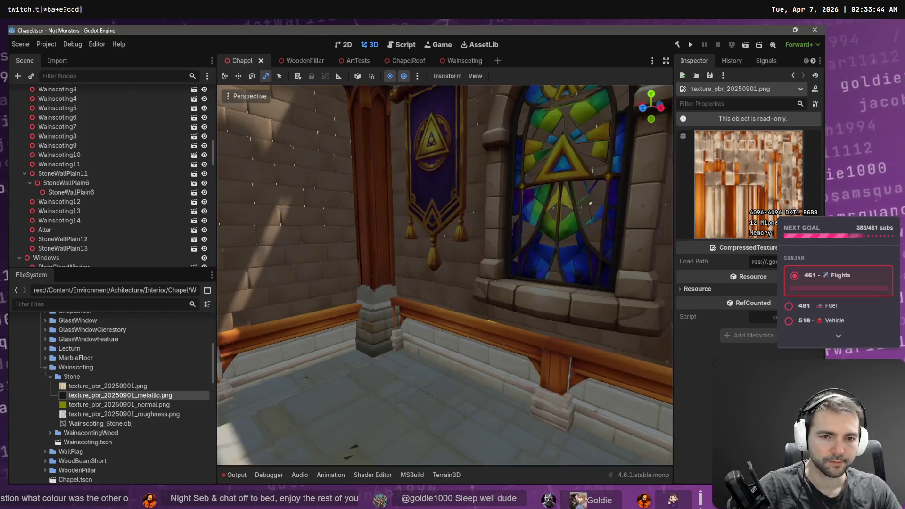
pyautogui.press('w')
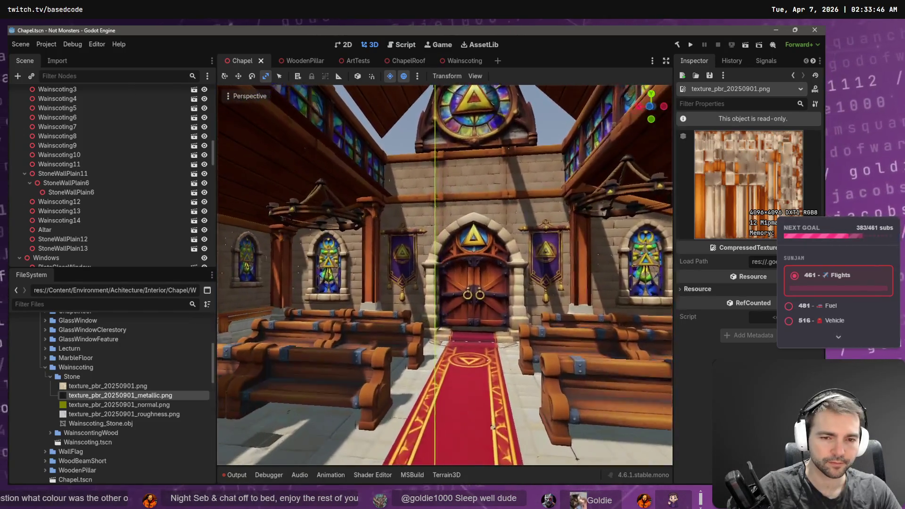
pyautogui.press('w')
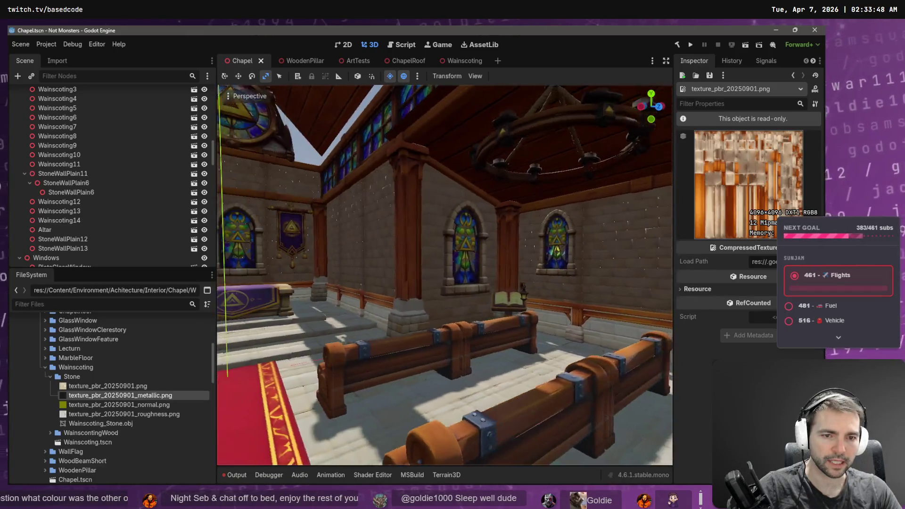
pyautogui.press('w')
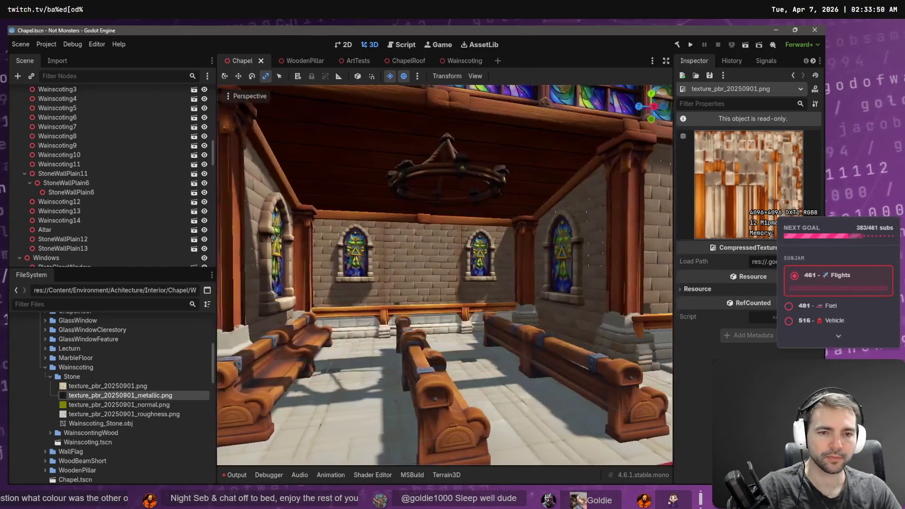
pyautogui.press('w')
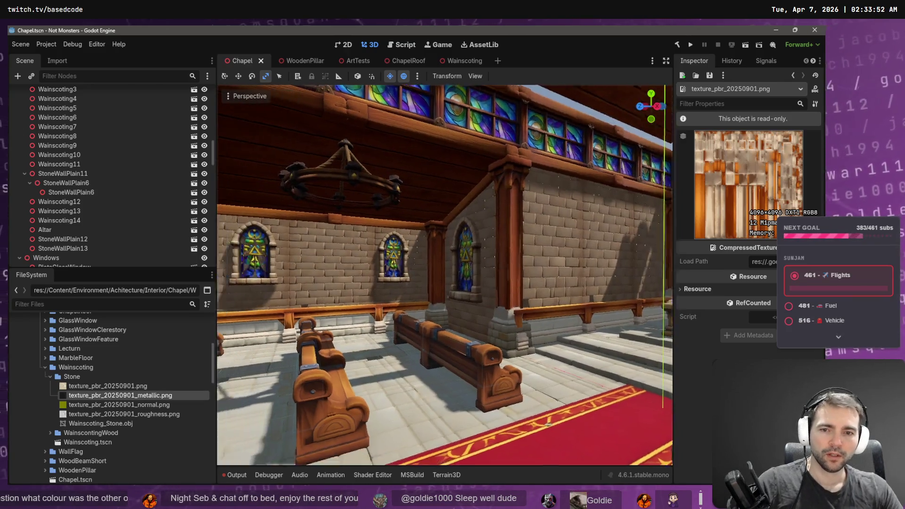
pyautogui.hotkey('alt', 'Tab')
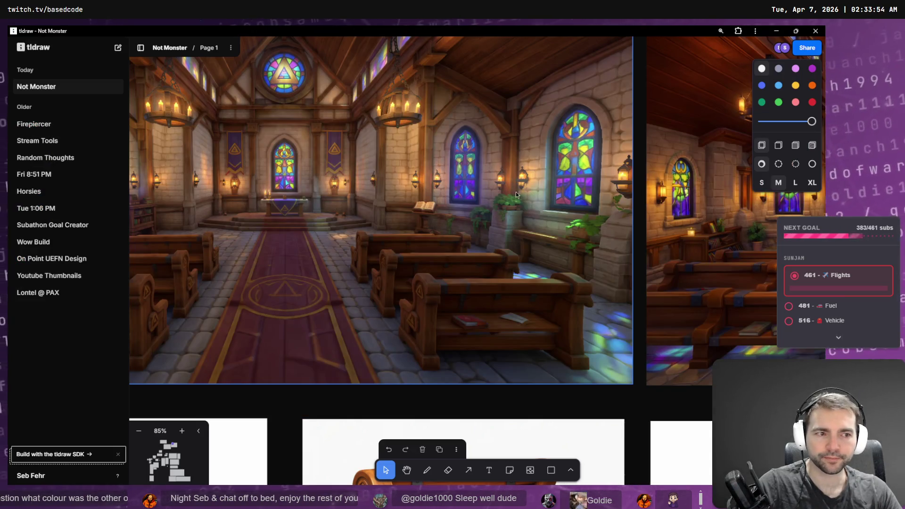
# - Pan the tldraw board to compare the chapel door concept images
pyautogui.rightClick(459, 238)
pyautogui.moveTo(555, 222)
pyautogui.mouseDown()
pyautogui.moveTo(258, 212)
pyautogui.moveTo(368, 213)
pyautogui.mouseUp()
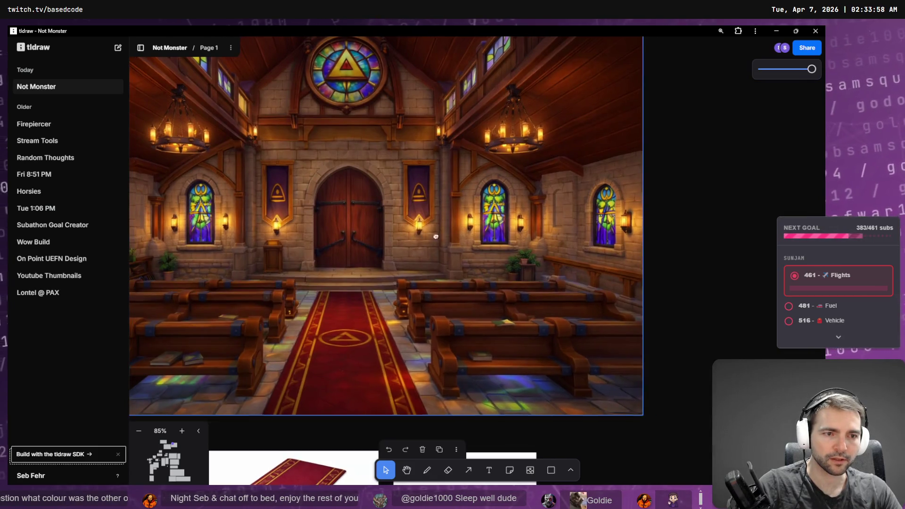
pyautogui.hscroll(10, 578, 219)
pyautogui.hscroll(-3, 392, 205)
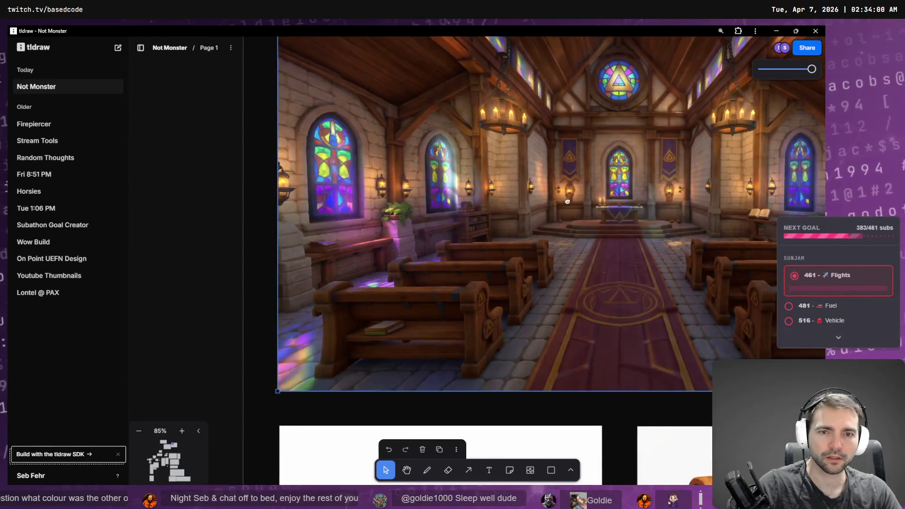
# - Back in Godot, fly the Chapel camera through the nave up toward the chandelier
pyautogui.hotkey('alt', 'Tab')
pyautogui.moveTo(515, 237)
pyautogui.mouseDown()
pyautogui.moveTo(500, 235)
pyautogui.moveTo(528, 238)
pyautogui.moveTo(512, 231)
pyautogui.mouseUp()
pyautogui.press('w')
pyautogui.moveTo(454, 326); pyautogui.dragTo(455, 325)
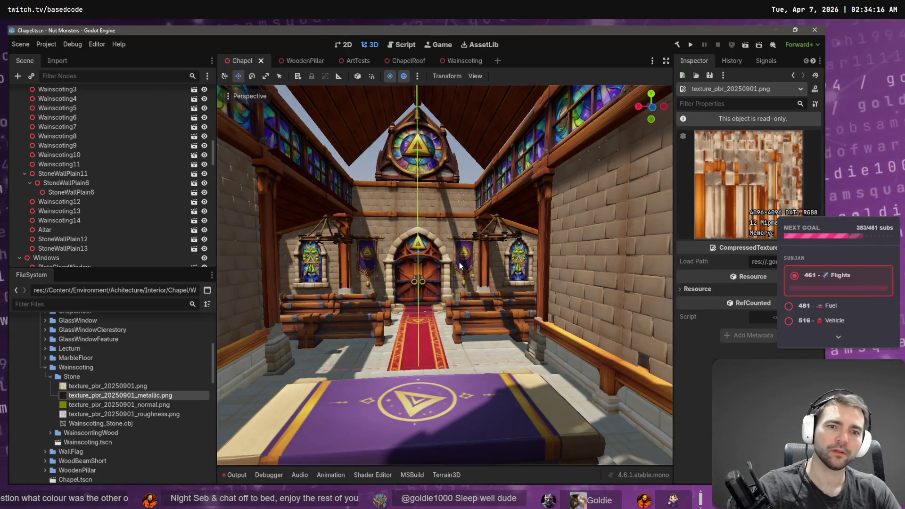
# - Run the project with F5 to start a game test
pyautogui.press('F5')
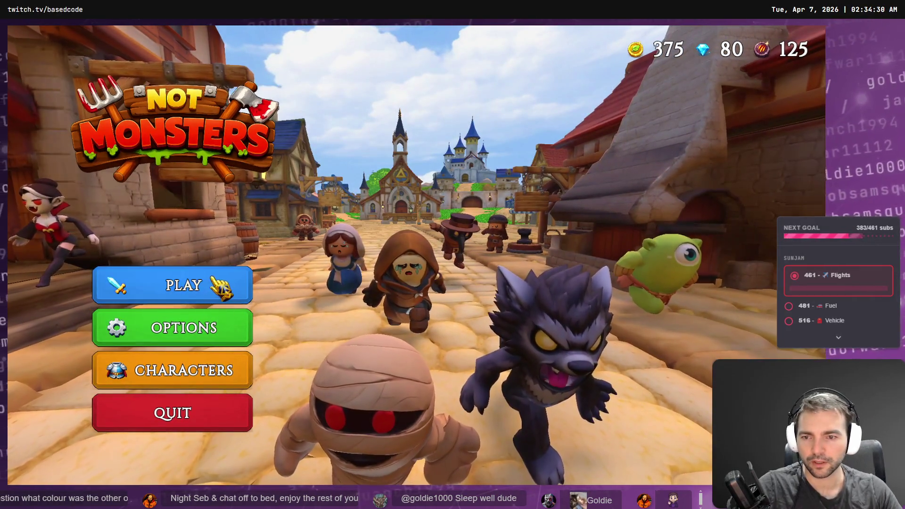
# - From the main menu, host a new game and select the Doctor villager
pyautogui.click(219, 285)
pyautogui.click(389, 319)
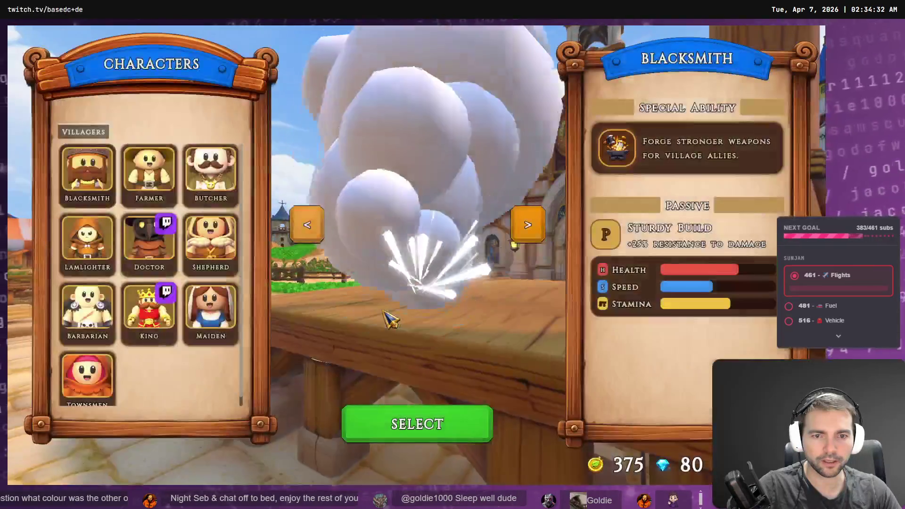
pyautogui.click(426, 425)
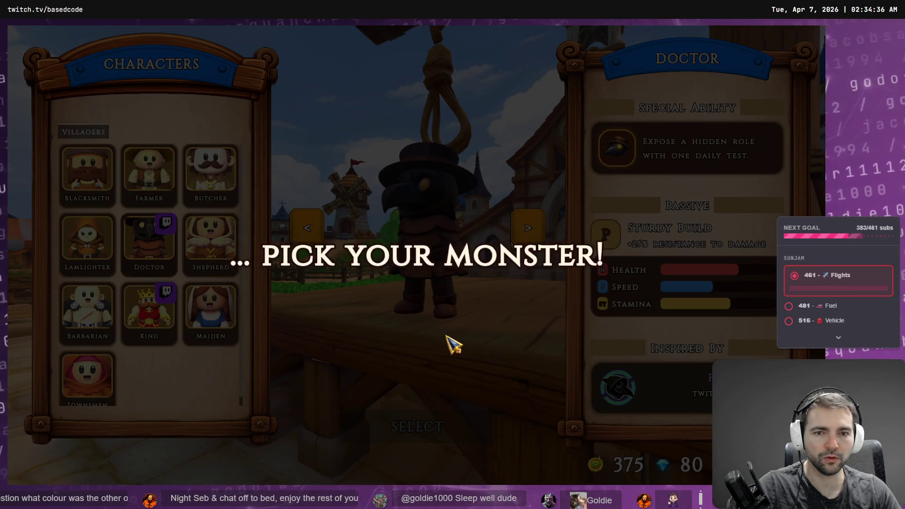
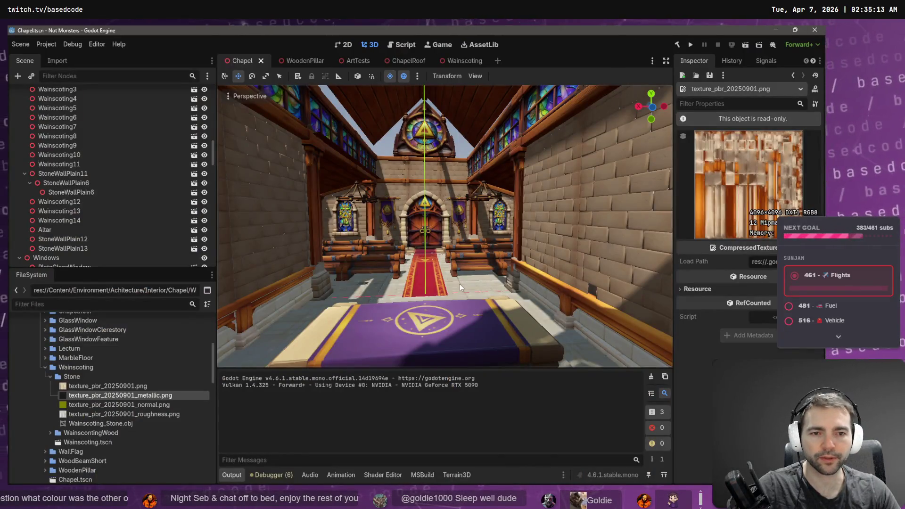
# - Open MarbleFloor.tscn from the chapel floor and select its ChapelFloor mesh
pyautogui.click(461, 284)
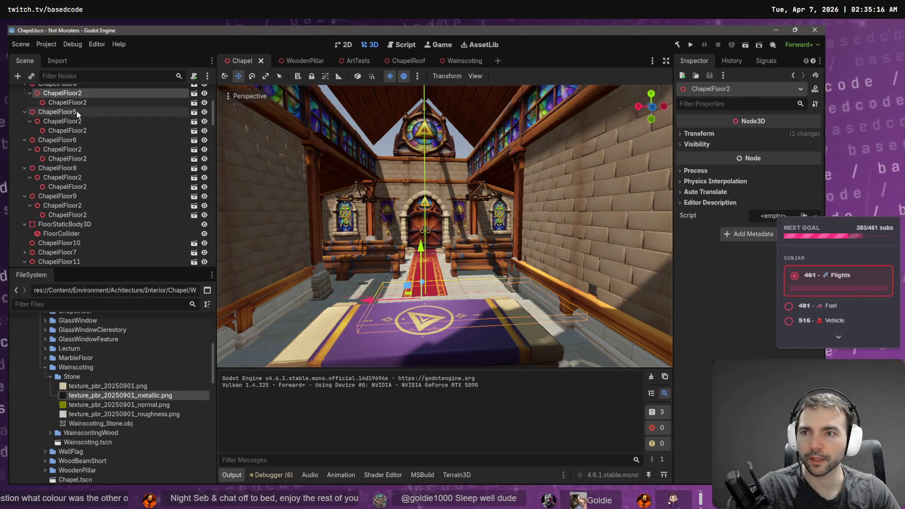
pyautogui.click(194, 93)
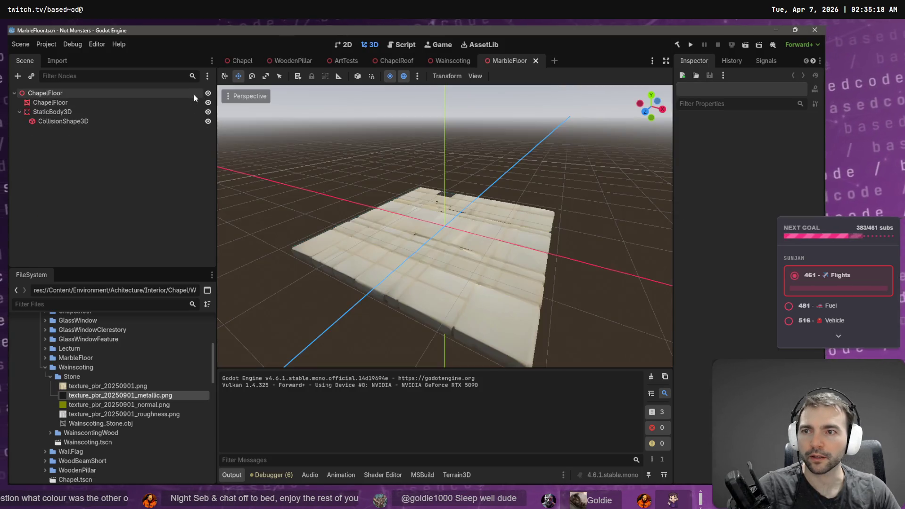
pyautogui.click(465, 283)
pyautogui.click(102, 424)
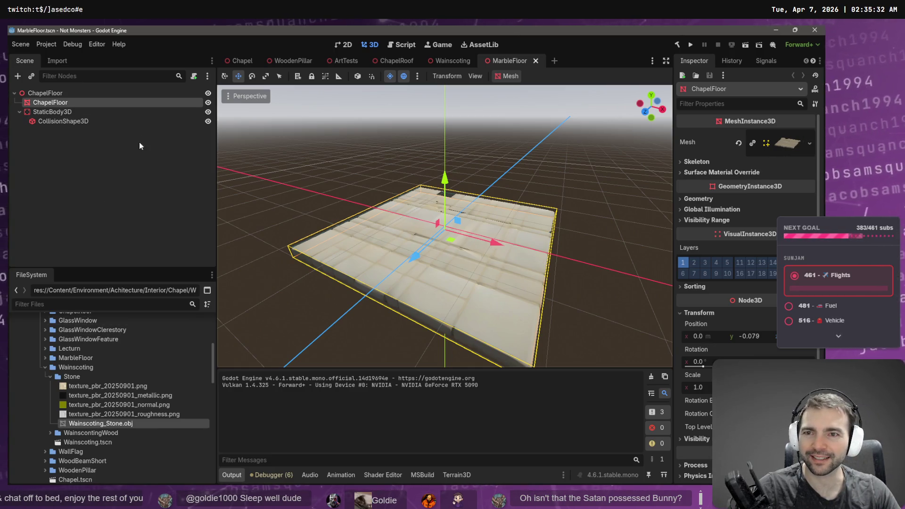
# - Filter the FileSystem by 'Floor', after trying 'ChapelFl', to list the MarbleFloor files
pyautogui.click(78, 309)
pyautogui.write('ChapelFl')
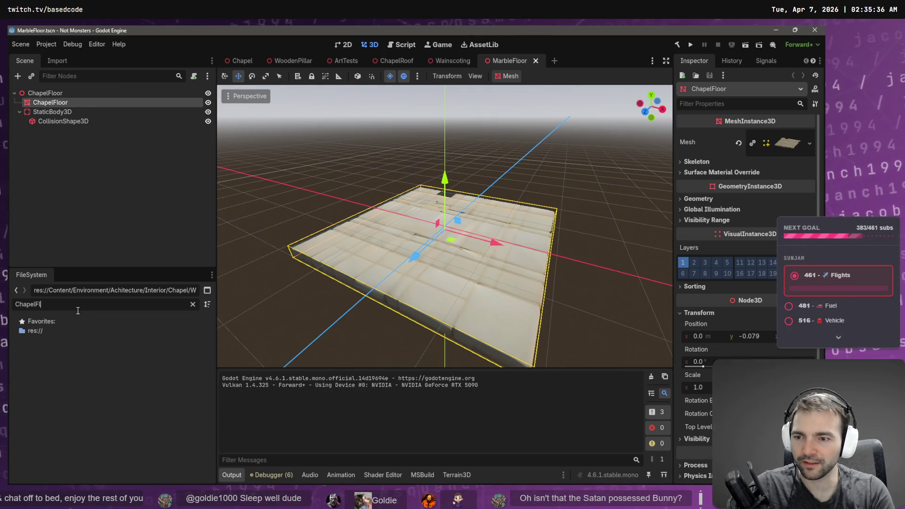
pyautogui.hotkey('ctrl', 'BackSpace')
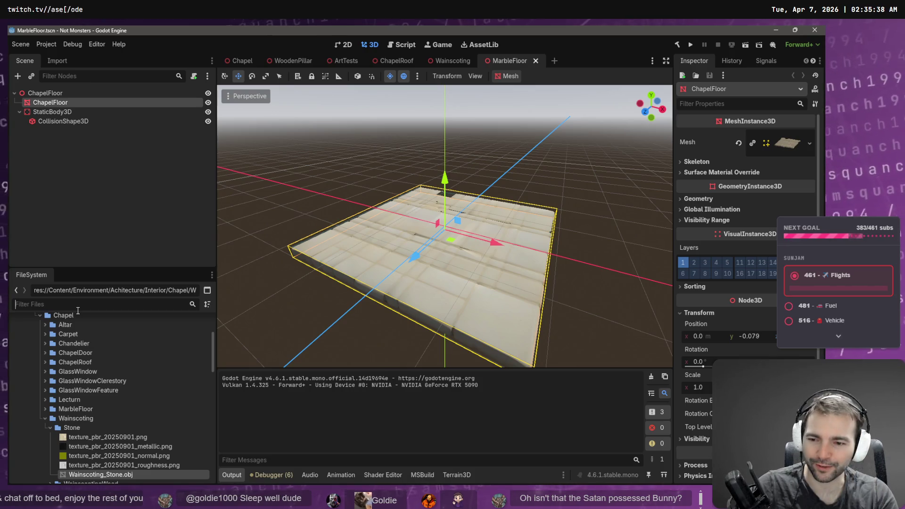
pyautogui.write('Chapel')
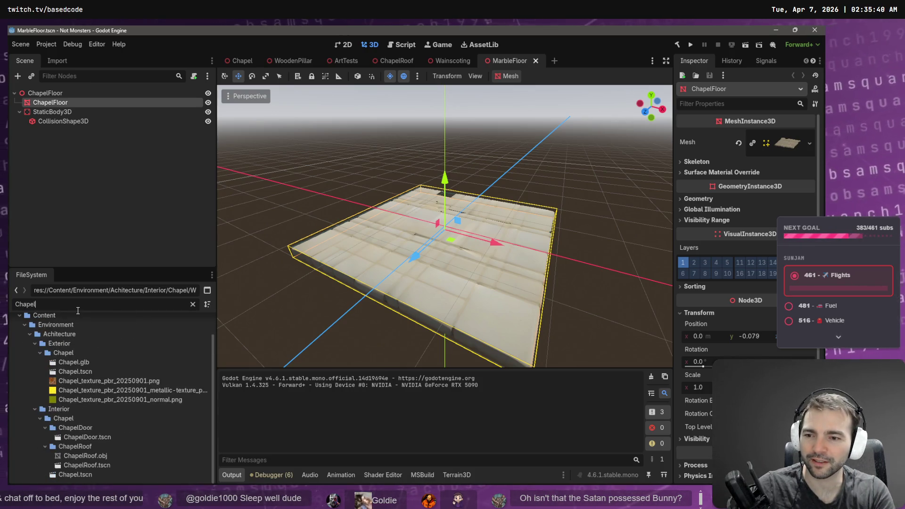
pyautogui.write('F')
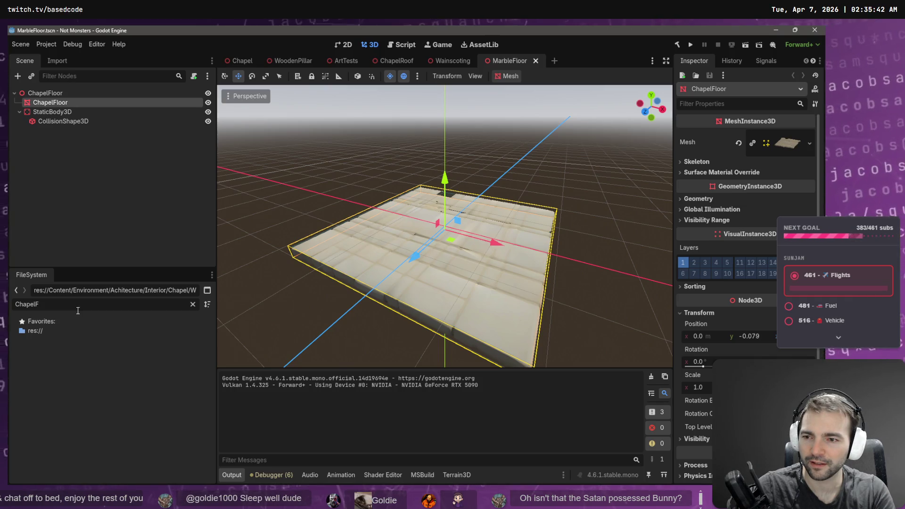
pyautogui.press('BackSpace')
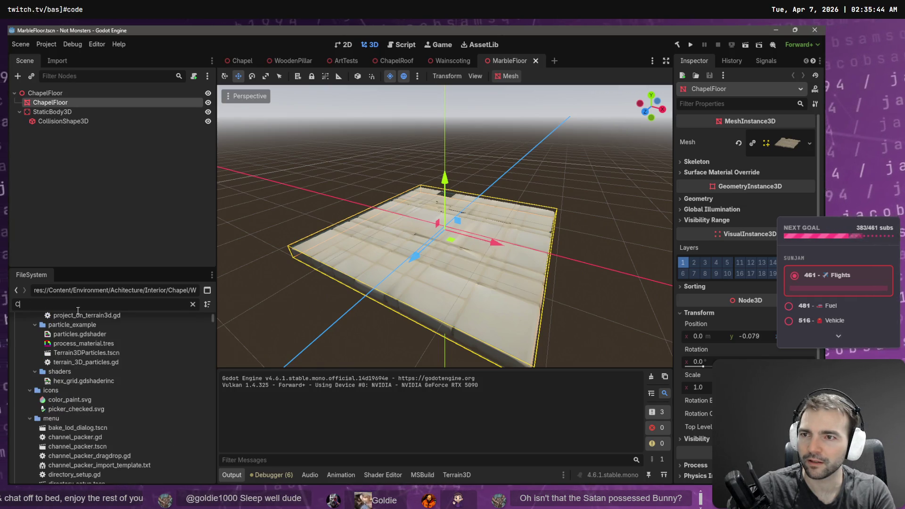
pyautogui.press('BackSpace')
pyautogui.press('BackSpace')
pyautogui.press('BackSpace')
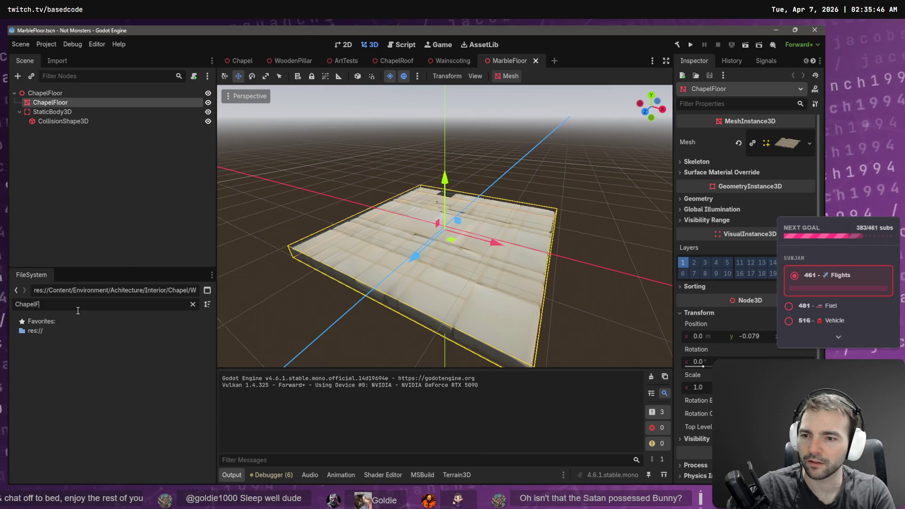
pyautogui.write('Floor')
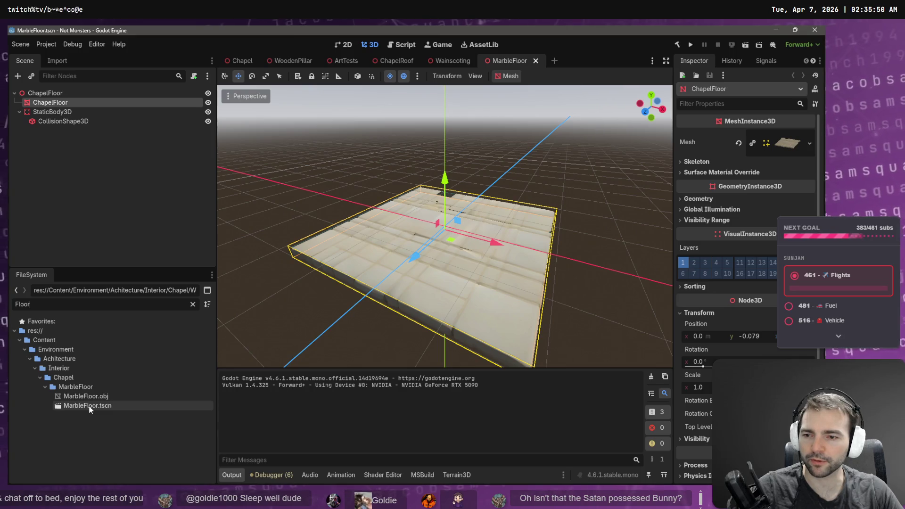
# - Rename both the root node and the floor mesh node to MarbleFloor
pyautogui.click(77, 107)
pyautogui.doubleClick(75, 101)
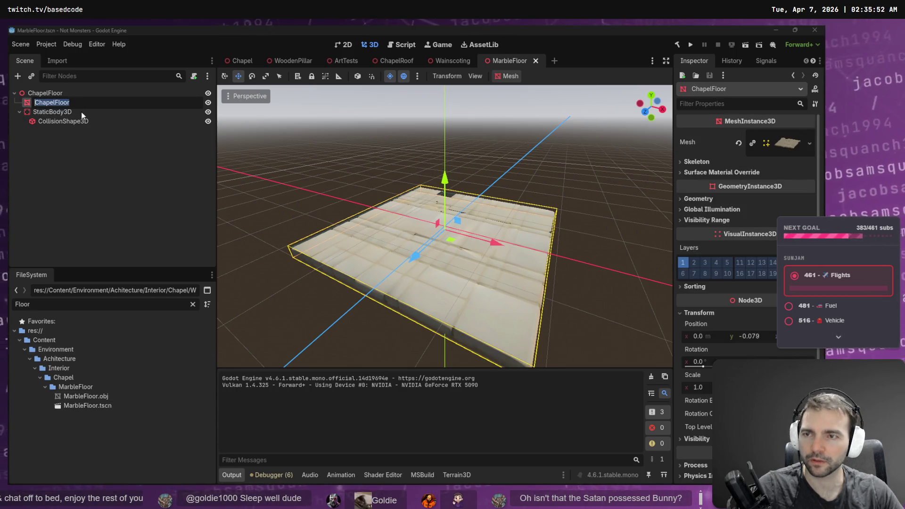
pyautogui.press('Escape')
pyautogui.press('Up')
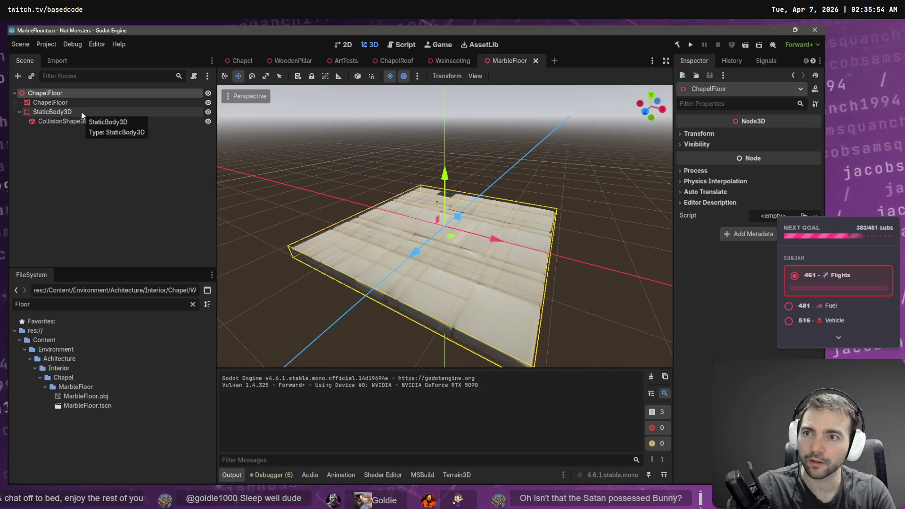
pyautogui.press('F2')
pyautogui.press('Escape')
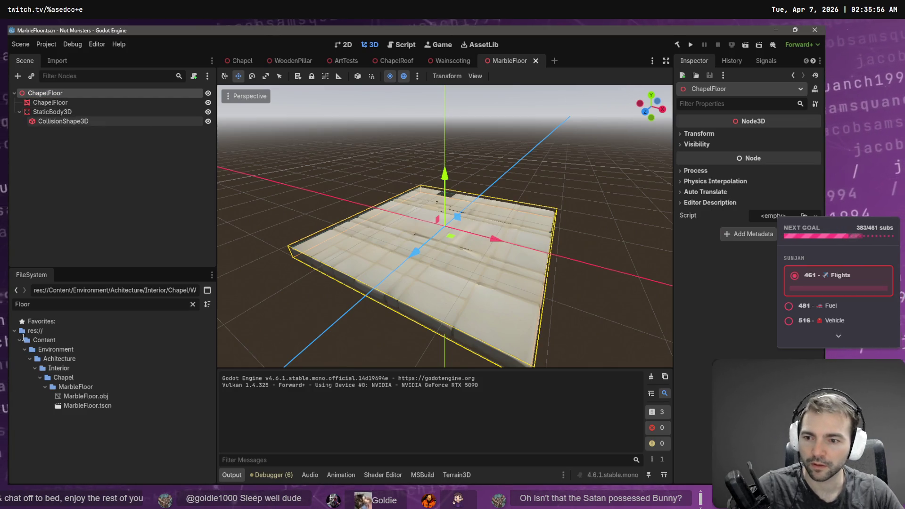
pyautogui.click(95, 406)
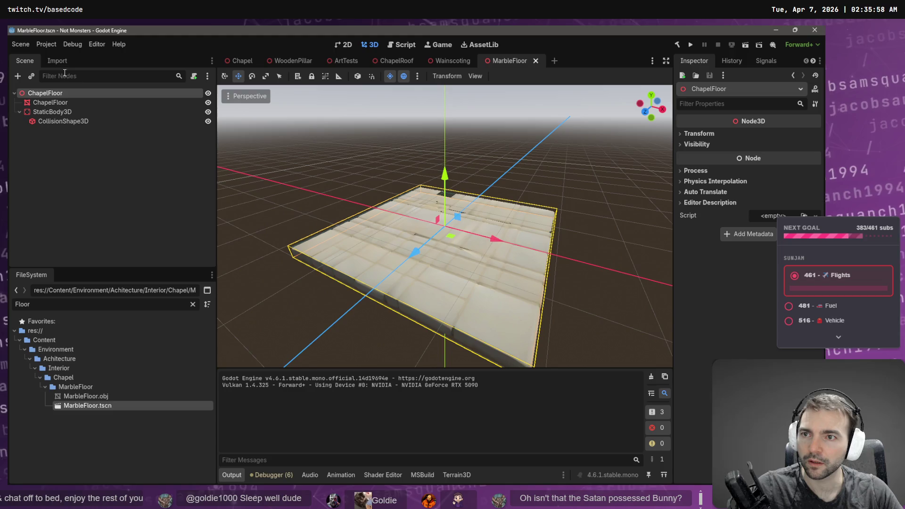
pyautogui.doubleClick(63, 96)
pyautogui.write('Marb')
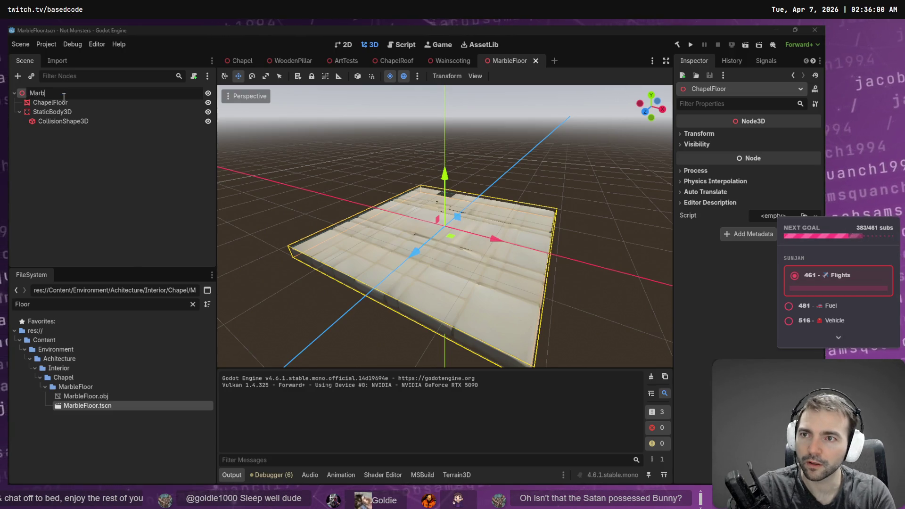
pyautogui.write('oor')
pyautogui.press('Return')
pyautogui.press('Down')
pyautogui.press('F2')
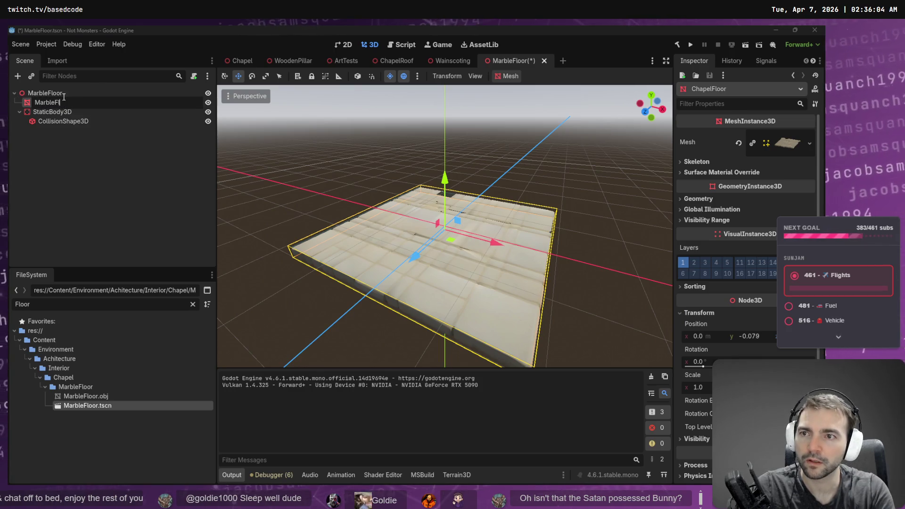
pyautogui.press('Return')
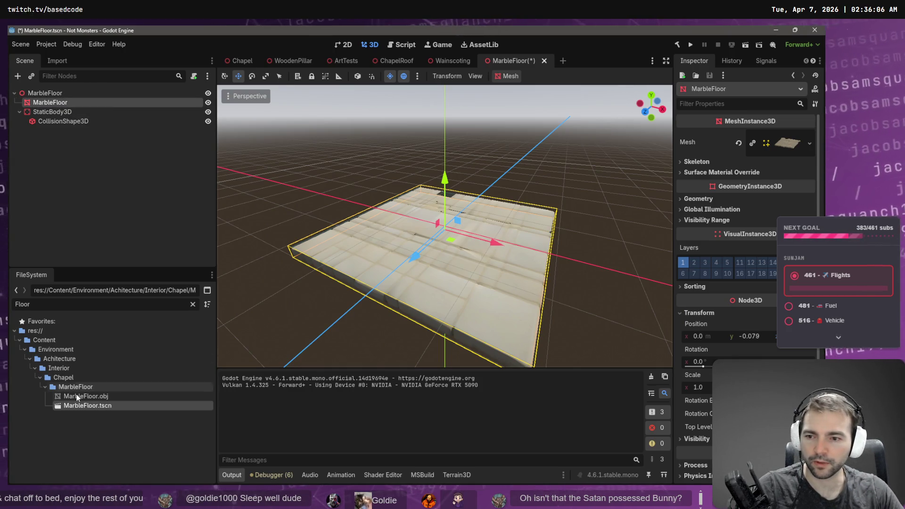
# - Show MarbleFloor.tscn in the file manager, select MarbleFloor.obj, and close the Blender file
pyautogui.rightClick(80, 404)
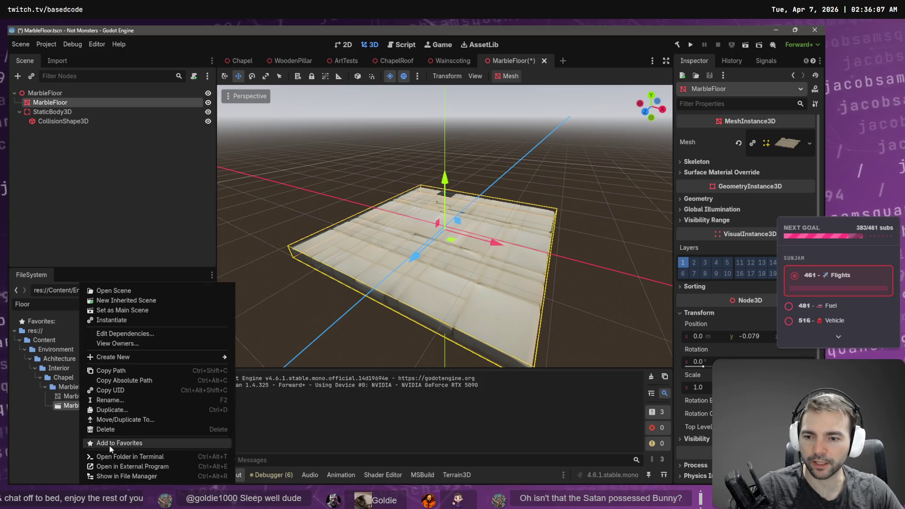
pyautogui.click(159, 475)
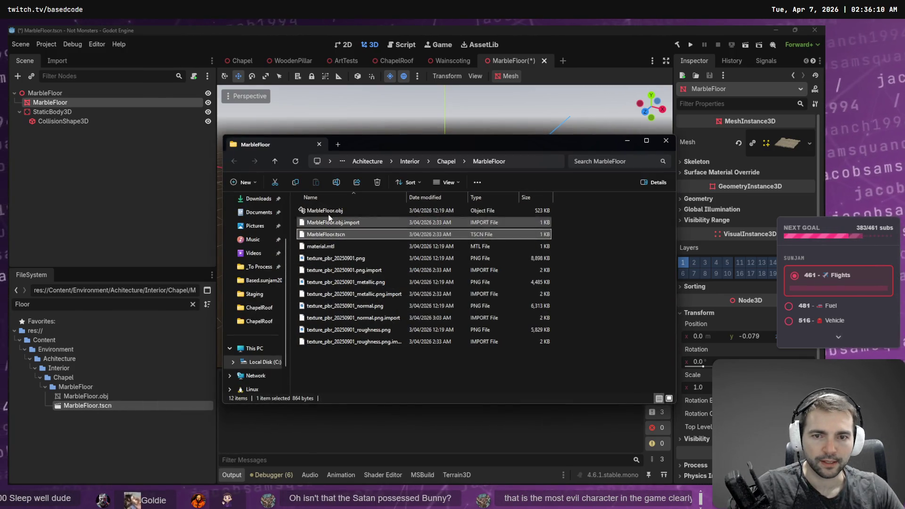
pyautogui.click(336, 212)
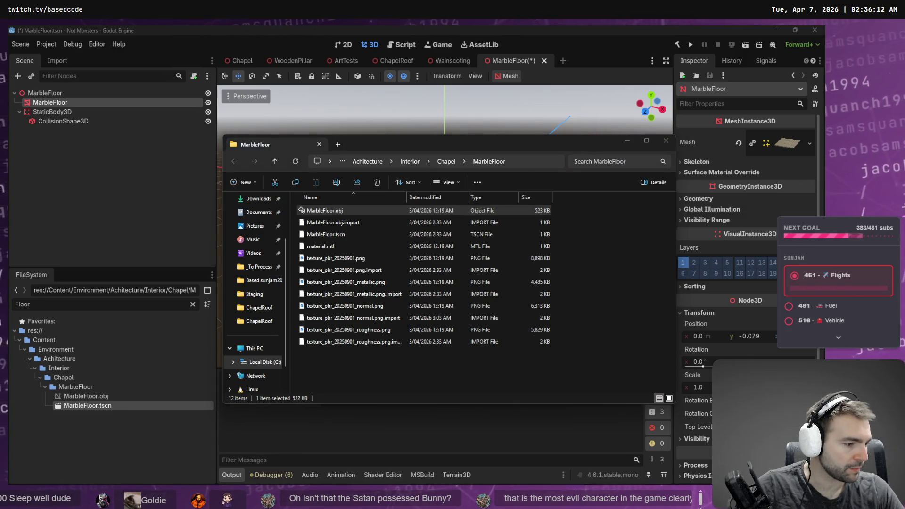
pyautogui.hotkey('ctrl', 'q')
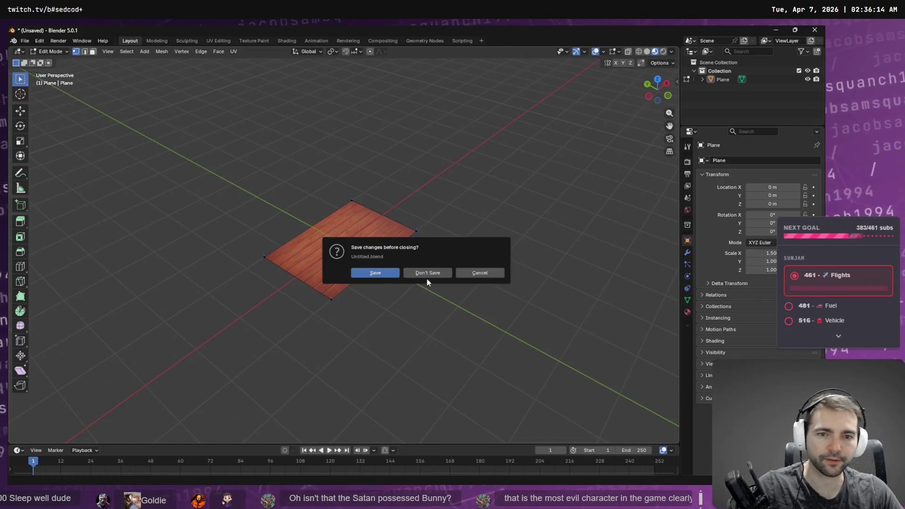
# - Discard the unsaved Blender file and import MarbleFloor.obj as a Wavefront OBJ
pyautogui.click(425, 277)
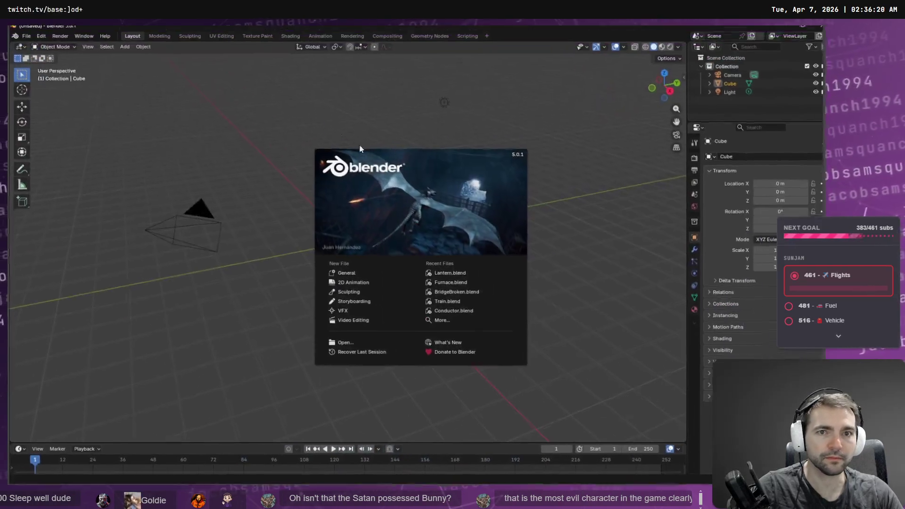
pyautogui.hotkey('alt', 'Tab')
pyautogui.moveTo(330, 210); pyautogui.dragTo(415, 109)
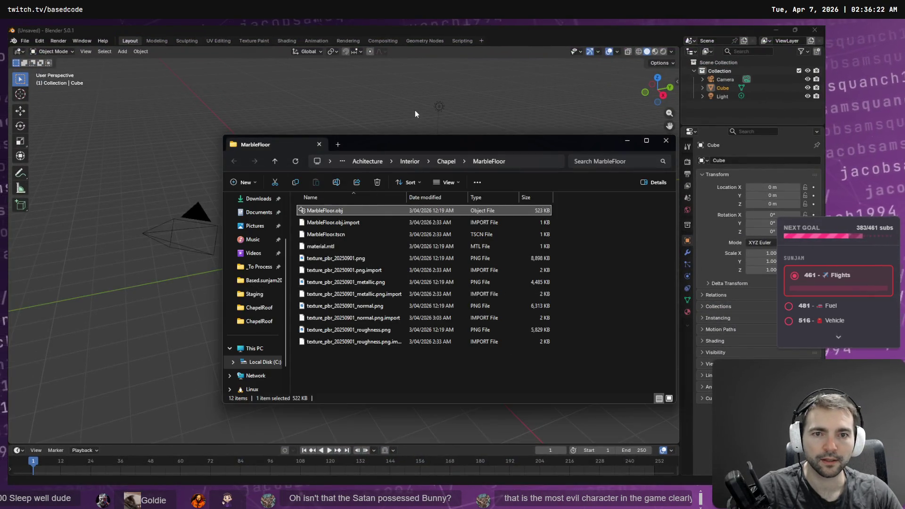
pyautogui.click(465, 90)
pyautogui.click(383, 210)
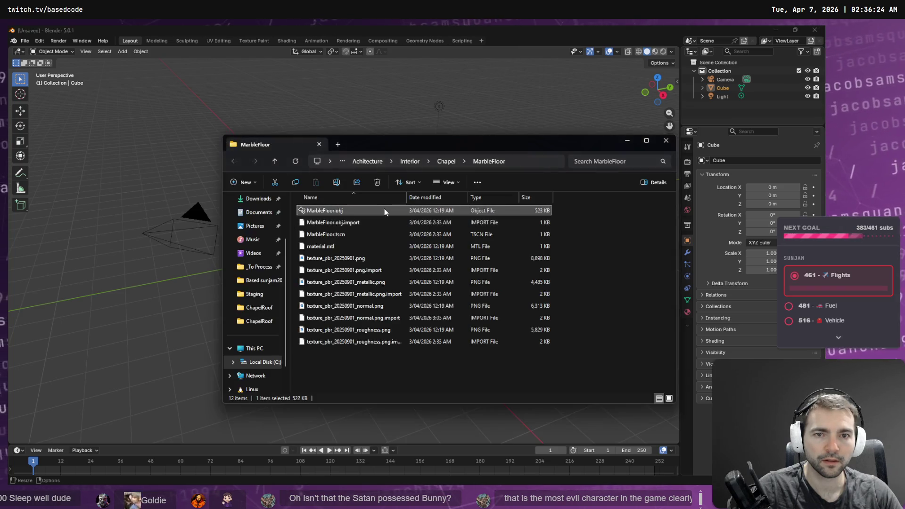
pyautogui.click(662, 143)
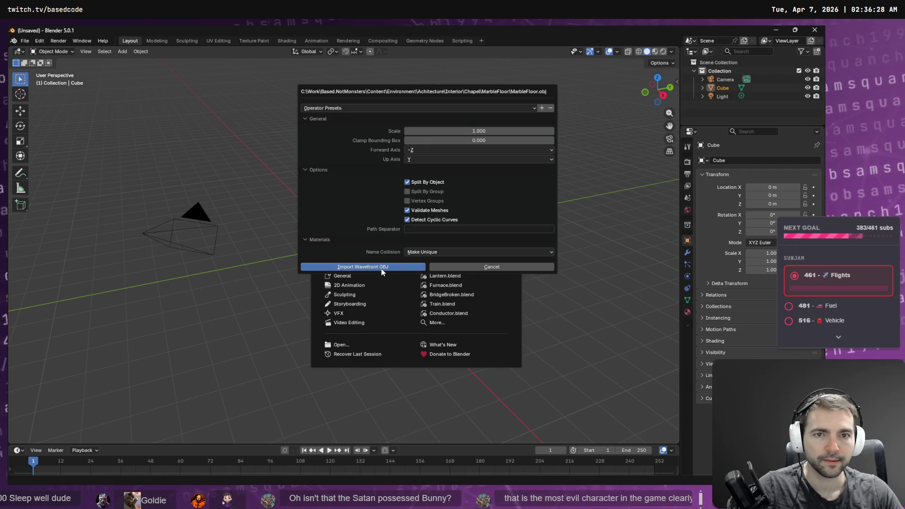
pyautogui.click(383, 268)
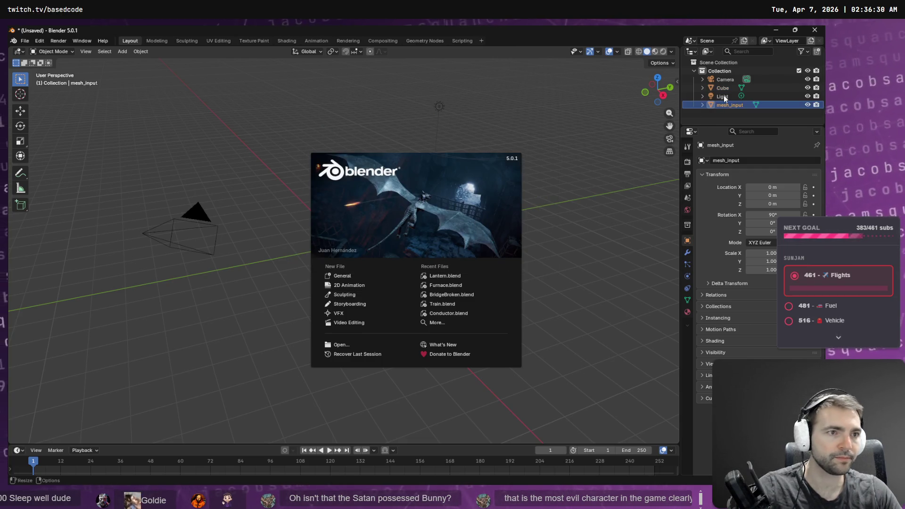
pyautogui.click(724, 95)
# - Delete the default Light, Cube and Camera from the scene
pyautogui.click(727, 96)
pyautogui.press('Delete')
pyautogui.click(726, 88)
pyautogui.press('Delete')
pyautogui.click(725, 79)
pyautogui.press('Delete')
pyautogui.scroll(5, 414, 245)
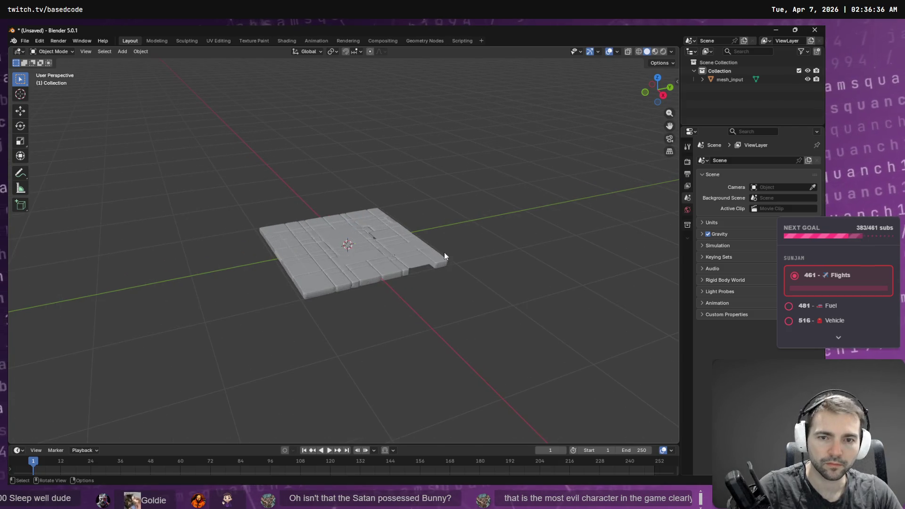
# - Select the imported floor mesh and enter Edit Mode
pyautogui.moveTo(482, 255)
pyautogui.mouseDown()
pyautogui.moveTo(463, 232)
pyautogui.moveTo(354, 263)
pyautogui.moveTo(305, 250)
pyautogui.moveTo(347, 268)
pyautogui.moveTo(402, 255)
pyautogui.moveTo(460, 281)
pyautogui.mouseUp()
pyautogui.moveTo(505, 251)
pyautogui.mouseDown()
pyautogui.moveTo(537, 192)
pyautogui.moveTo(336, 205)
pyautogui.mouseUp()
pyautogui.hotkey('alt', 'Tab')
pyautogui.moveTo(417, 328)
pyautogui.mouseDown()
pyautogui.moveTo(290, 315)
pyautogui.moveTo(227, 325)
pyautogui.moveTo(171, 269)
pyautogui.moveTo(173, 308)
pyautogui.moveTo(222, 302)
pyautogui.mouseUp()
pyautogui.click(171, 269)
pyautogui.press('Tab')
pyautogui.scroll(5, 271, 296)
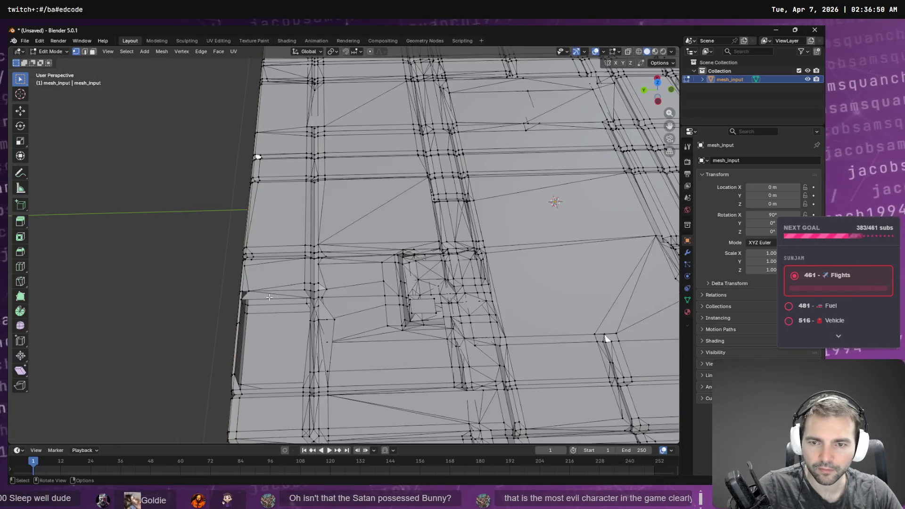
# - Select a triangular face beside the tile gap and try an extrude, cancelling it
pyautogui.press('3')
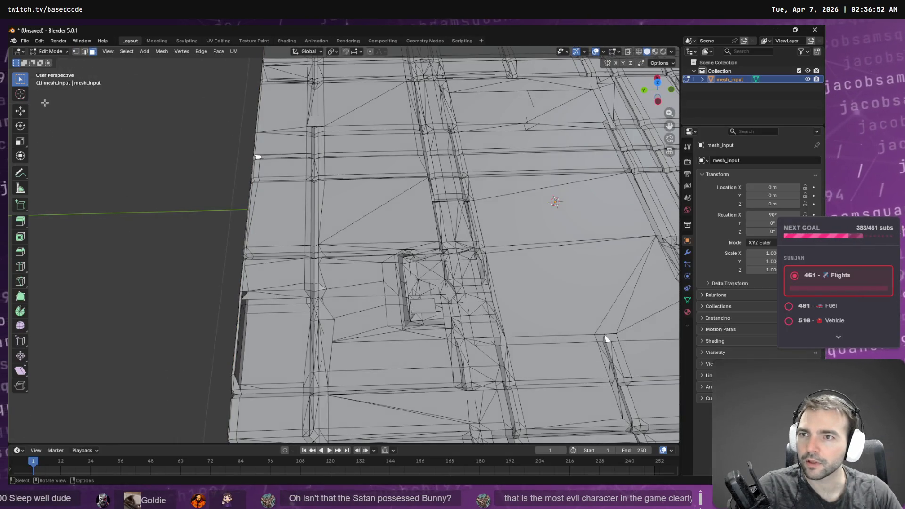
pyautogui.press('2')
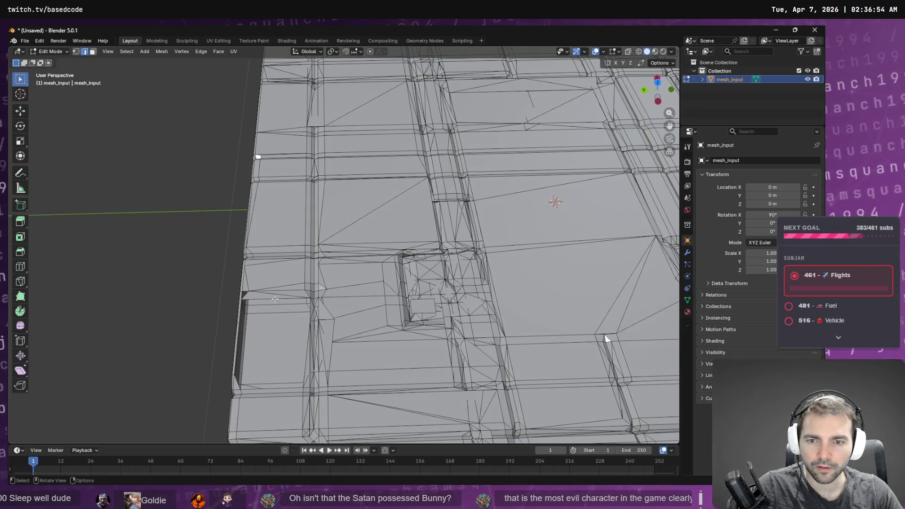
pyautogui.press('3')
pyautogui.click(265, 298)
pyautogui.rightClick(265, 299)
pyautogui.press('Escape')
pyautogui.click(265, 299)
pyautogui.press('e')
pyautogui.rightClick(267, 298)
pyautogui.rightClick(267, 298)
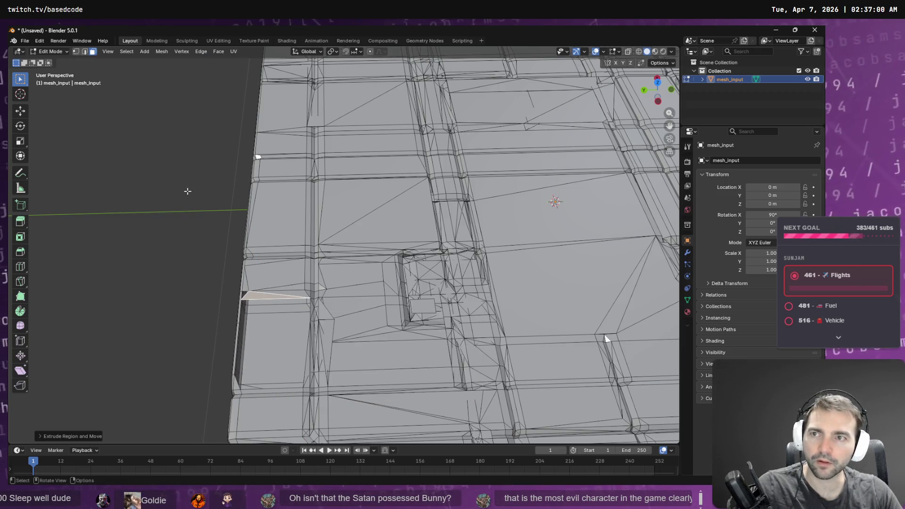
# - In edge mode, delete an edge along the gap and select an edge ring
pyautogui.click(86, 51)
pyautogui.click(272, 295)
pyautogui.press('F3')
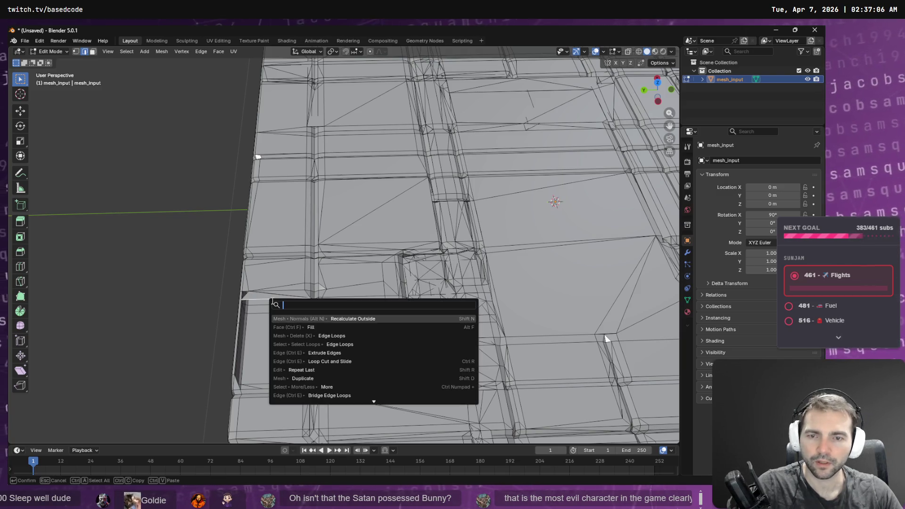
pyautogui.write('ldel')
pyautogui.press('Return')
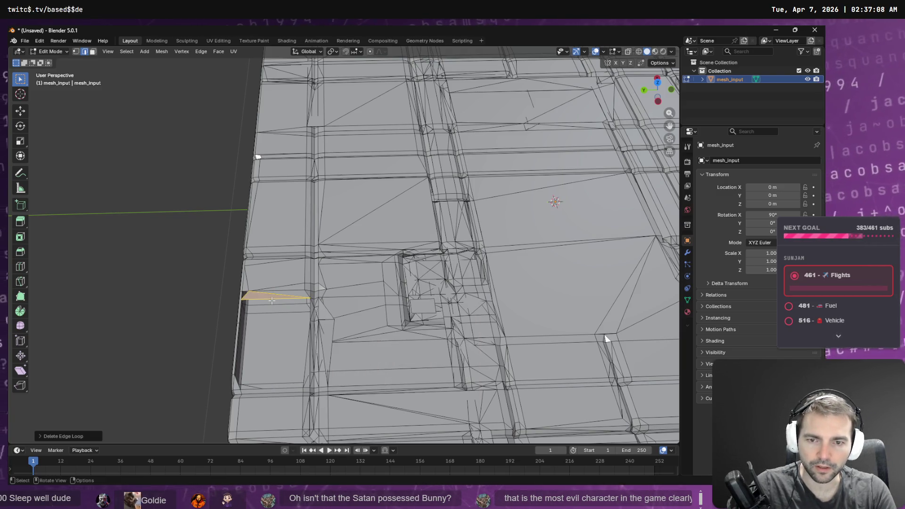
pyautogui.click(272, 300)
pyautogui.press('F3')
pyautogui.write('rigng')
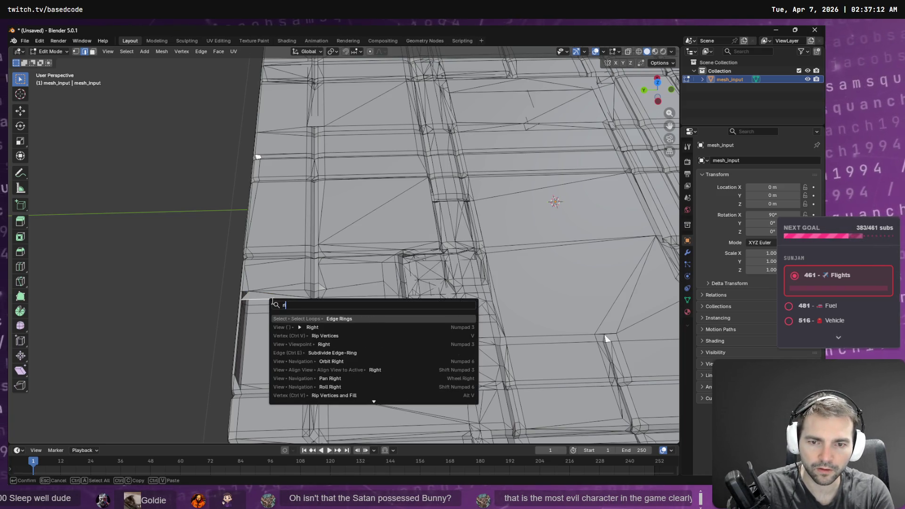
pyautogui.press('Return')
# - Select edges along the dark gap, trying edge-loop selection and deletion, then undo them
pyautogui.scroll(-5, 344, 361)
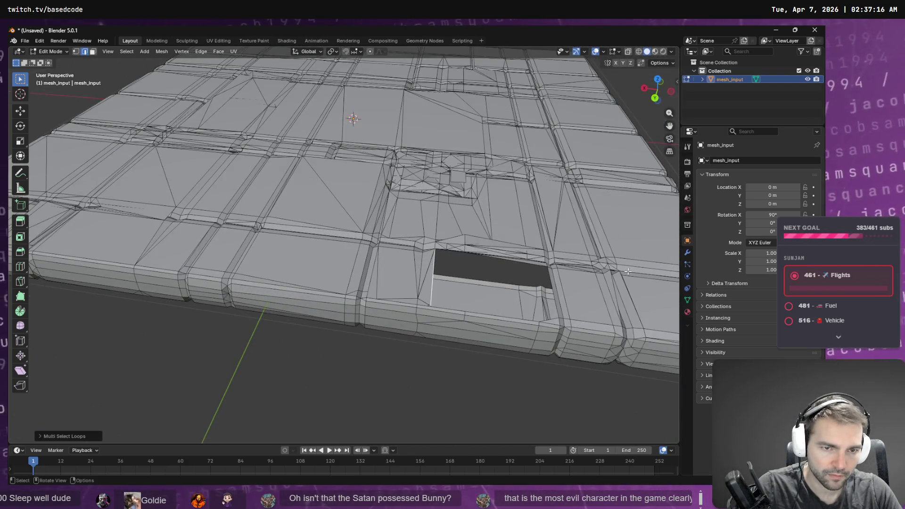
pyautogui.scroll(4, 516, 232)
pyautogui.scroll(-3, 462, 290)
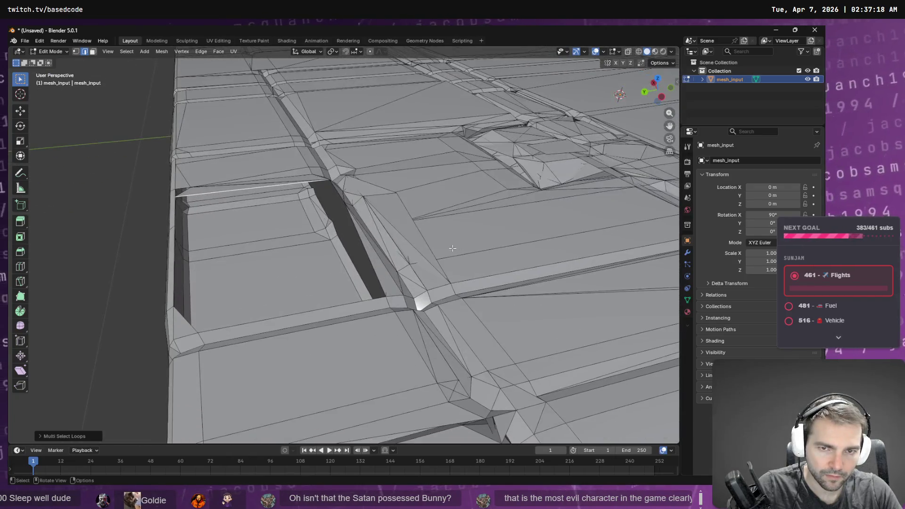
pyautogui.click(356, 301)
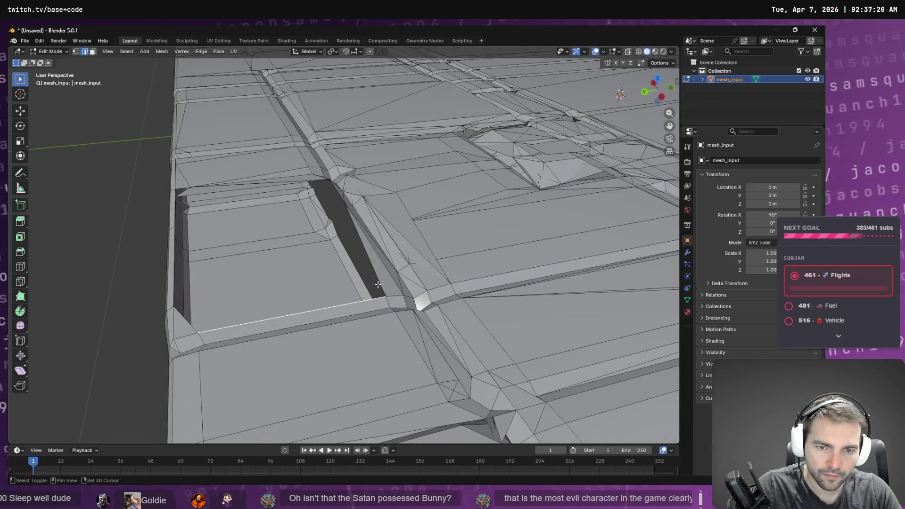
pyautogui.keyDown('shift'); pyautogui.click(378, 282); pyautogui.keyUp('shift')
pyautogui.rightClick(376, 281)
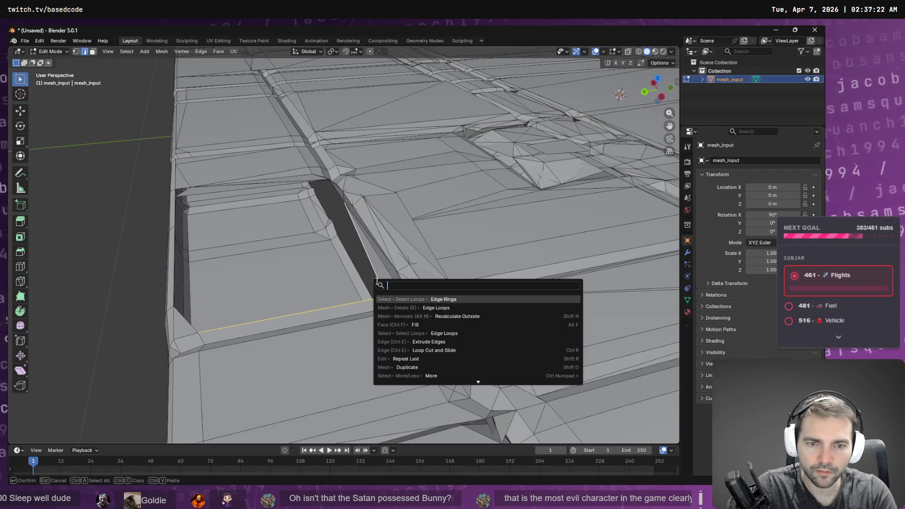
pyautogui.click(376, 281)
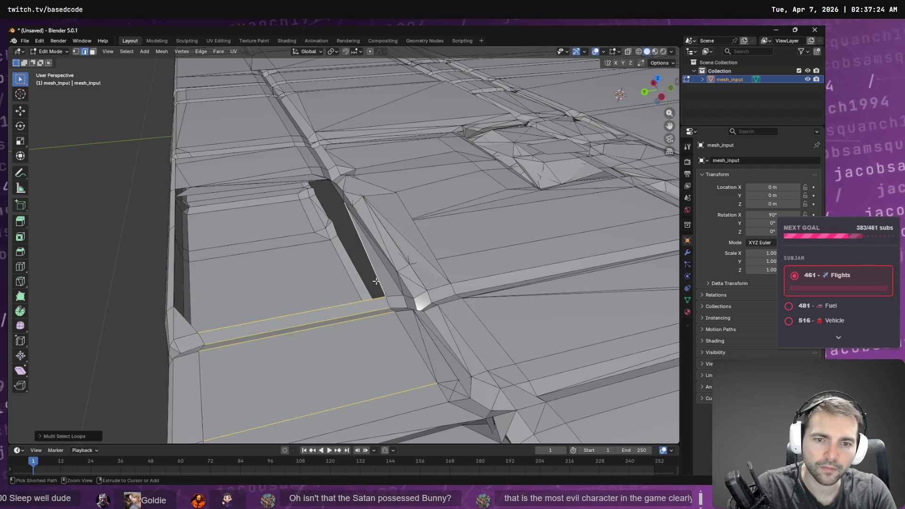
pyautogui.hotkey('ctrl', 'z')
pyautogui.press('F3')
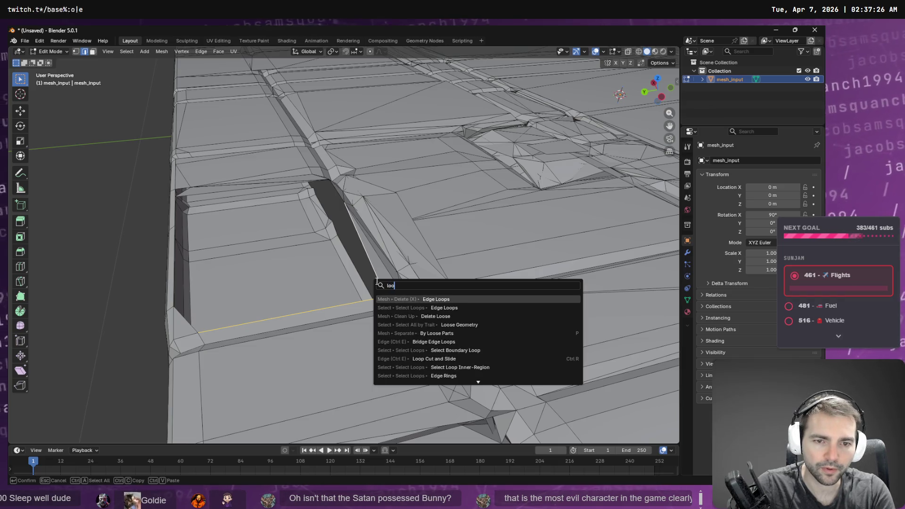
pyautogui.press('Return')
pyautogui.hotkey('ctrl', 'z')
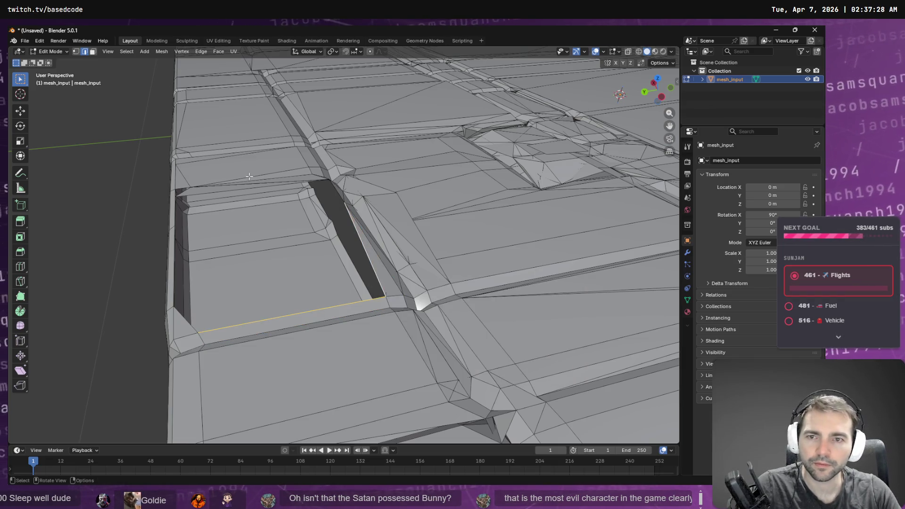
# - Add the gap's long edge and the outer-side edge path to the selection
pyautogui.keyDown('shift'); pyautogui.click(187, 321); pyautogui.keyUp('shift')
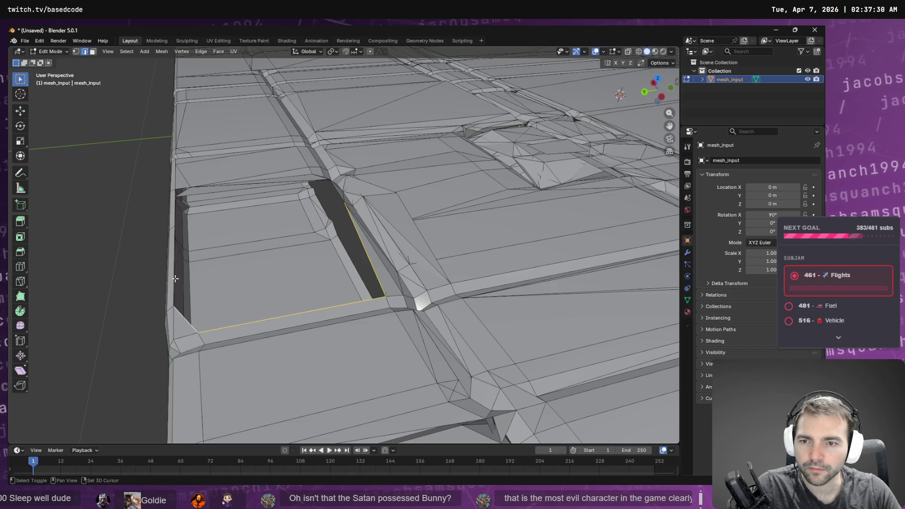
pyautogui.moveTo(262, 253); pyautogui.dragTo(225, 259)
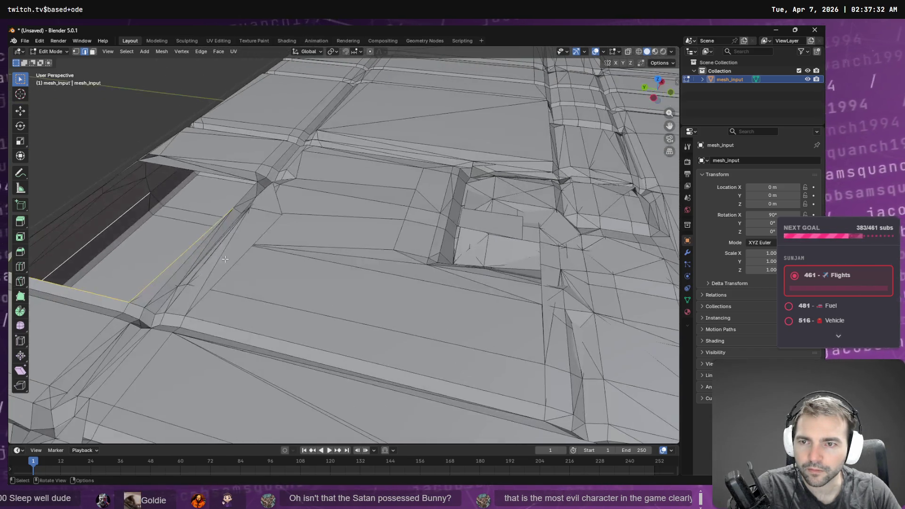
pyautogui.moveTo(199, 189); pyautogui.dragTo(197, 259)
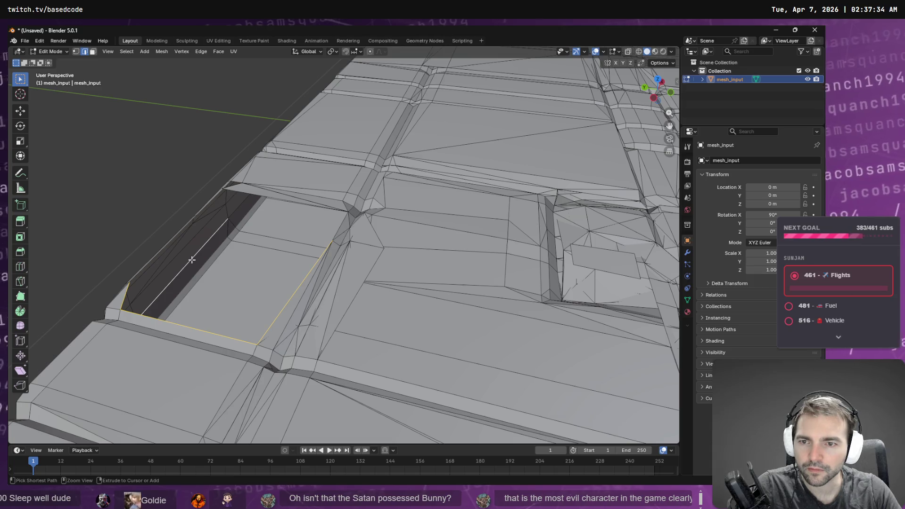
pyautogui.keyDown('ctrl'); pyautogui.click(192, 260); pyautogui.keyUp('ctrl')
pyautogui.scroll(4, 160, 264)
pyautogui.moveTo(169, 263)
pyautogui.mouseDown()
pyautogui.moveTo(338, 250)
pyautogui.moveTo(297, 292)
pyautogui.mouseUp()
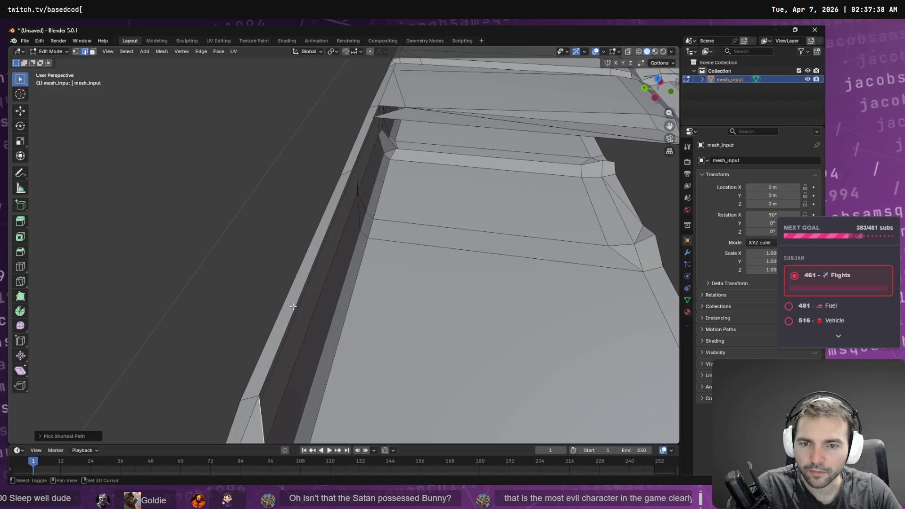
pyautogui.keyDown('ctrl'); pyautogui.click(297, 306); pyautogui.keyUp('ctrl')
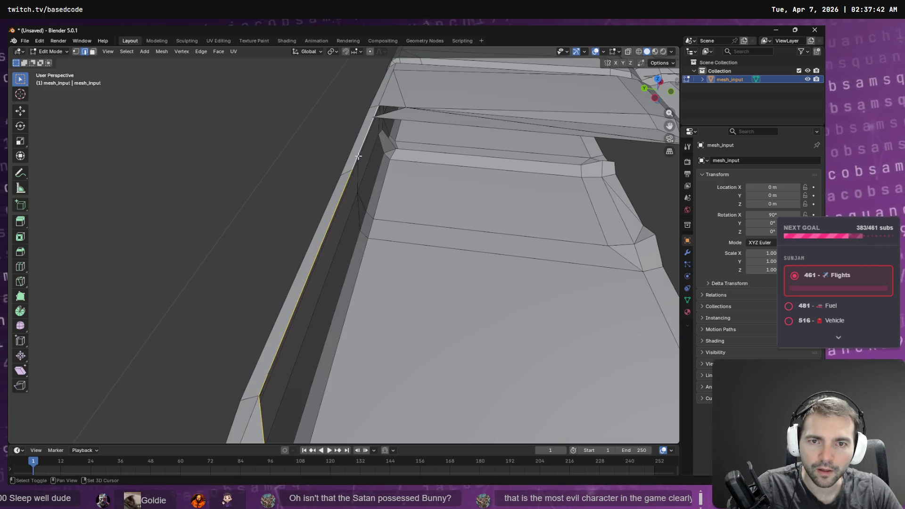
# - Add the remaining border edges at the gap's far end and side
pyautogui.moveTo(356, 157)
pyautogui.mouseDown()
pyautogui.moveTo(389, 160)
pyautogui.moveTo(340, 178)
pyautogui.mouseUp()
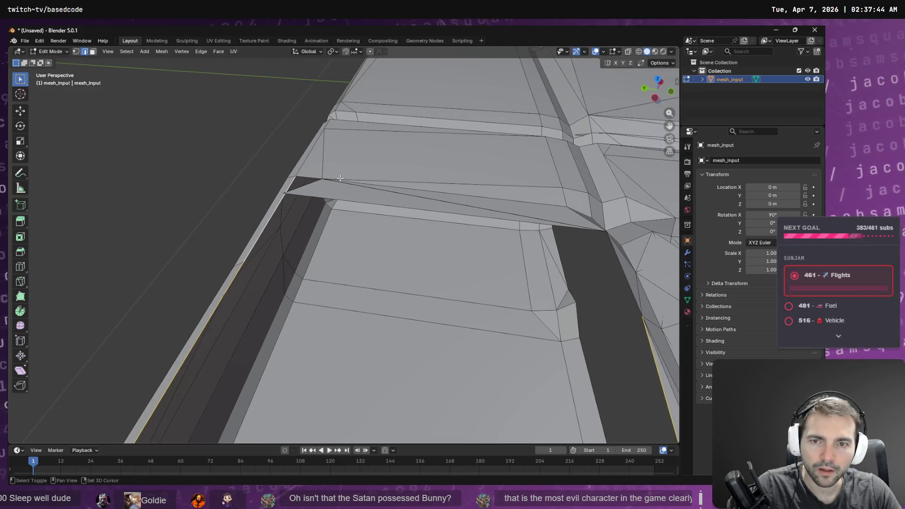
pyautogui.keyDown('shift'); pyautogui.click(304, 187); pyautogui.keyUp('shift')
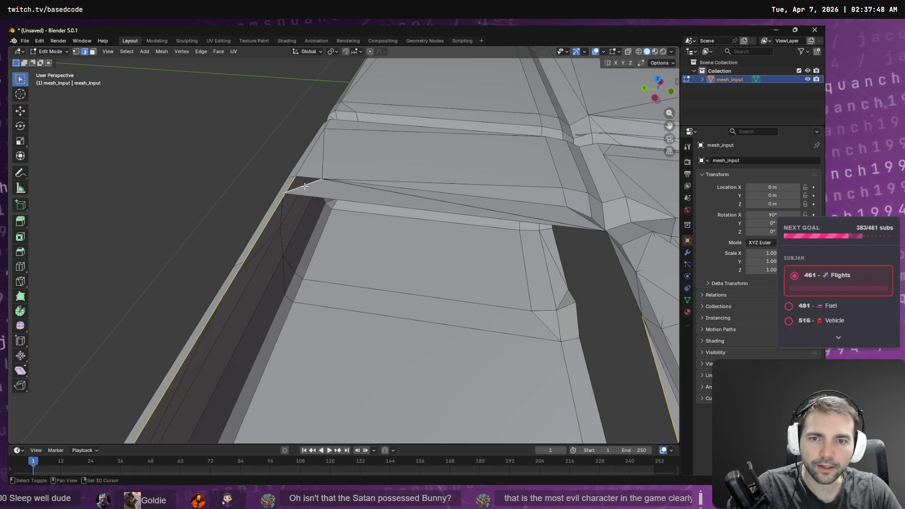
pyautogui.keyDown('shift'); pyautogui.click(314, 198); pyautogui.keyUp('shift')
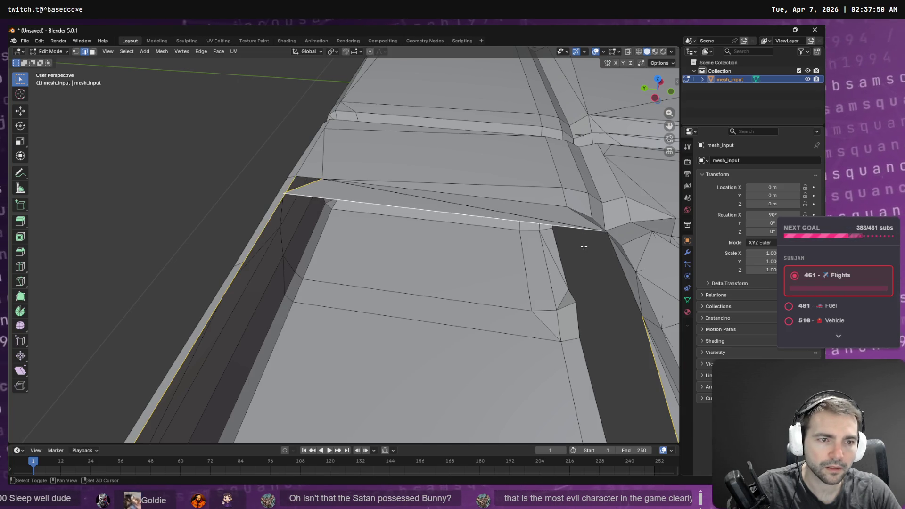
pyautogui.keyDown('shift'); pyautogui.click(613, 255); pyautogui.keyUp('shift')
pyautogui.scroll(-3, 571, 252)
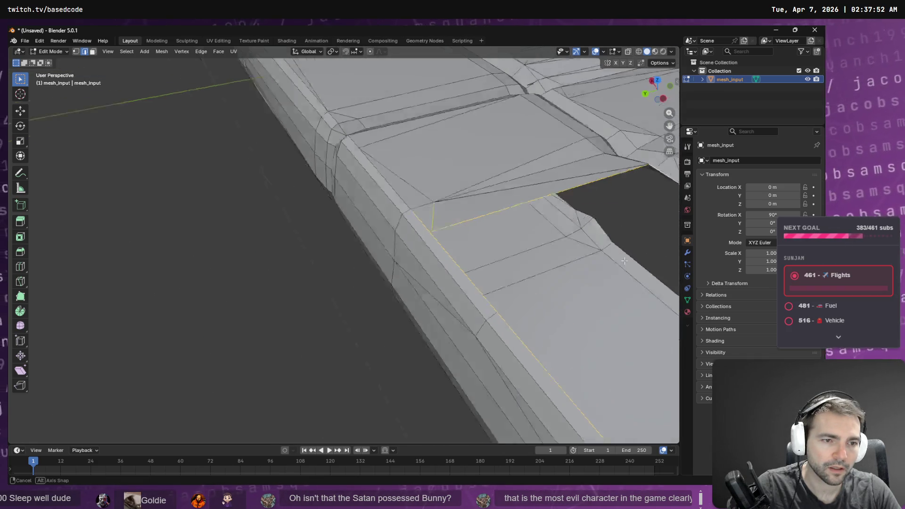
pyautogui.press('F3')
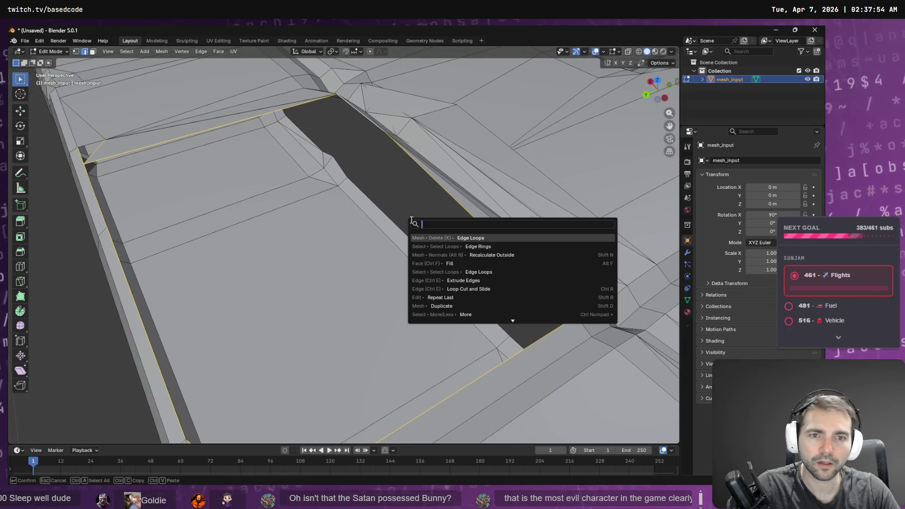
# - Run Fill, then Fill Holes, on the selected gap border edges
pyautogui.write('fill')
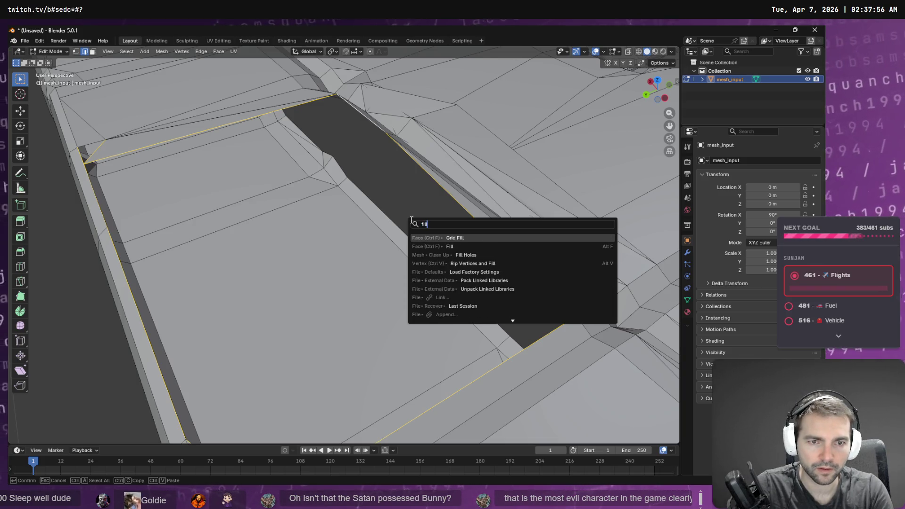
pyautogui.press('Down')
pyautogui.press('Return')
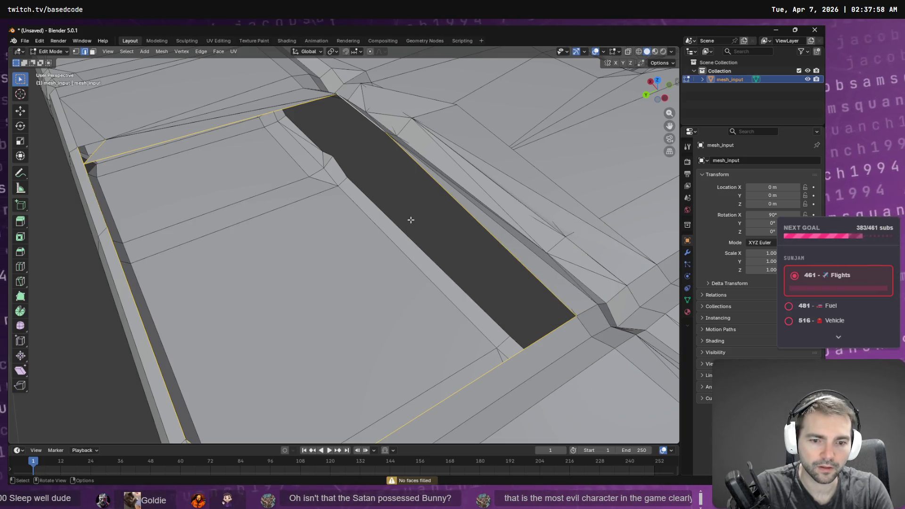
pyautogui.press('F3')
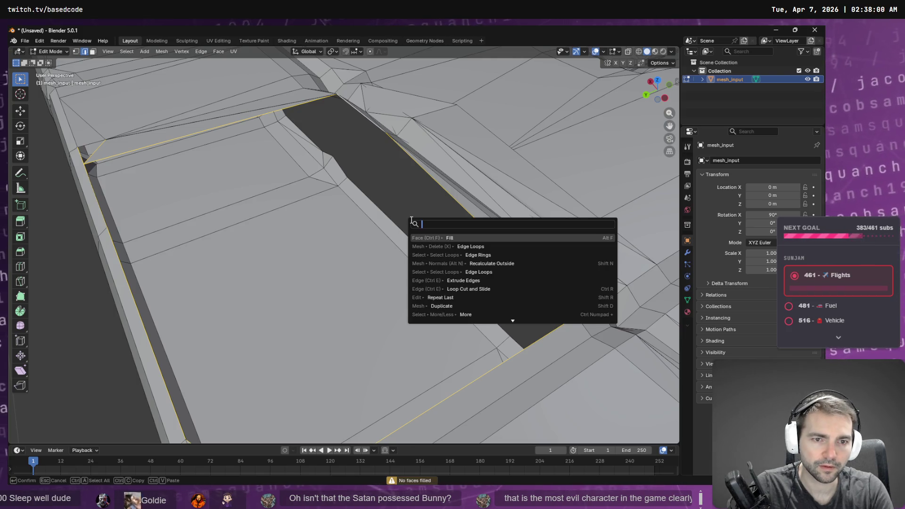
pyautogui.write('hole')
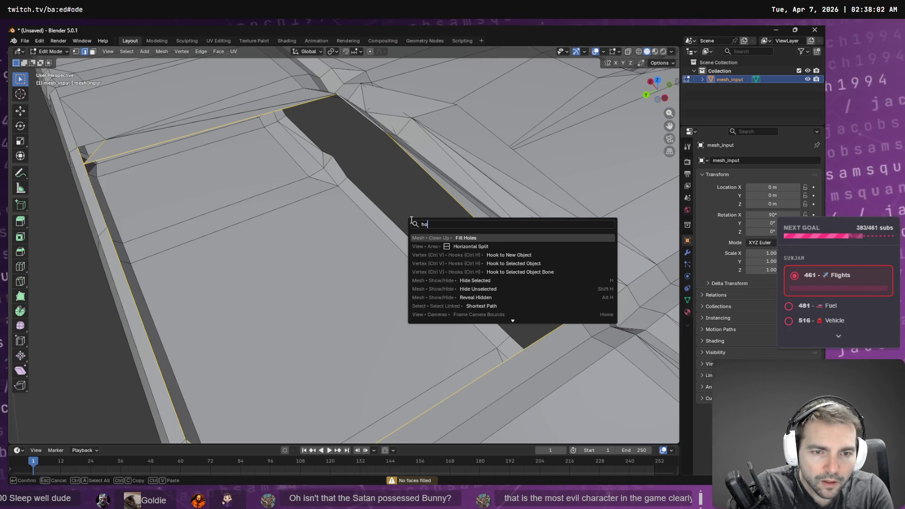
pyautogui.press('Return')
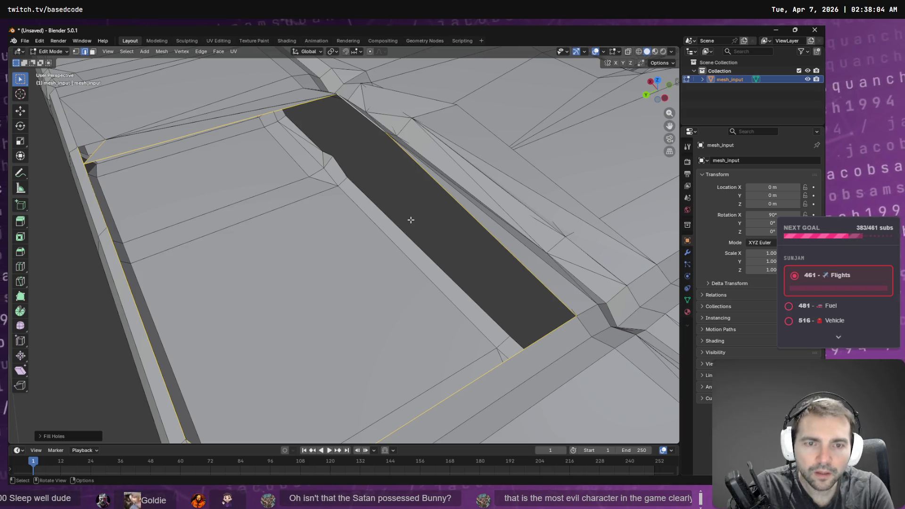
pyautogui.moveTo(387, 137)
pyautogui.mouseDown()
pyautogui.moveTo(412, 157)
pyautogui.moveTo(452, 136)
pyautogui.mouseUp()
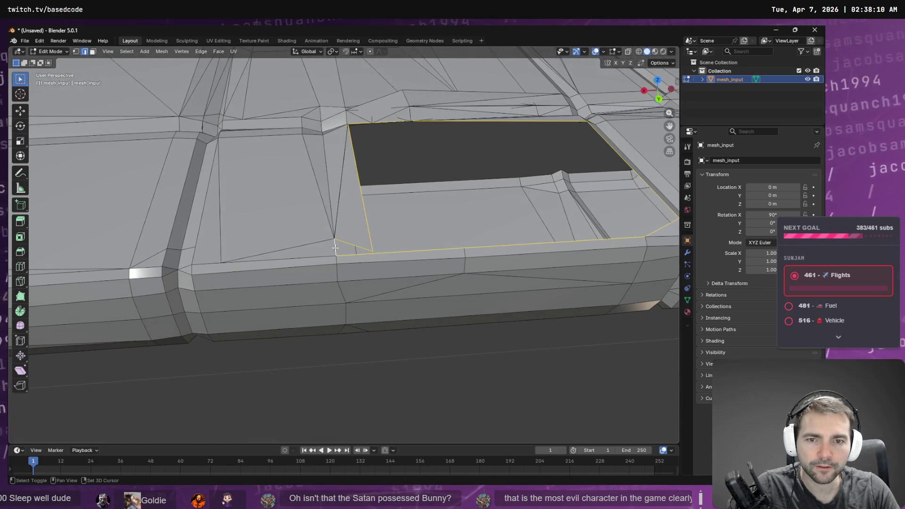
# - Fill the next hole and select the horizontal edge below it
pyautogui.press('F3')
pyautogui.press('Return')
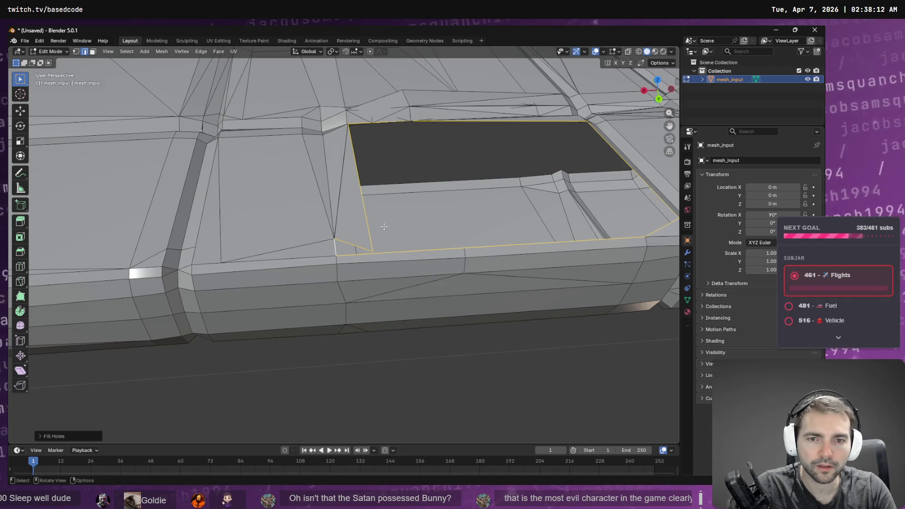
pyautogui.click(354, 245)
pyautogui.click(385, 253)
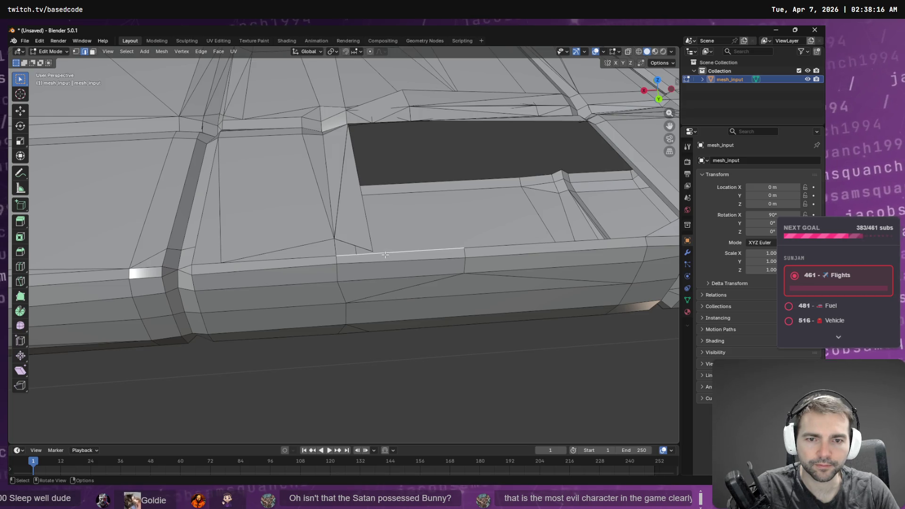
# - Cut a new edge across the tile with Knife Topology, then select two adjacent gap edges
pyautogui.press('F3')
pyautogui.write('knife')
pyautogui.press('Return')
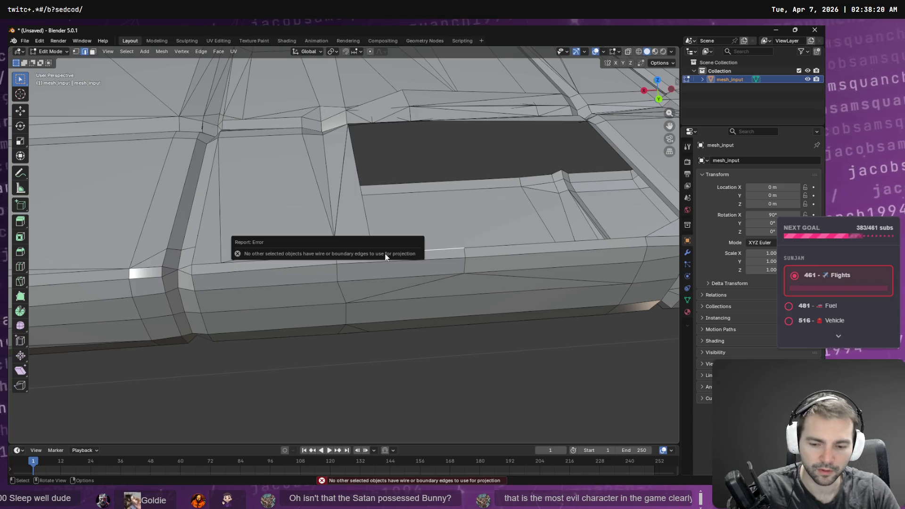
pyautogui.press('F3')
pyautogui.write('knio')
pyautogui.press('BackSpace')
pyautogui.press('Down')
pyautogui.press('Return')
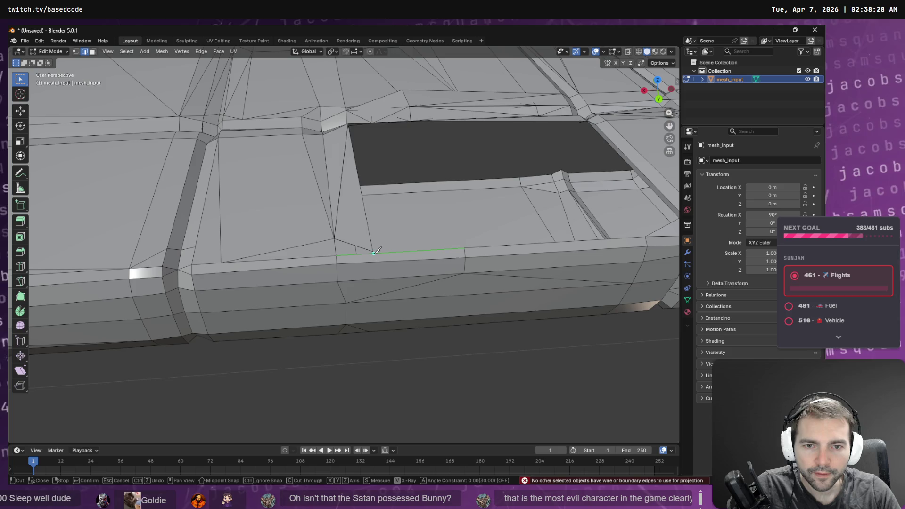
pyautogui.click(373, 253)
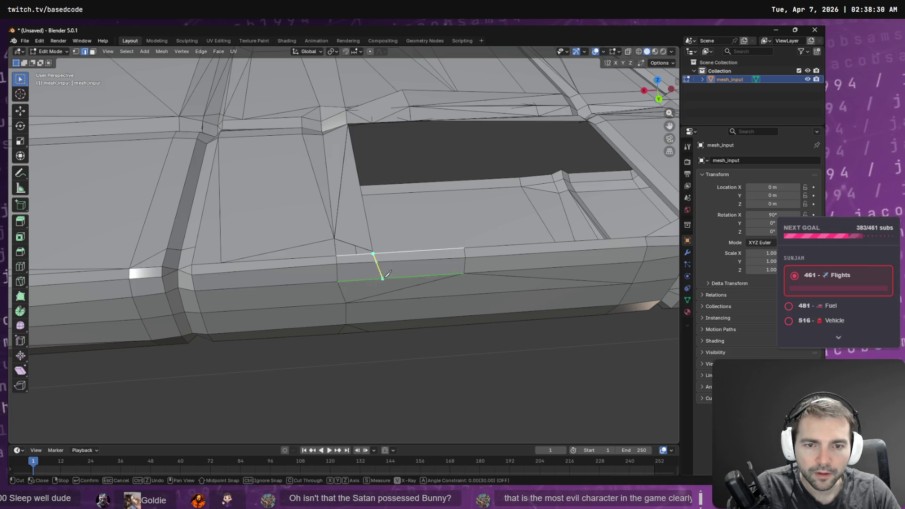
pyautogui.click(346, 303)
pyautogui.press('Return')
pyautogui.click(356, 246)
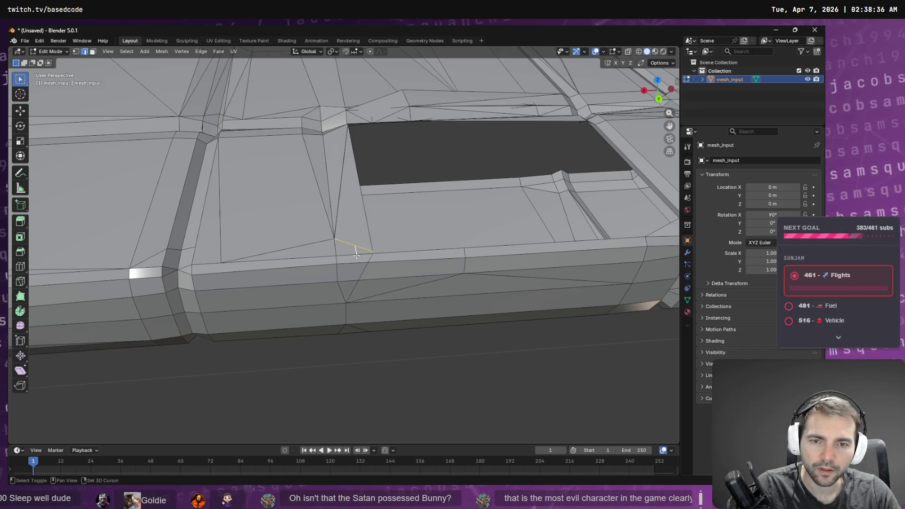
pyautogui.keyDown('shift'); pyautogui.click(363, 256); pyautogui.keyUp('shift')
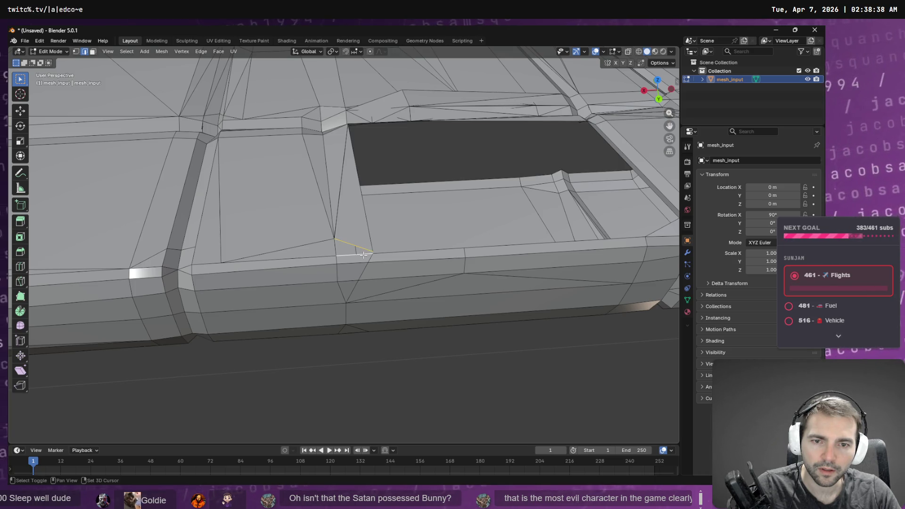
# - Bridge the first pair of gap edges with a new face using Bridge Edge Loops
pyautogui.press('F3')
pyautogui.write('bri')
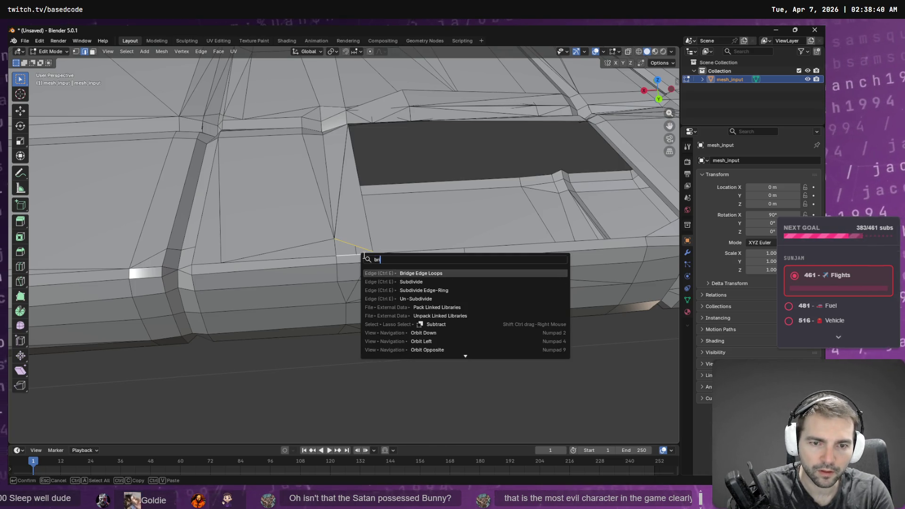
pyautogui.press('Return')
pyautogui.moveTo(521, 252); pyautogui.dragTo(505, 241)
pyautogui.hscroll(5, 547, 230)
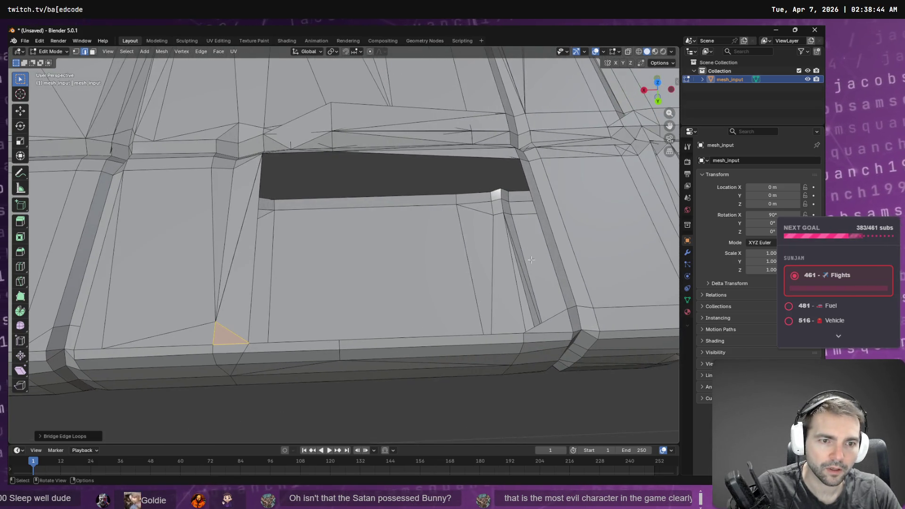
# - Delete the stray edge loop beside the tile gap
pyautogui.click(549, 319)
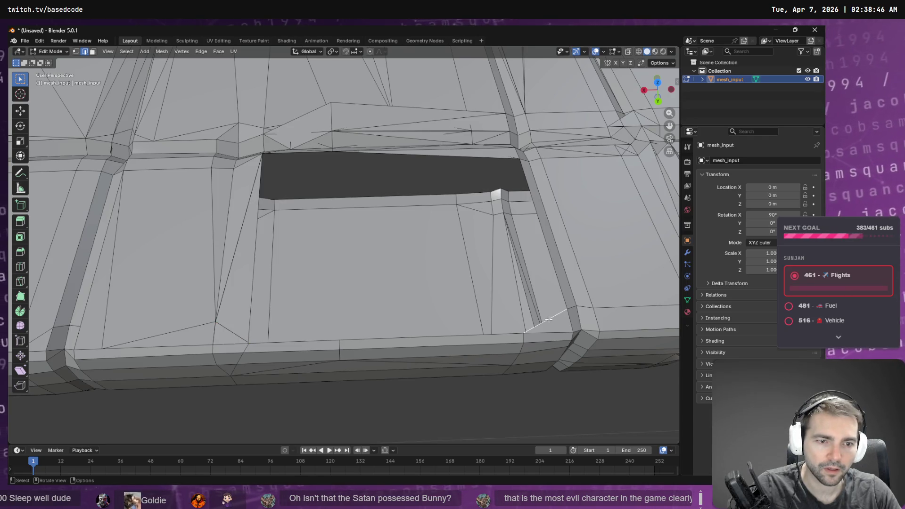
pyautogui.press('F3')
pyautogui.write('loo')
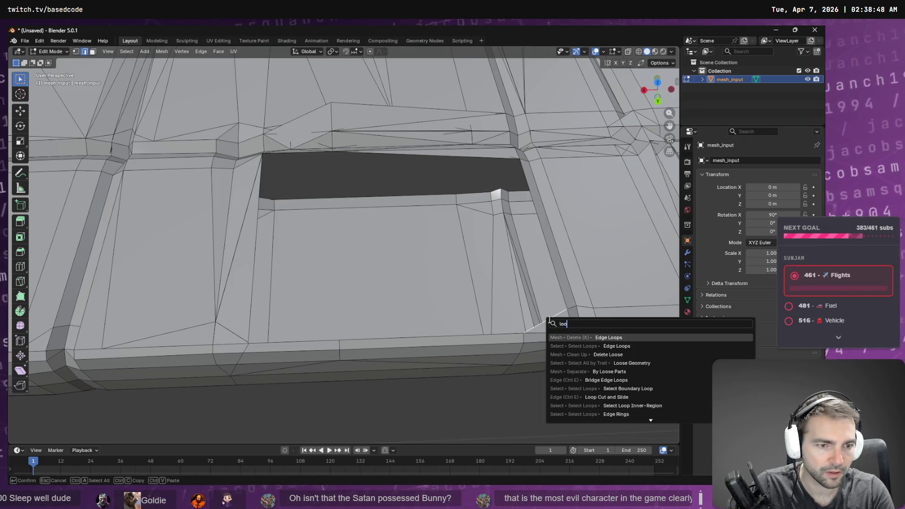
pyautogui.press('Return')
pyautogui.press('F3')
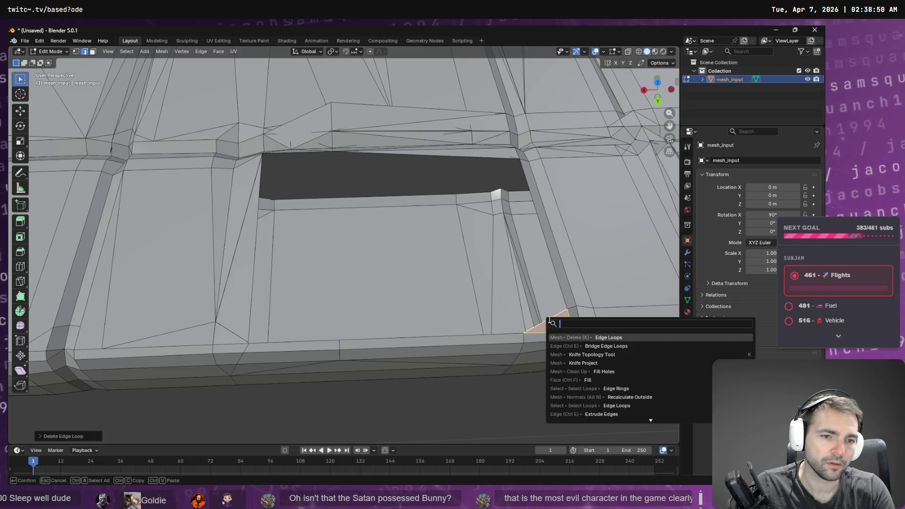
pyautogui.press('Escape')
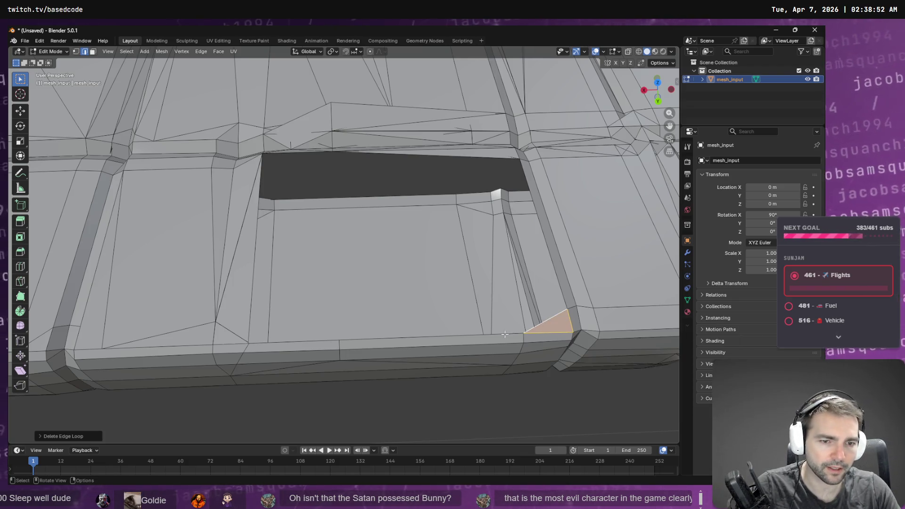
# - Select the gap's bottom, diagonal and vertical edges and close the sliver with Fill Holes
pyautogui.keyDown('shift'); pyautogui.click(557, 317); pyautogui.keyUp('shift')
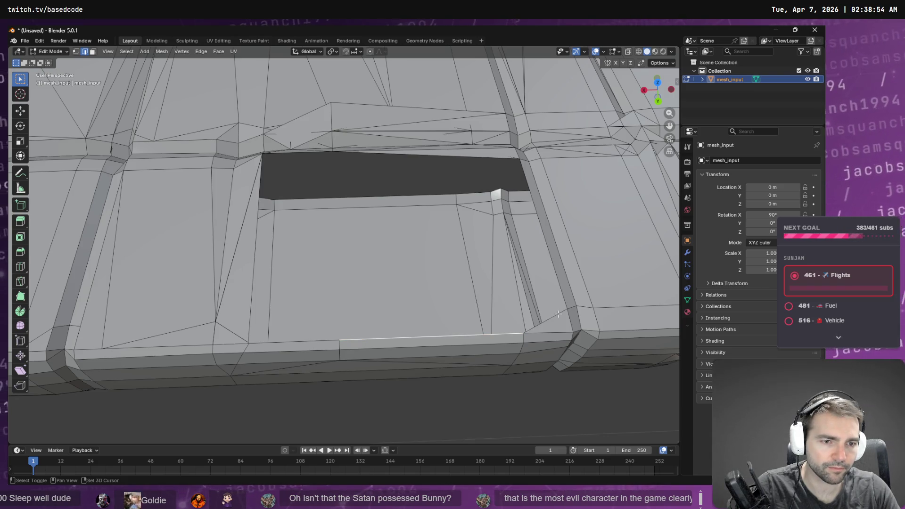
pyautogui.keyDown('shift'); pyautogui.click(560, 312); pyautogui.keyUp('shift')
pyautogui.press('F3')
pyautogui.write('loo')
pyautogui.press('Return')
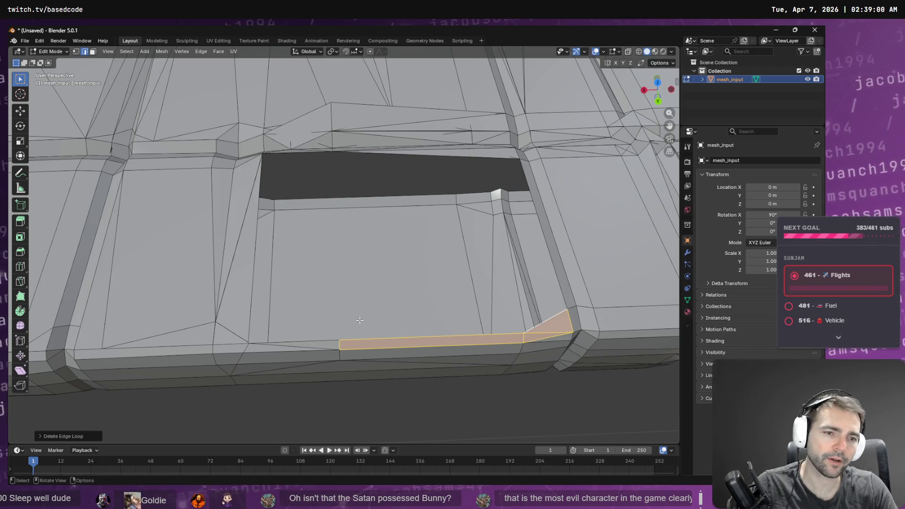
pyautogui.hotkey('ctrl', 'z')
pyautogui.keyDown('shift'); pyautogui.click(558, 276); pyautogui.keyUp('shift')
pyautogui.press('F3')
pyautogui.write('filk')
pyautogui.press('Down')
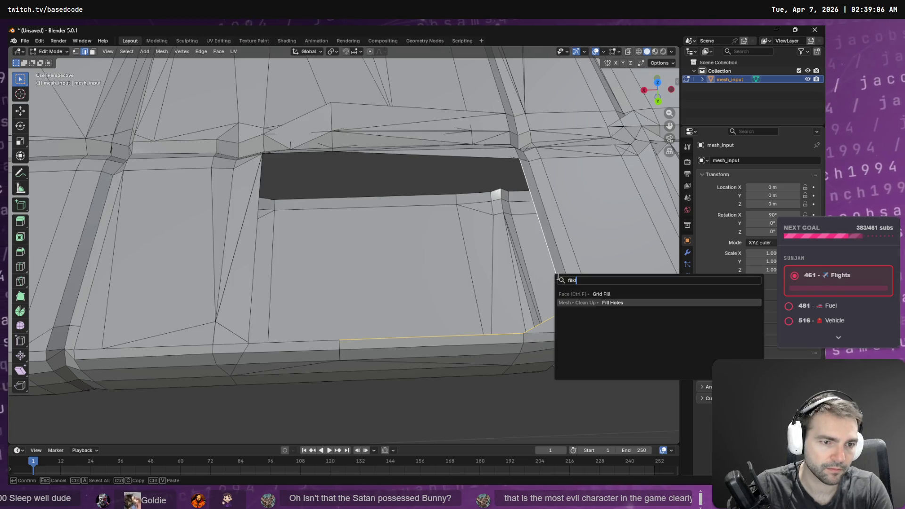
pyautogui.press('Return')
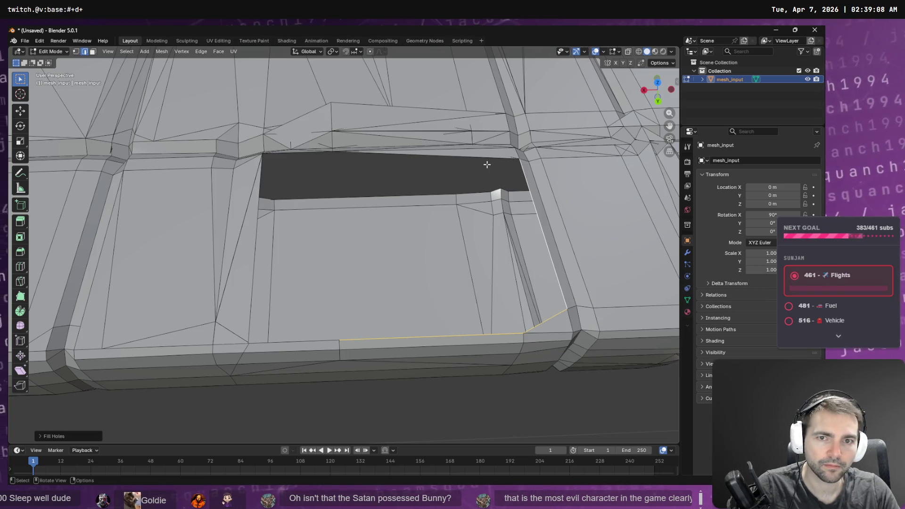
# - Fill the long slot by bridging its edges with a new face
pyautogui.moveTo(514, 168); pyautogui.dragTo(425, 173)
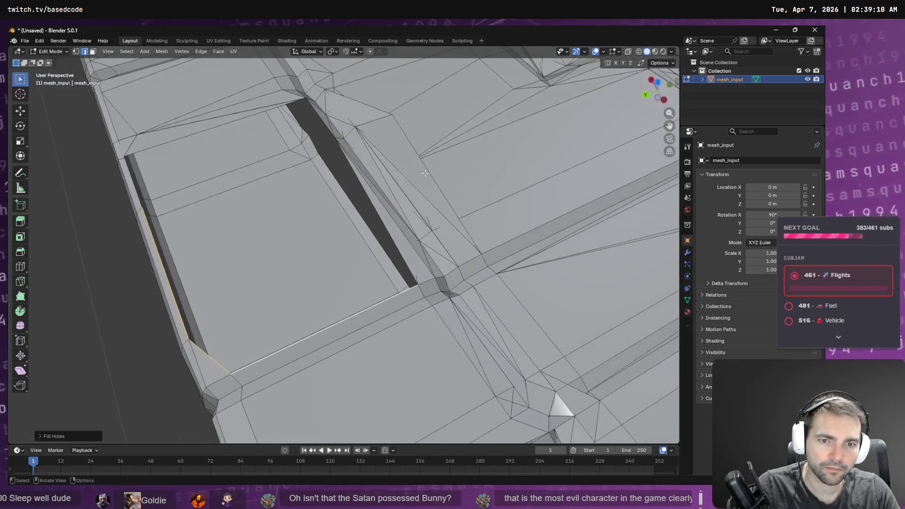
pyautogui.click(398, 256)
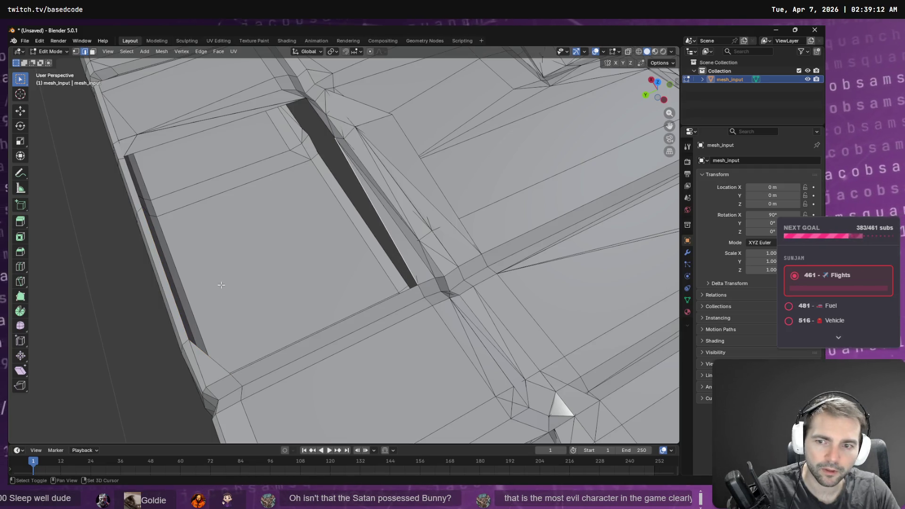
pyautogui.moveTo(221, 285); pyautogui.dragTo(352, 252)
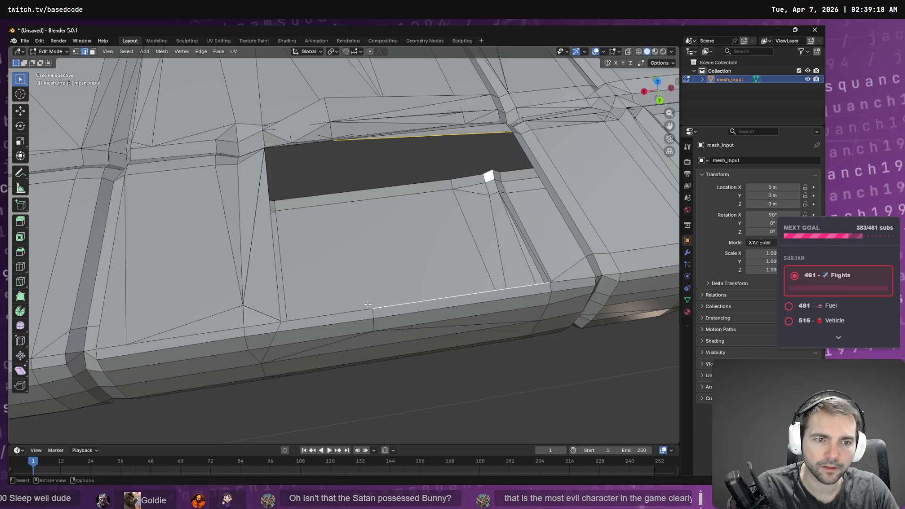
pyautogui.press('F3')
pyautogui.write('br')
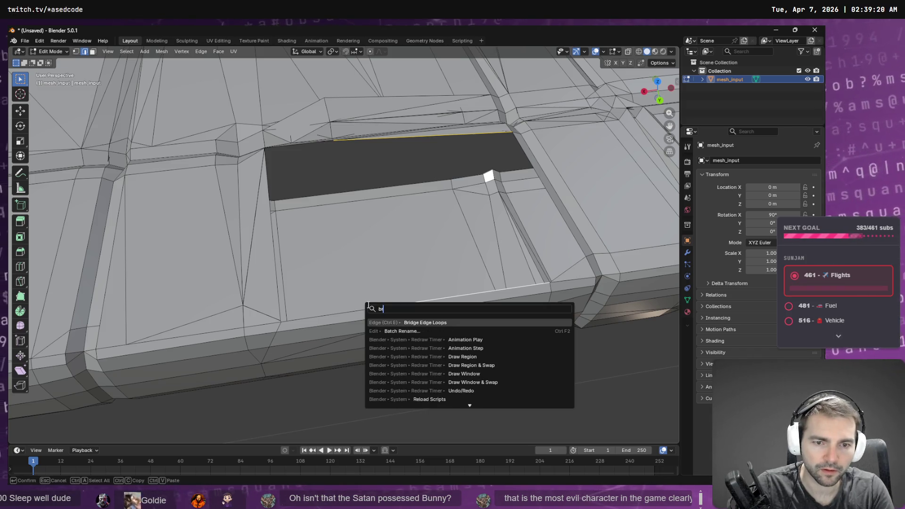
pyautogui.press('Return')
# - Try deleting the vertical edge loop by the next gap, then undo it
pyautogui.moveTo(563, 294); pyautogui.dragTo(527, 210)
pyautogui.click(527, 210)
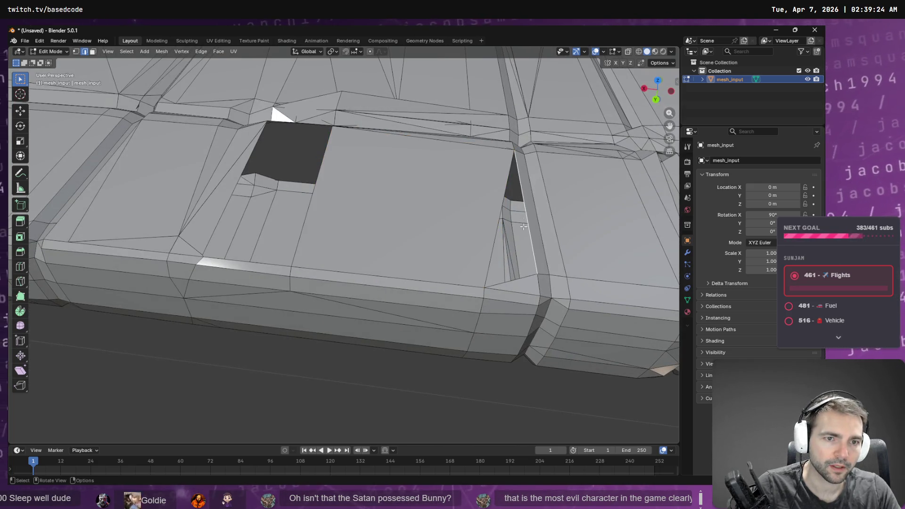
pyautogui.press('F3')
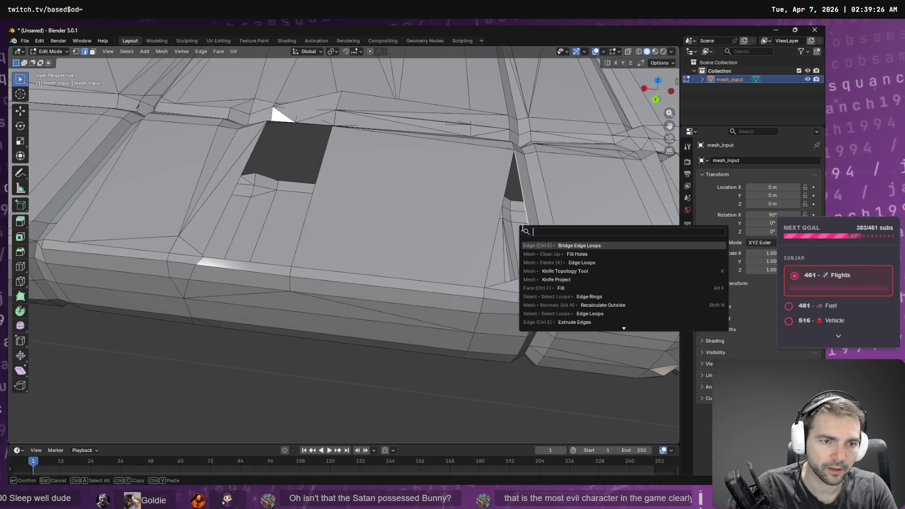
pyautogui.write('ed')
pyautogui.press('Down')
pyautogui.press('Down')
pyautogui.press('Return')
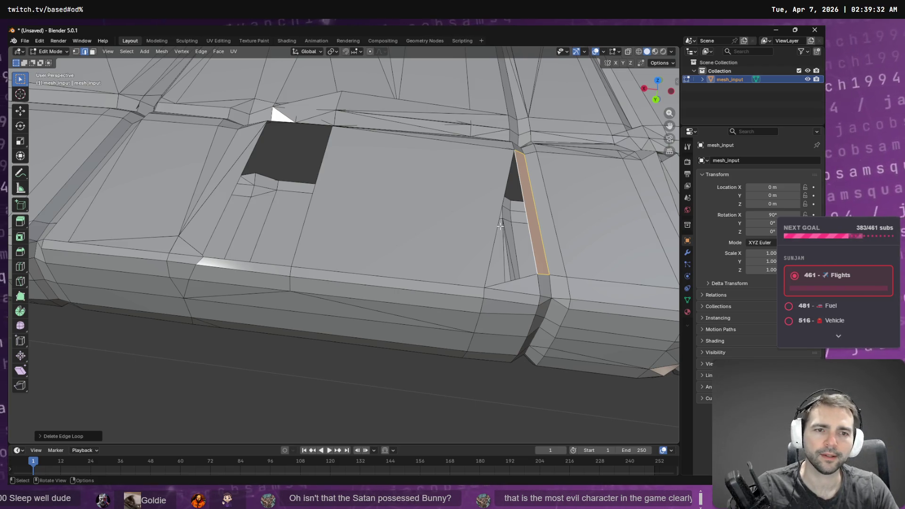
pyautogui.hotkey('ctrl', 'z')
pyautogui.press('F3')
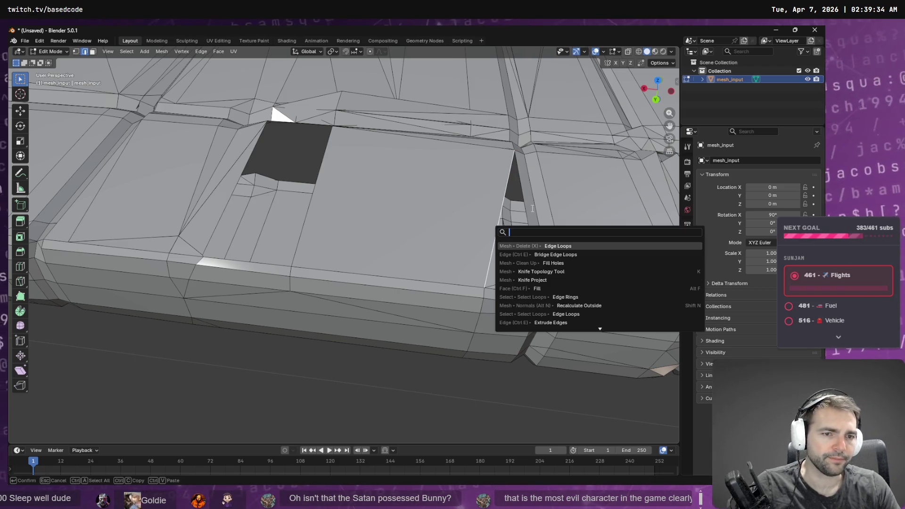
pyautogui.press('Escape')
# - Fill the narrow triangular gap with Fill Holes from its side and bottom edges
pyautogui.keyDown('shift'); pyautogui.click(527, 216); pyautogui.keyUp('shift')
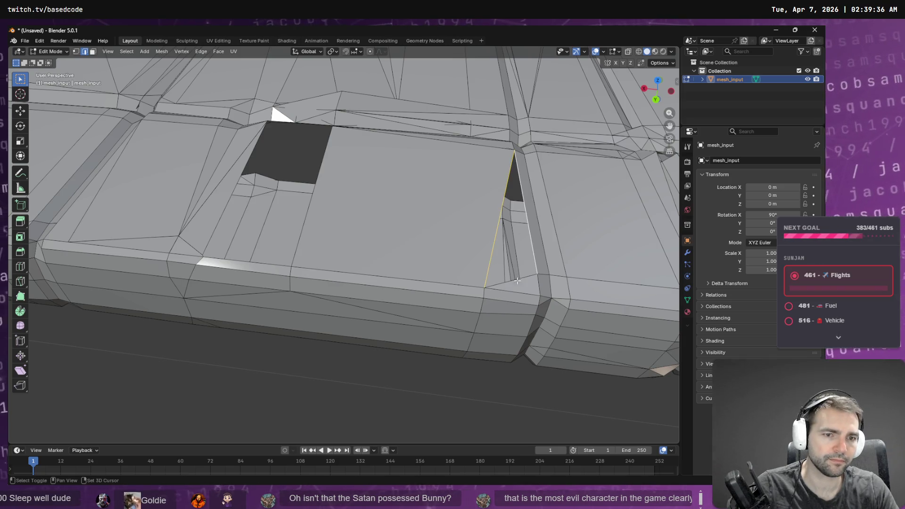
pyautogui.keyDown('shift'); pyautogui.click(515, 283); pyautogui.keyUp('shift')
pyautogui.press('F3')
pyautogui.press('Down')
pyautogui.press('Down')
pyautogui.press('Return')
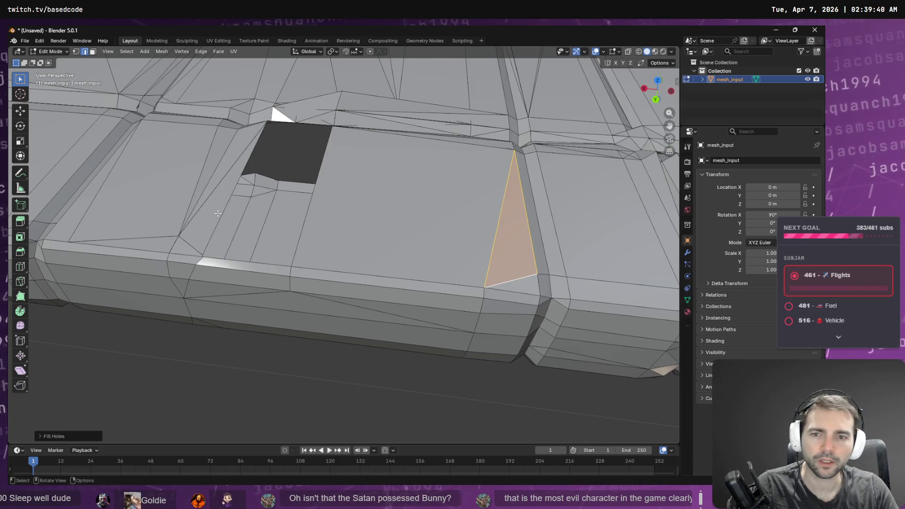
# - Bridge the two edges of the remaining rectangular hole to fill it
pyautogui.click(315, 206)
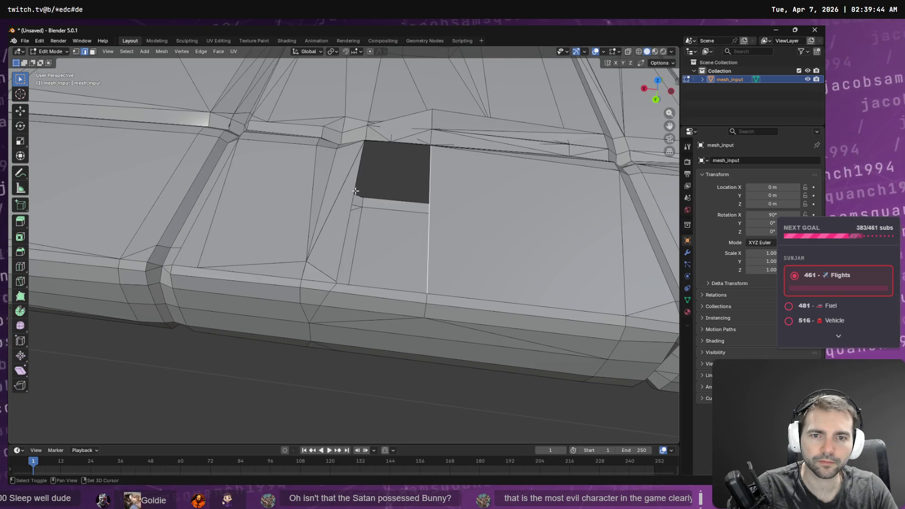
pyautogui.keyDown('shift'); pyautogui.click(355, 190); pyautogui.keyUp('shift')
pyautogui.press('F3')
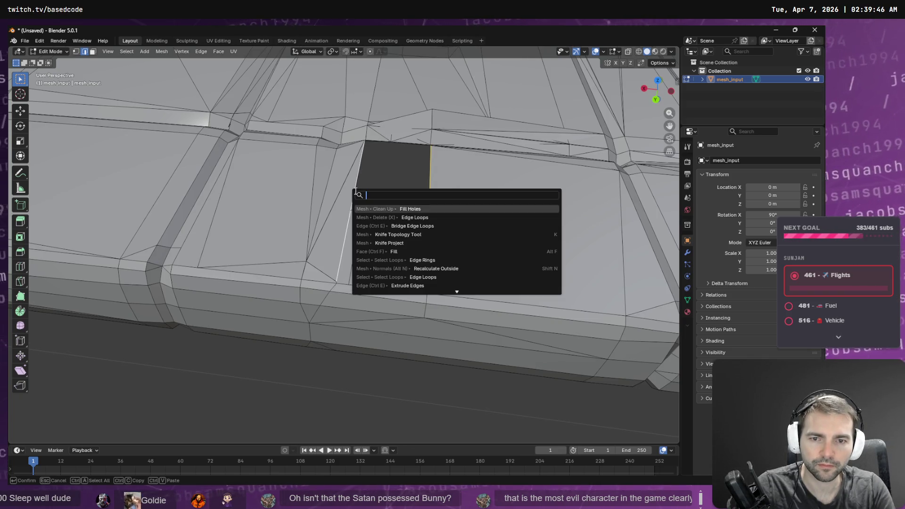
pyautogui.write('bridge')
pyautogui.press('Return')
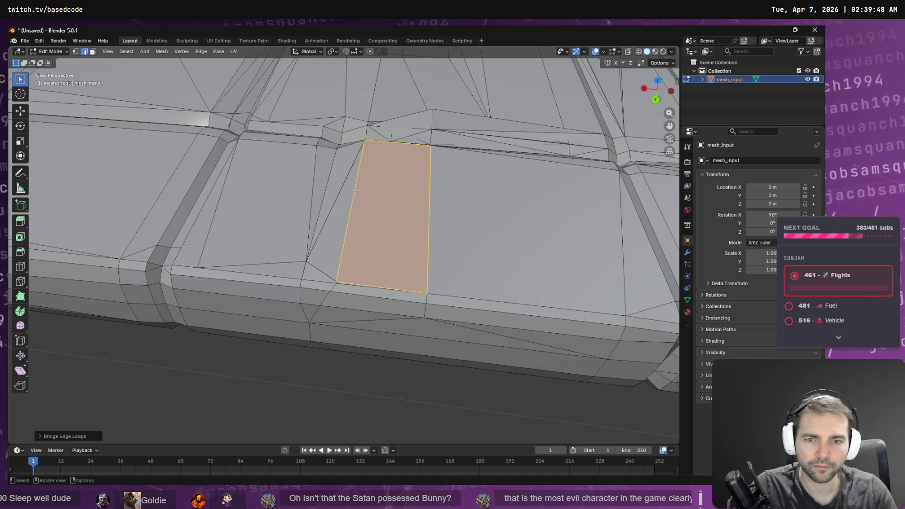
pyautogui.scroll(3, 352, 239)
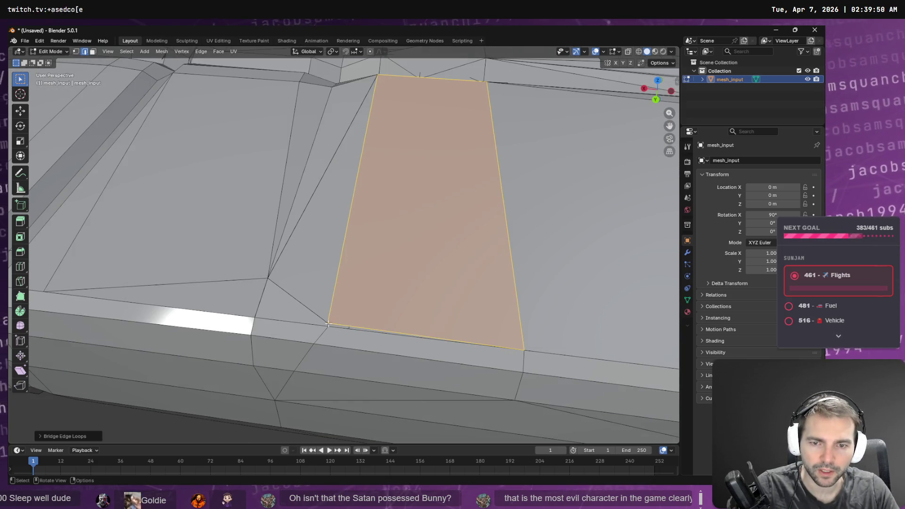
pyautogui.click(332, 329)
pyautogui.press('F3')
pyautogui.press('Escape')
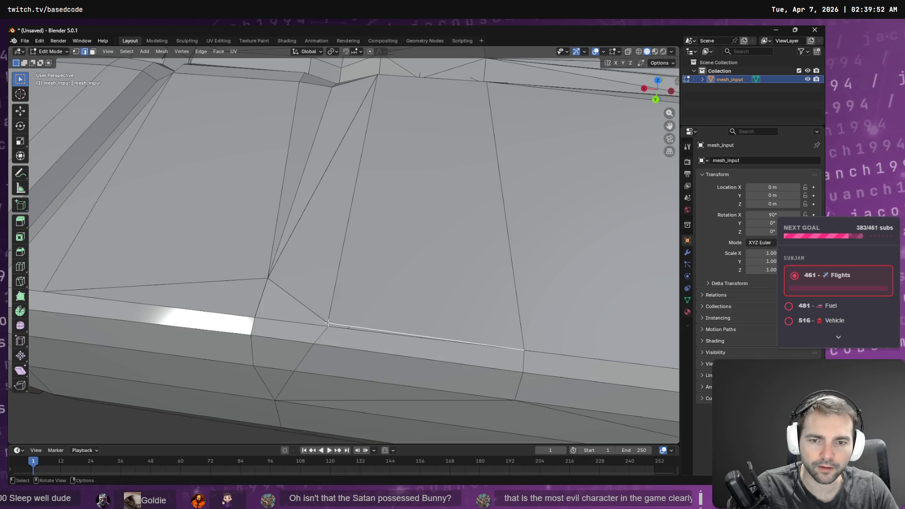
# - In vertex select, merge the gap-corner vertices At Center via the 'merge' search
pyautogui.press('1')
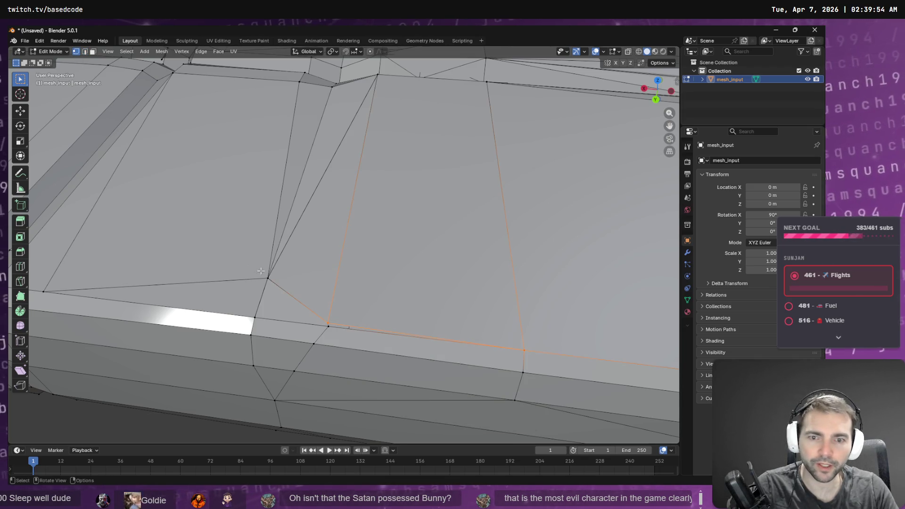
pyautogui.click(328, 325)
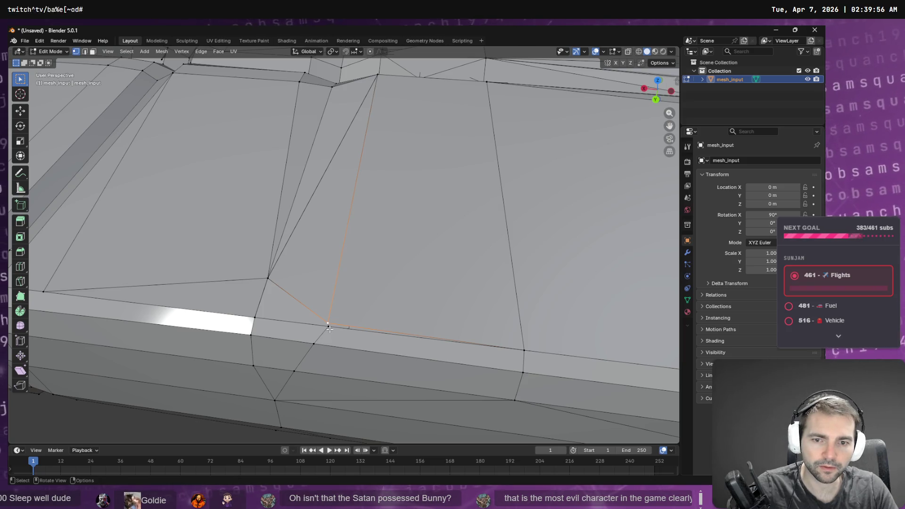
pyautogui.press('F3')
pyautogui.write('wel')
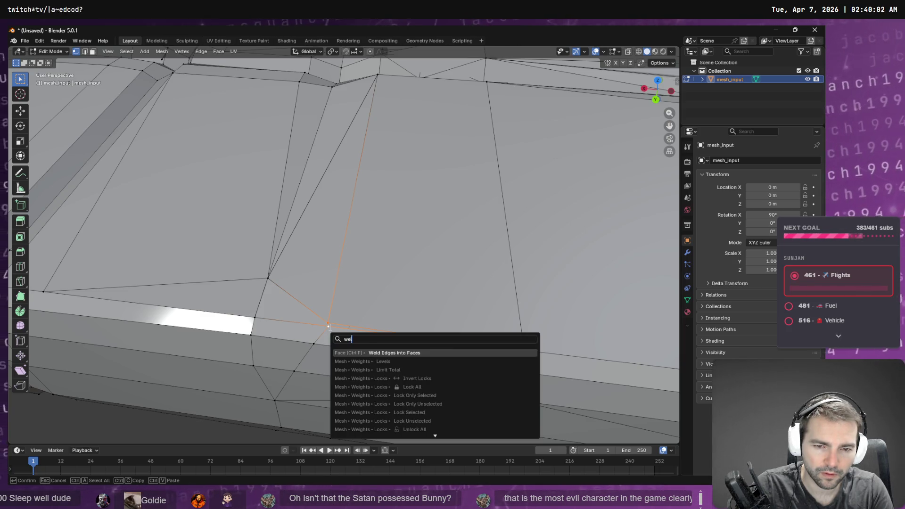
pyautogui.press('BackSpace')
pyautogui.press('BackSpace')
pyautogui.press('BackSpace')
pyautogui.write('verte')
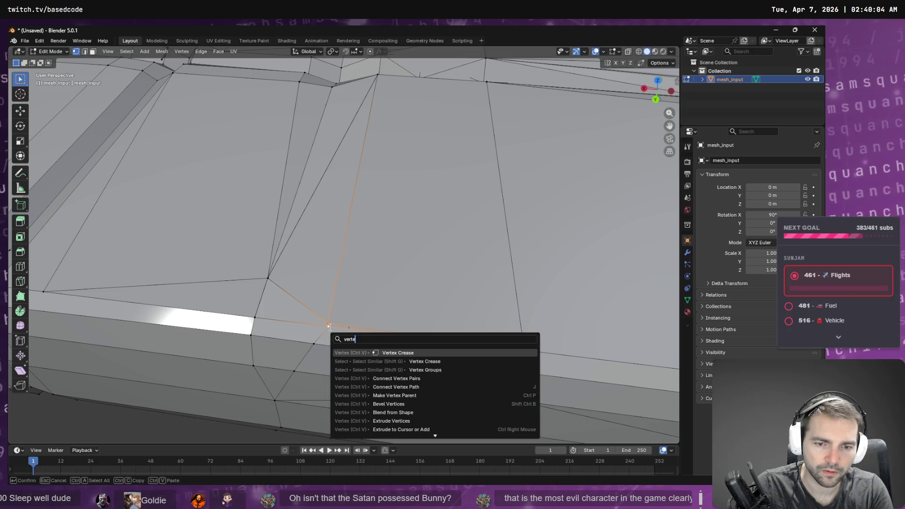
pyautogui.press('BackSpace')
pyautogui.press('BackSpace')
pyautogui.press('BackSpace')
pyautogui.write('merge')
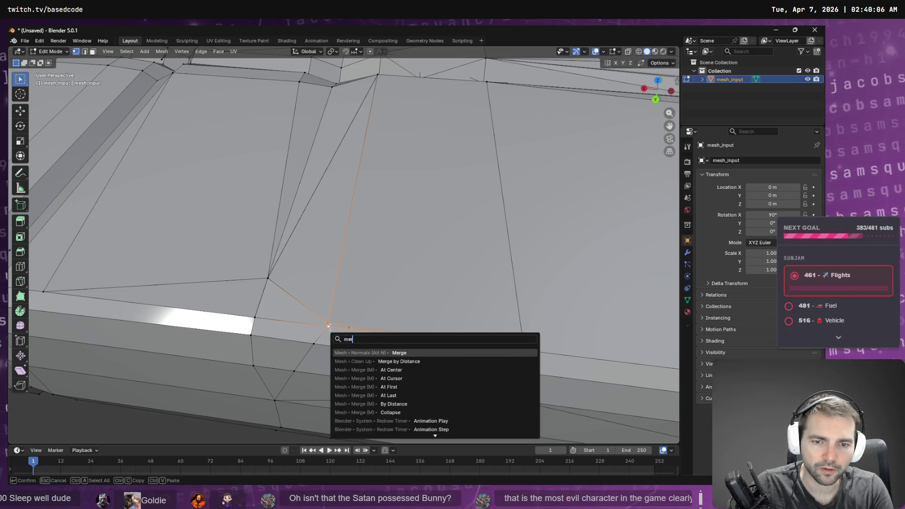
pyautogui.click(384, 369)
pyautogui.moveTo(447, 158)
pyautogui.mouseDown()
pyautogui.moveTo(352, 256)
pyautogui.moveTo(330, 238)
pyautogui.moveTo(330, 218)
pyautogui.moveTo(342, 245)
pyautogui.moveTo(496, 233)
pyautogui.moveTo(491, 238)
pyautogui.mouseUp()
pyautogui.scroll(-1, 490, 238)
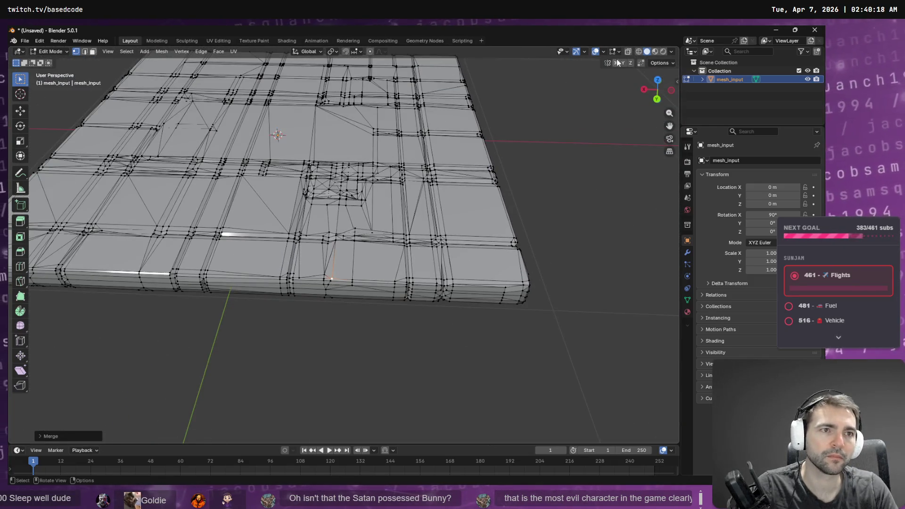
# - Switch the viewport to Material Preview and re-enter Edit Mode on the floor
pyautogui.click(639, 52)
pyautogui.click(656, 52)
pyautogui.moveTo(547, 151)
pyautogui.mouseDown()
pyautogui.moveTo(549, 194)
pyautogui.moveTo(555, 186)
pyautogui.mouseUp()
pyautogui.scroll(6, 556, 186)
pyautogui.press('Tab')
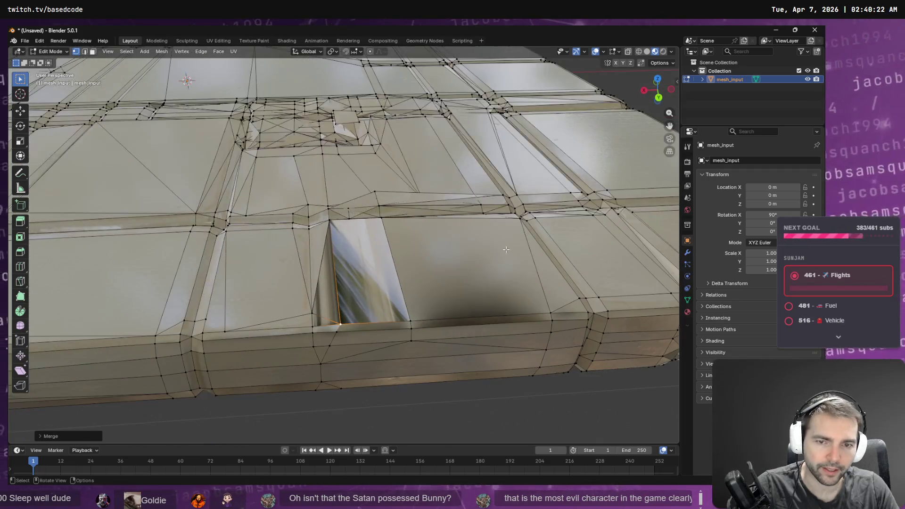
pyautogui.press('Tab')
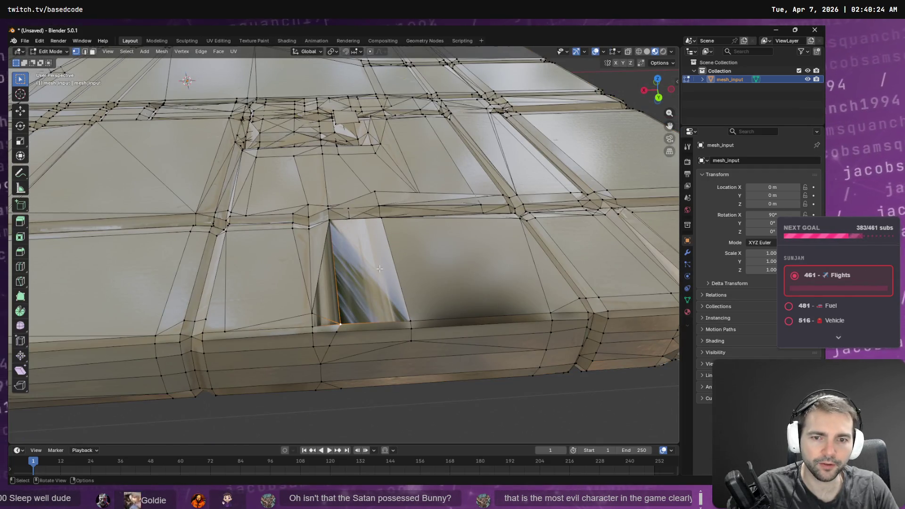
pyautogui.rightClick(379, 269)
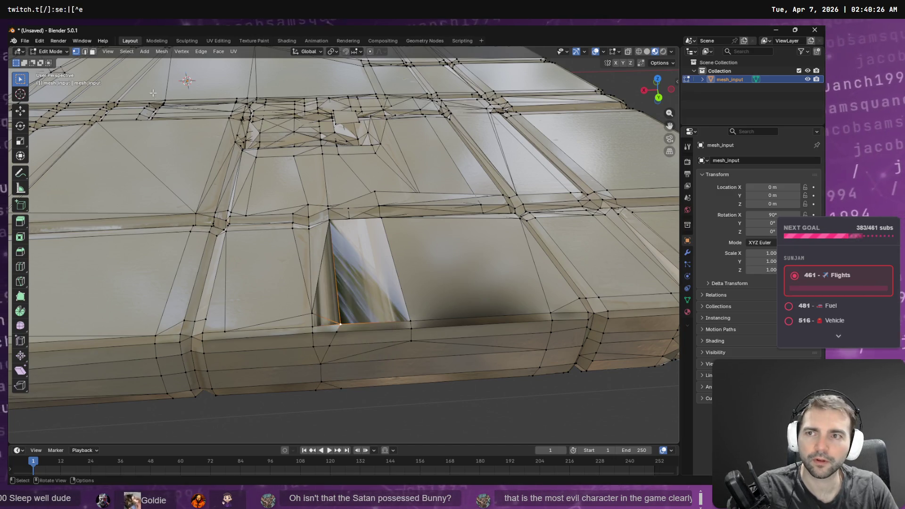
# - In face select, select the four new gap faces: narrow, large, bottom strip and left triangle
pyautogui.press('2')
pyautogui.click(371, 257)
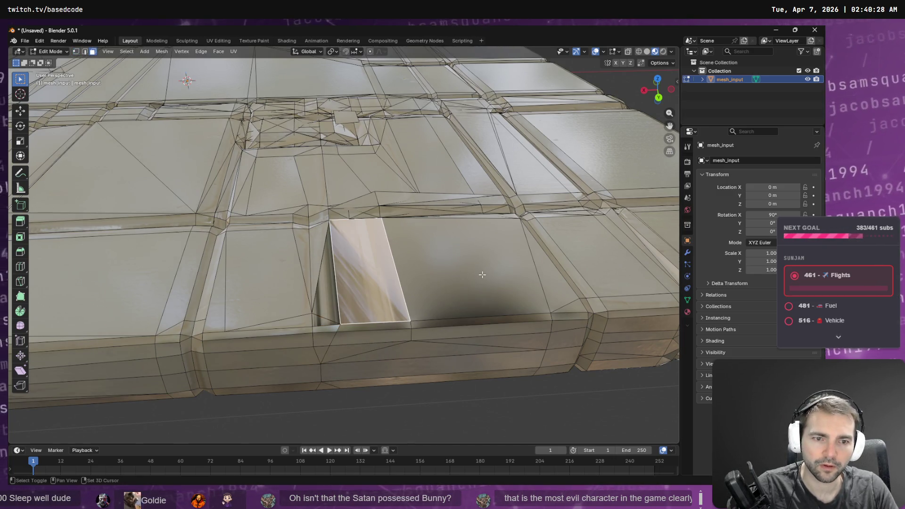
pyautogui.keyDown('shift'); pyautogui.click(457, 314); pyautogui.keyUp('shift')
pyautogui.keyDown('shift'); pyautogui.click(394, 325); pyautogui.keyUp('shift')
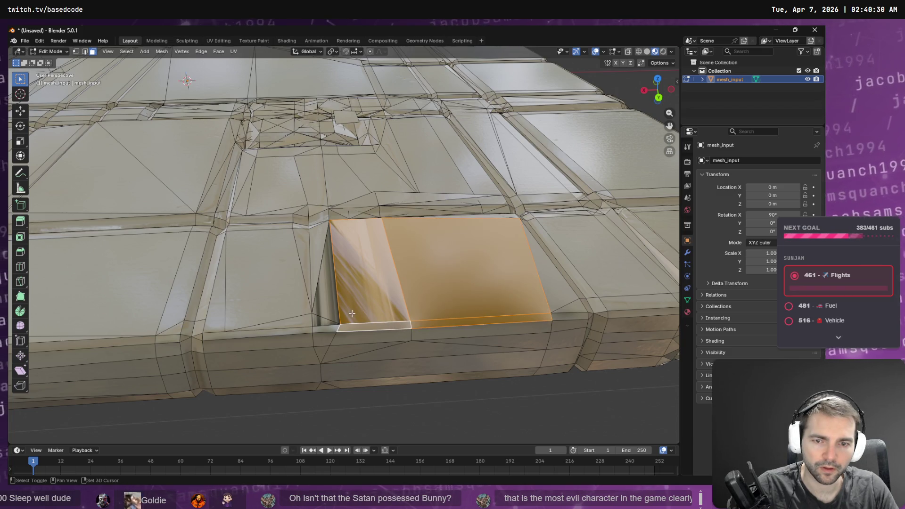
pyautogui.keyDown('shift'); pyautogui.click(328, 301); pyautogui.keyUp('shift')
pyautogui.scroll(3, 487, 272)
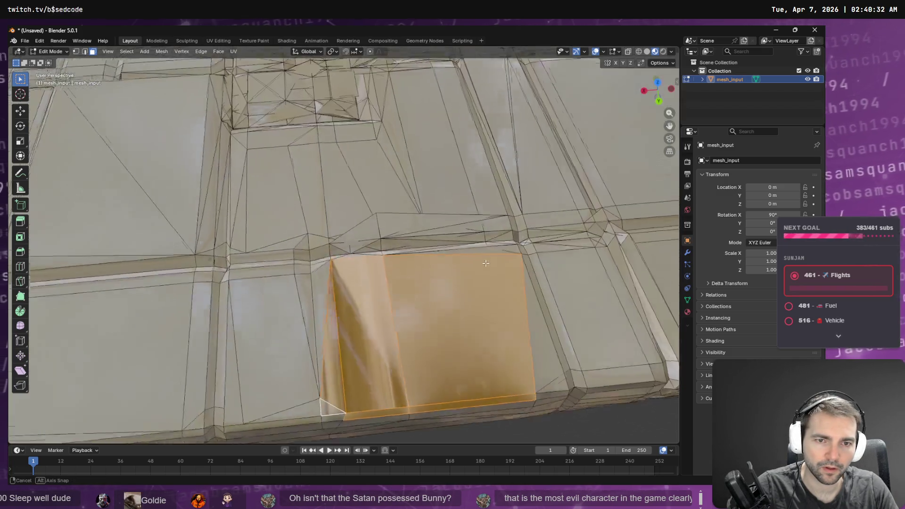
pyautogui.click(208, 40)
# - Circle-select the UV island and start moving it, then cancel the move
pyautogui.scroll(4, 187, 245)
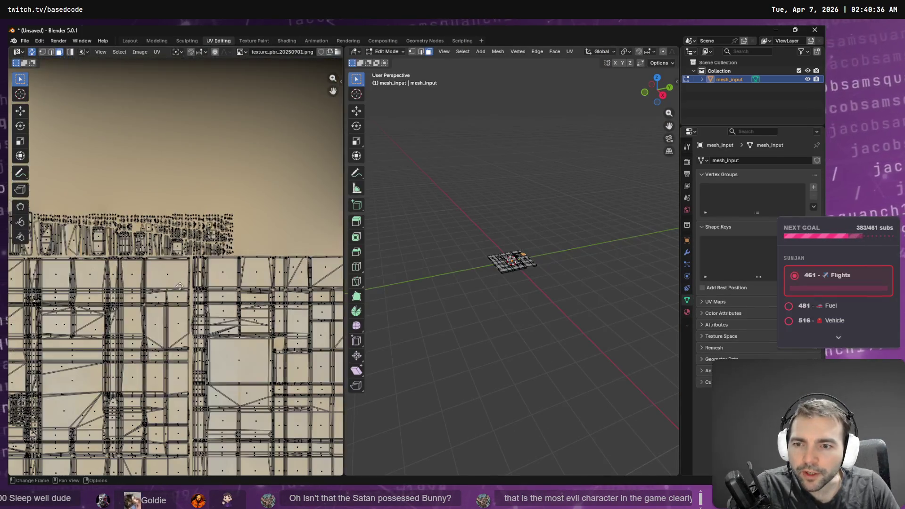
pyautogui.scroll(-3, 179, 286)
pyautogui.scroll(3, 123, 326)
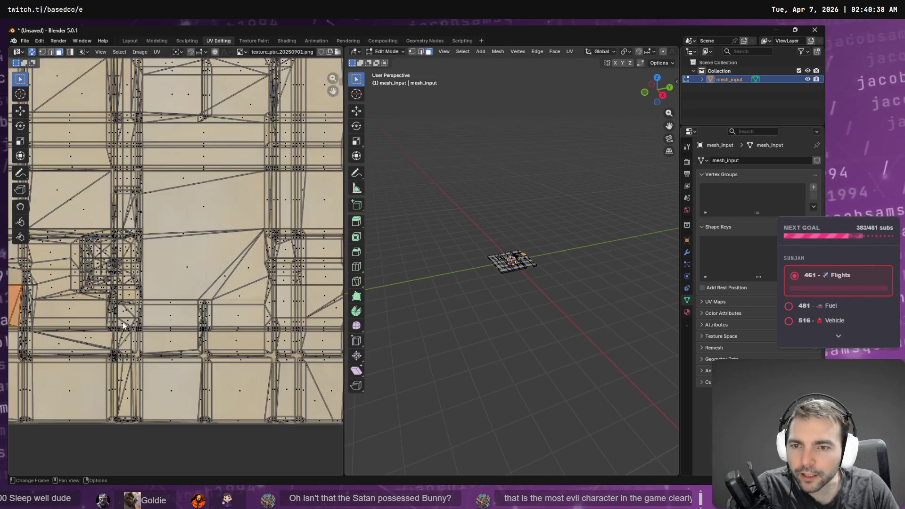
pyautogui.press('c')
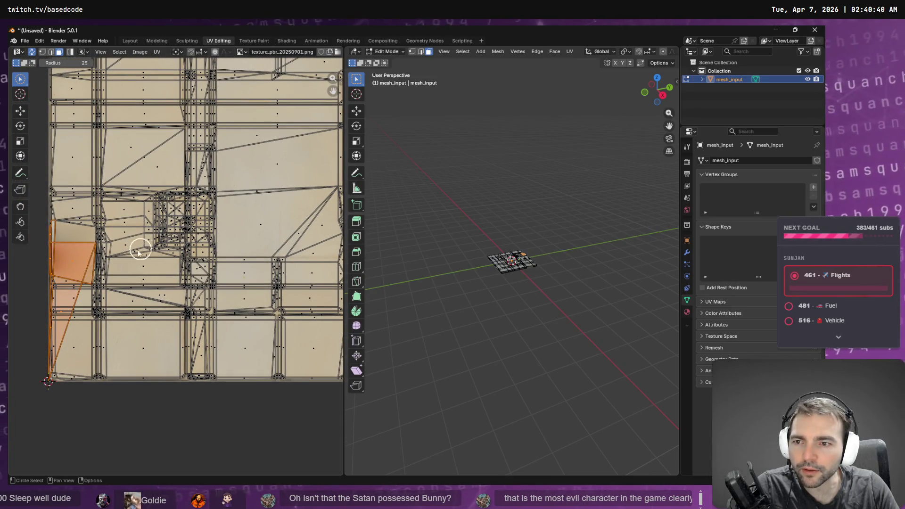
pyautogui.press('Escape')
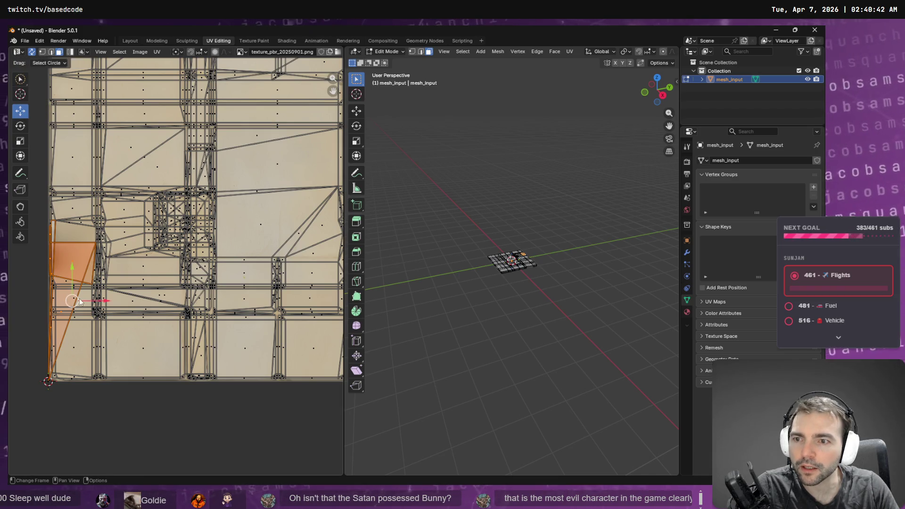
pyautogui.press('g')
pyautogui.rightClick(230, 237)
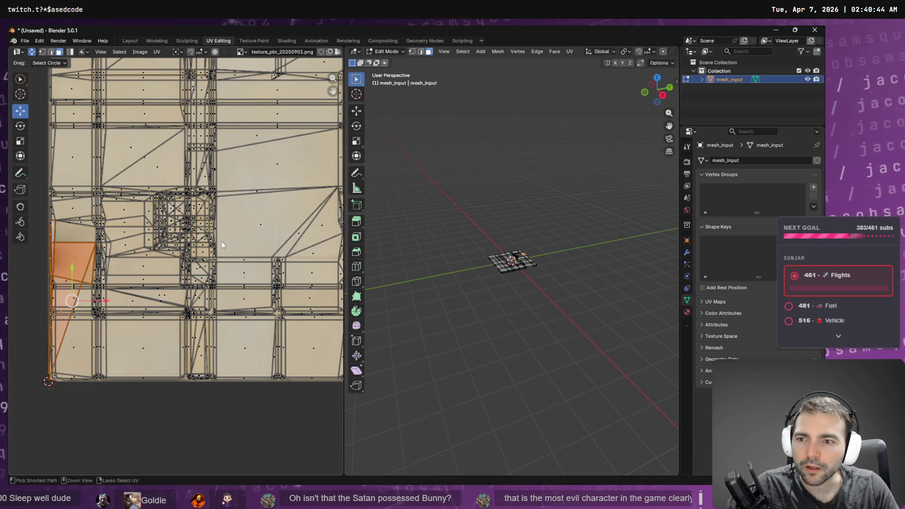
# - Set the 3D view to top-down over the selected gap faces
pyautogui.scroll(4, 79, 285)
pyautogui.scroll(-2, 80, 286)
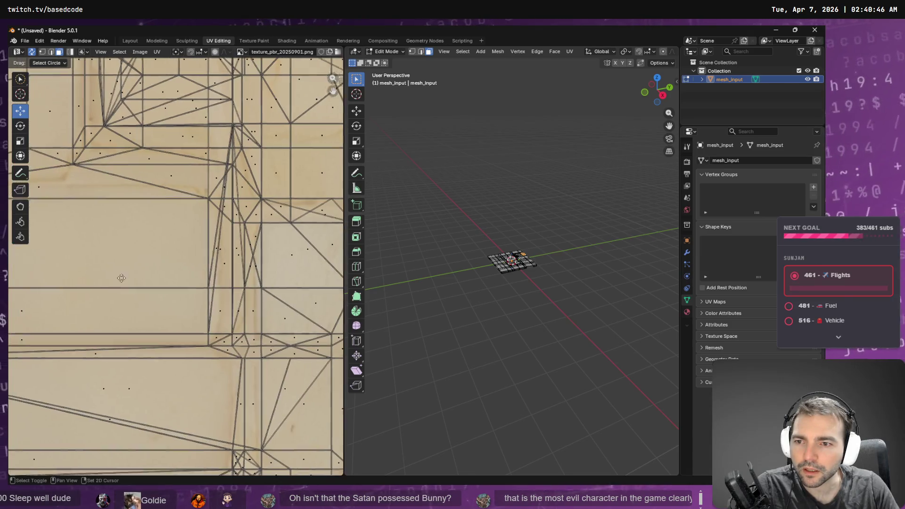
pyautogui.hscroll(-5, 132, 276)
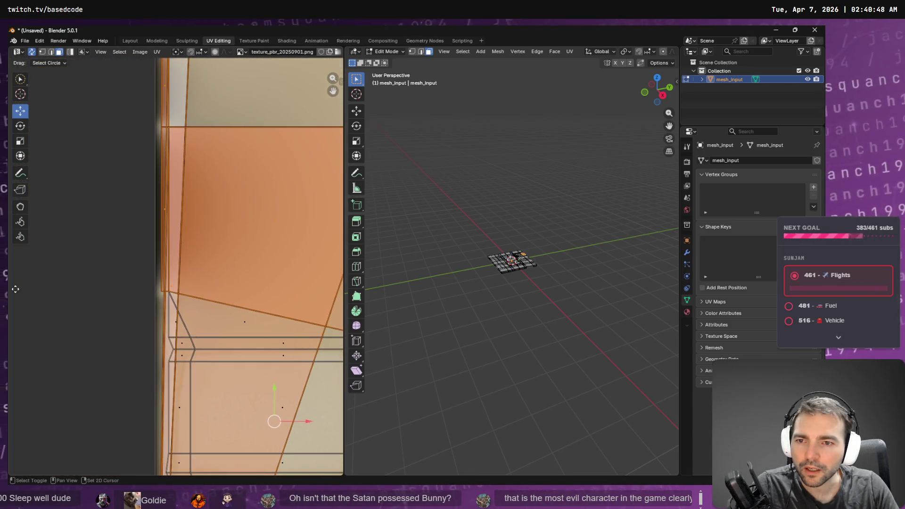
pyautogui.scroll(-3, 228, 267)
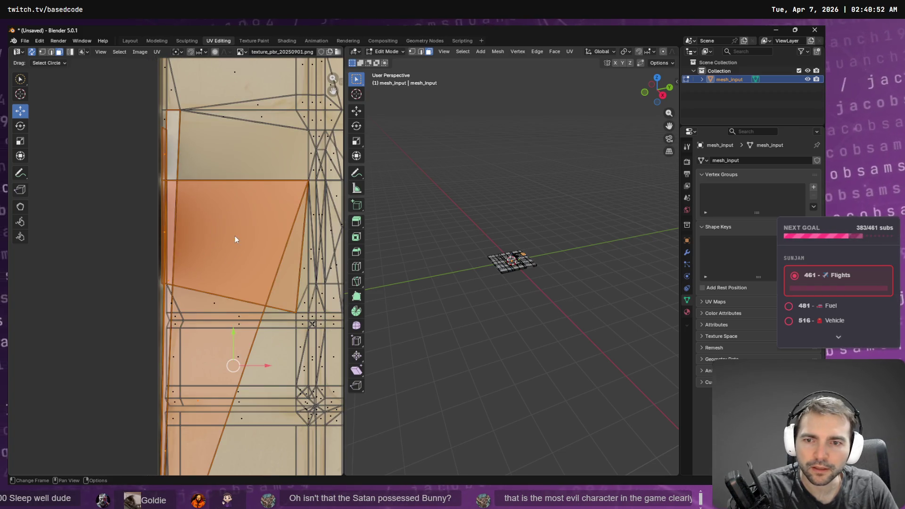
pyautogui.scroll(-3, 235, 238)
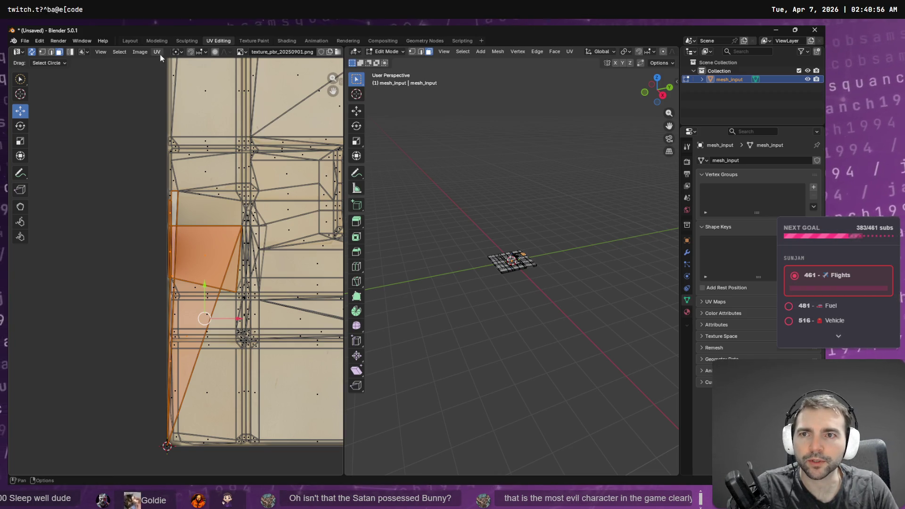
pyautogui.click(657, 77)
pyautogui.scroll(4, 540, 225)
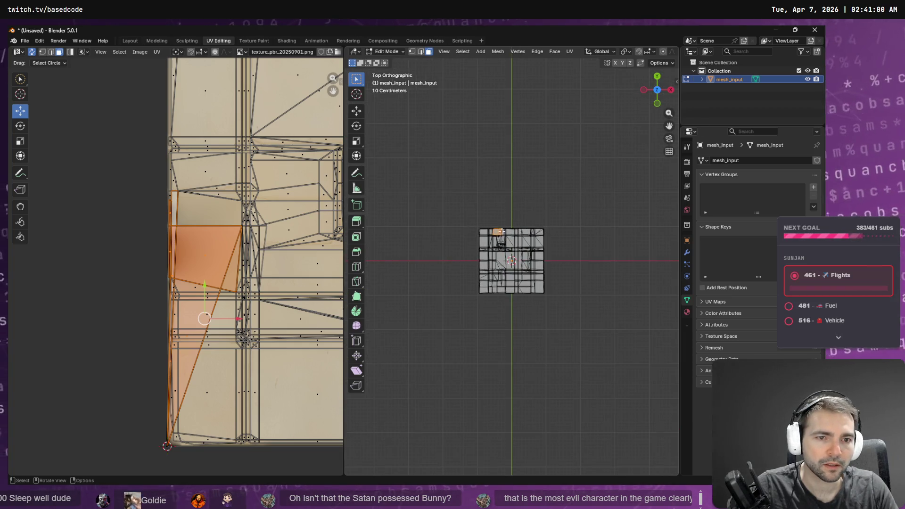
pyautogui.scroll(6, 502, 188)
pyautogui.moveTo(502, 189); pyautogui.dragTo(512, 222)
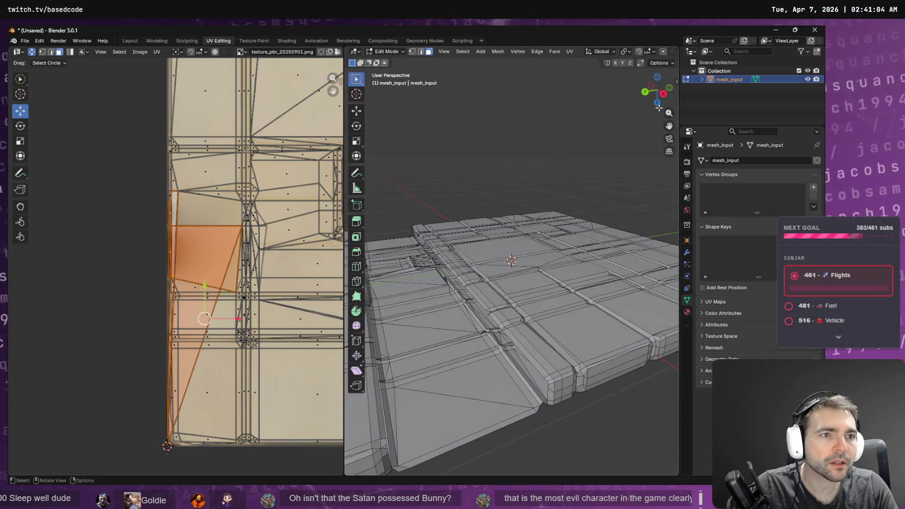
pyautogui.click(657, 104)
pyautogui.moveTo(516, 123); pyautogui.dragTo(556, 227)
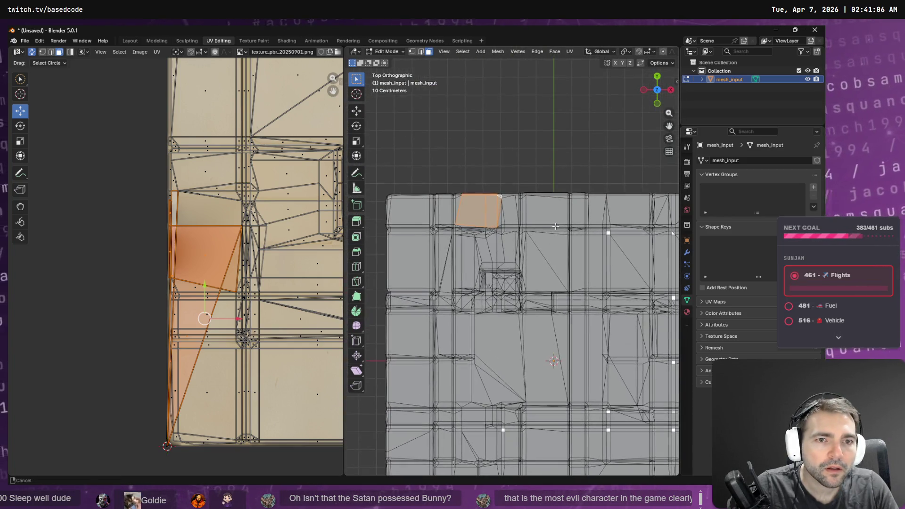
pyautogui.scroll(3, 450, 193)
pyautogui.moveTo(471, 179)
pyautogui.mouseDown()
pyautogui.moveTo(585, 236)
pyautogui.moveTo(518, 251)
pyautogui.mouseUp()
pyautogui.scroll(3, 585, 236)
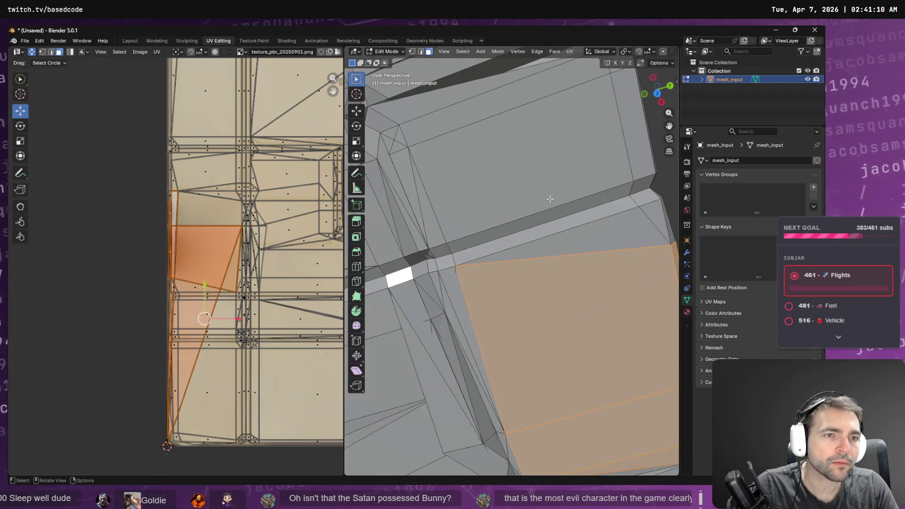
pyautogui.click(657, 93)
# - Project the gap faces' UVs from the top view and scale the island down
pyautogui.moveTo(544, 182)
pyautogui.mouseDown()
pyautogui.moveTo(594, 230)
pyautogui.moveTo(521, 233)
pyautogui.mouseUp()
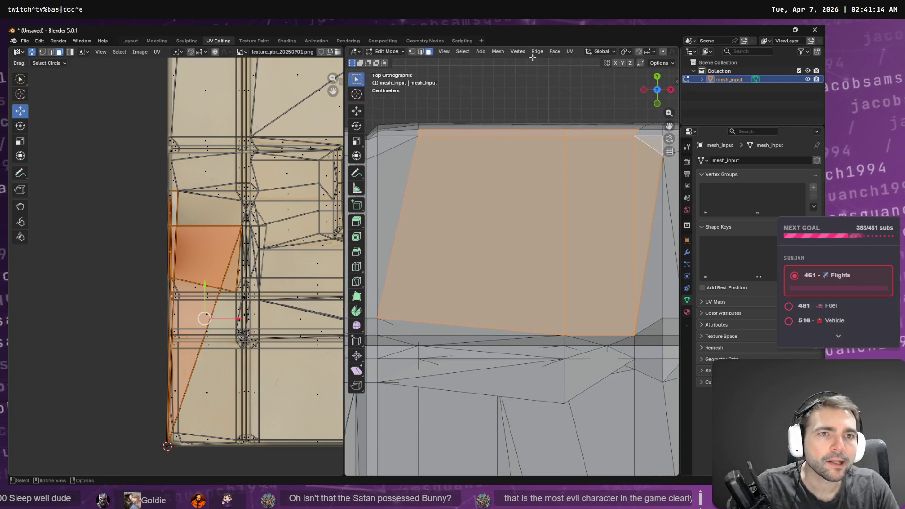
pyautogui.click(570, 53)
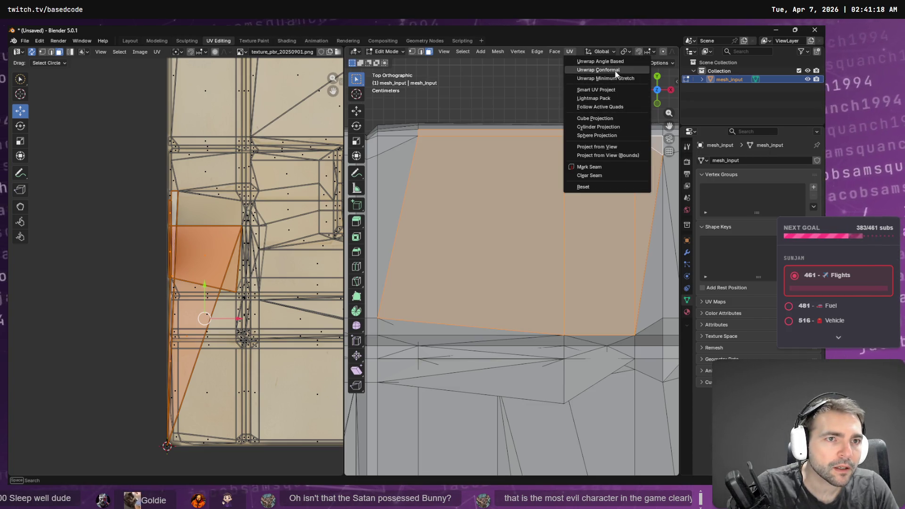
pyautogui.click(616, 147)
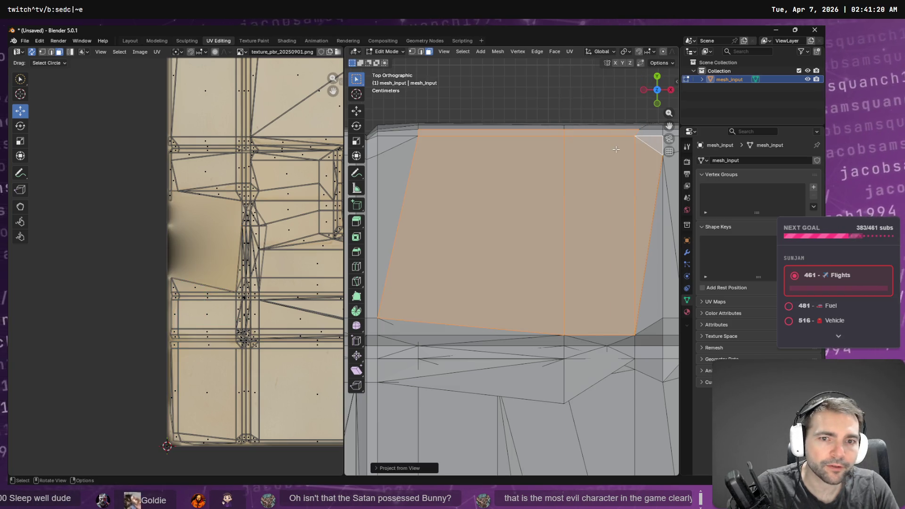
pyautogui.scroll(-4, 108, 250)
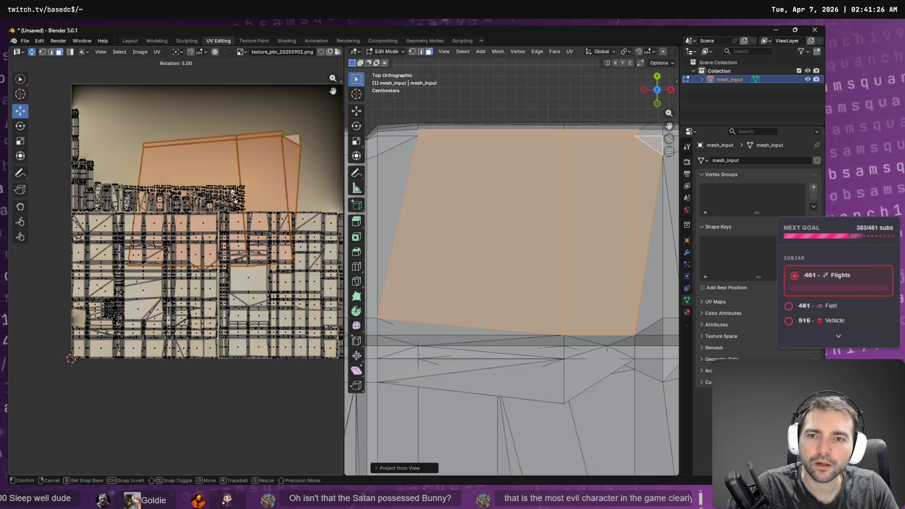
pyautogui.press('s')
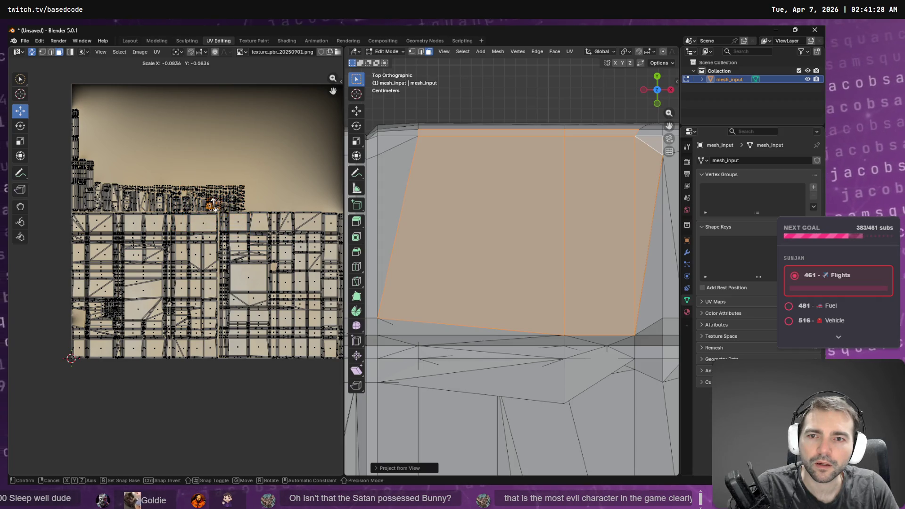